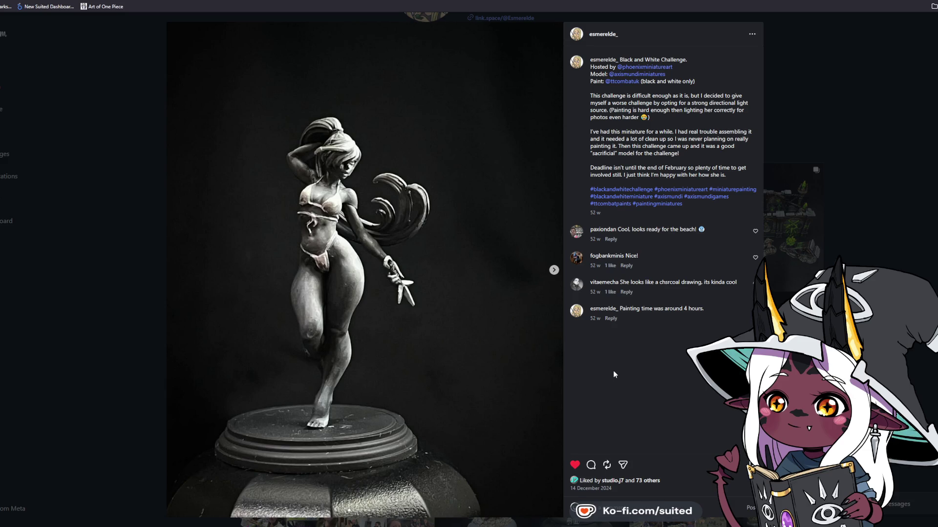
# - Page through every photo of the black-and-white challenge miniature, back views to front view, then close the post
pyautogui.click(552, 275)
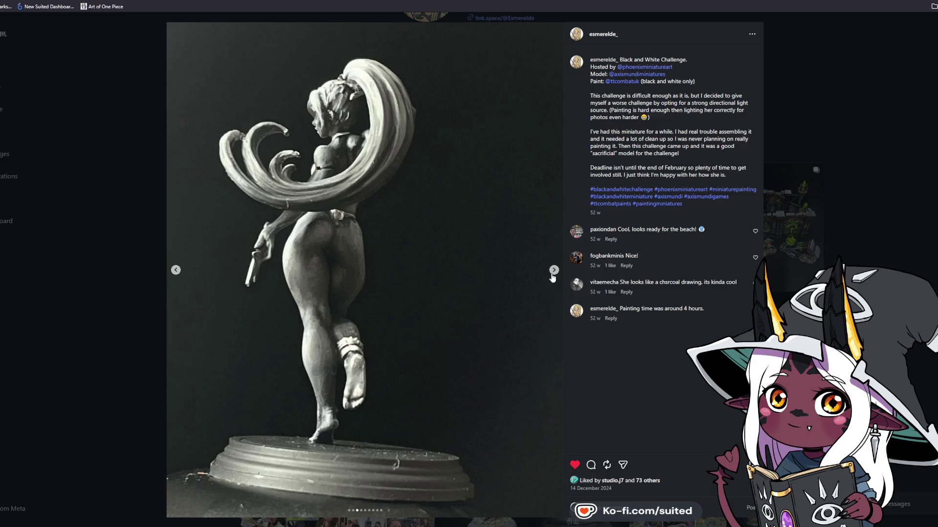
pyautogui.click(554, 272)
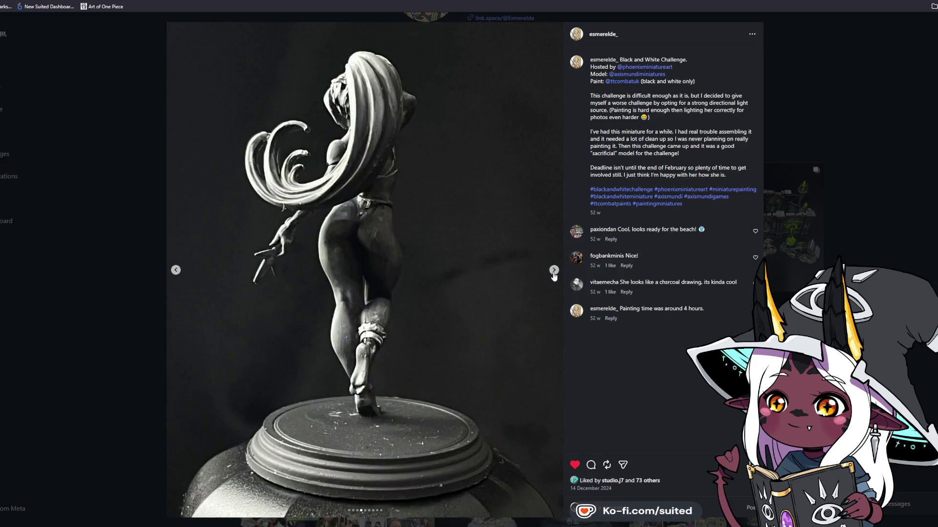
pyautogui.click(553, 271)
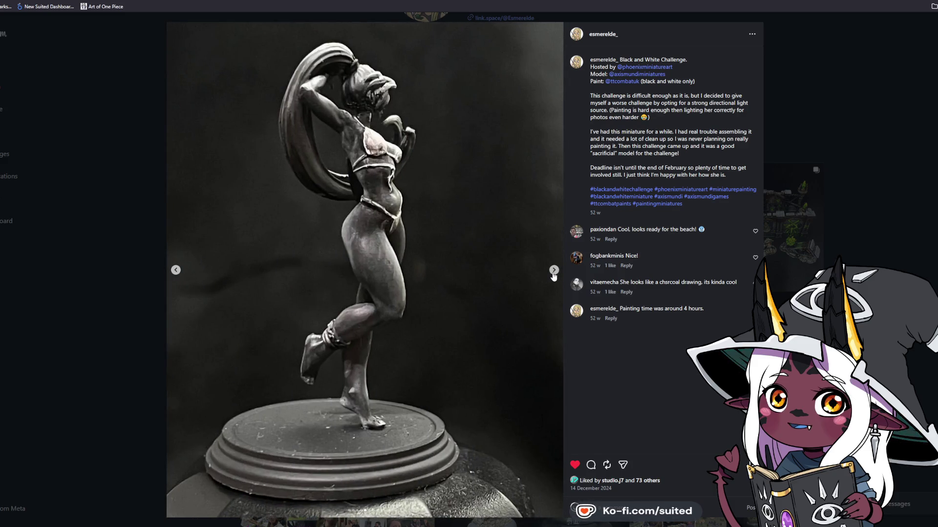
pyautogui.click(553, 271)
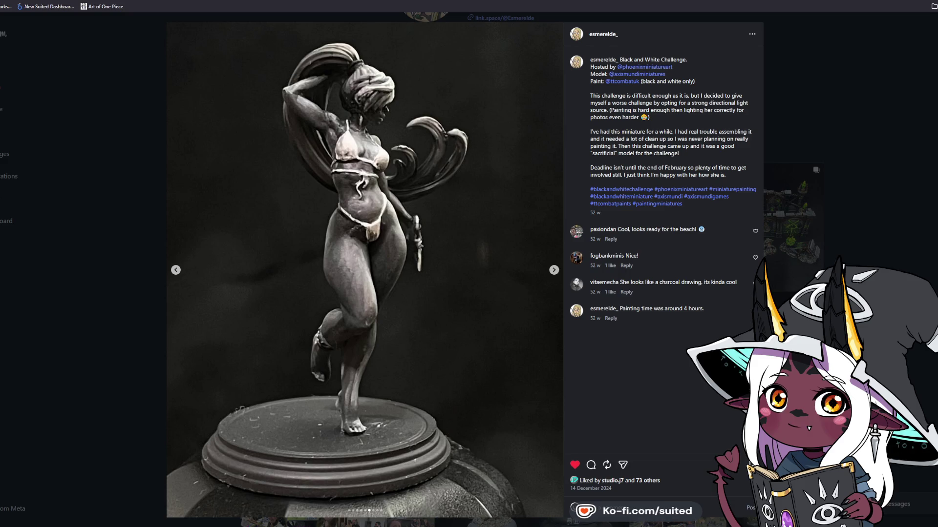
pyautogui.click(554, 271)
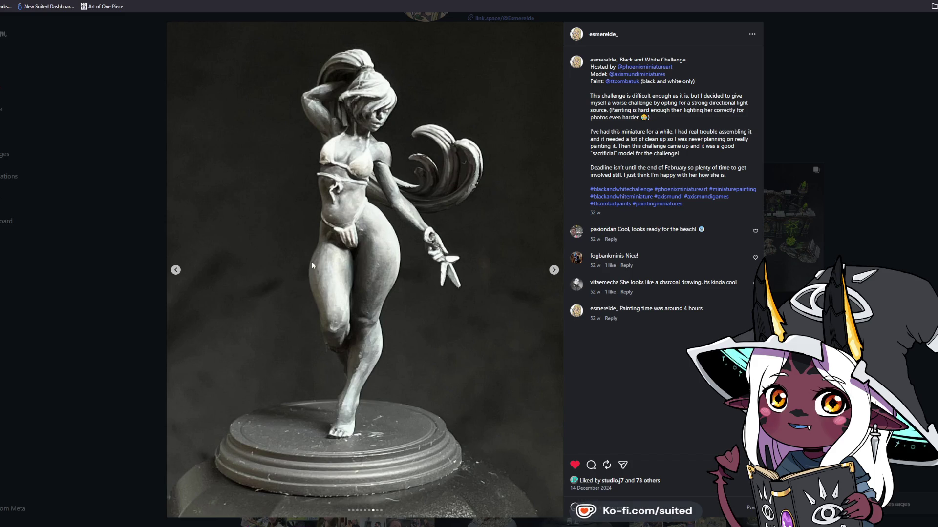
pyautogui.click(554, 271)
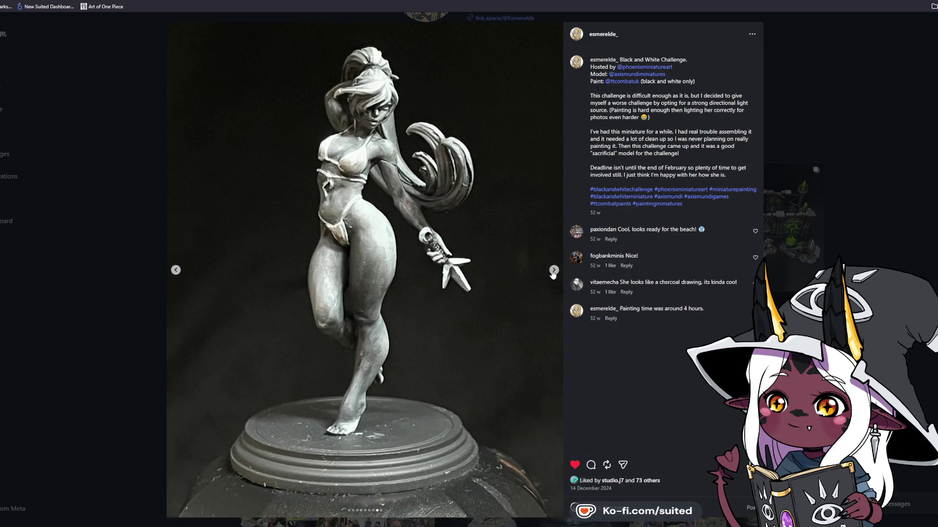
pyautogui.click(554, 271)
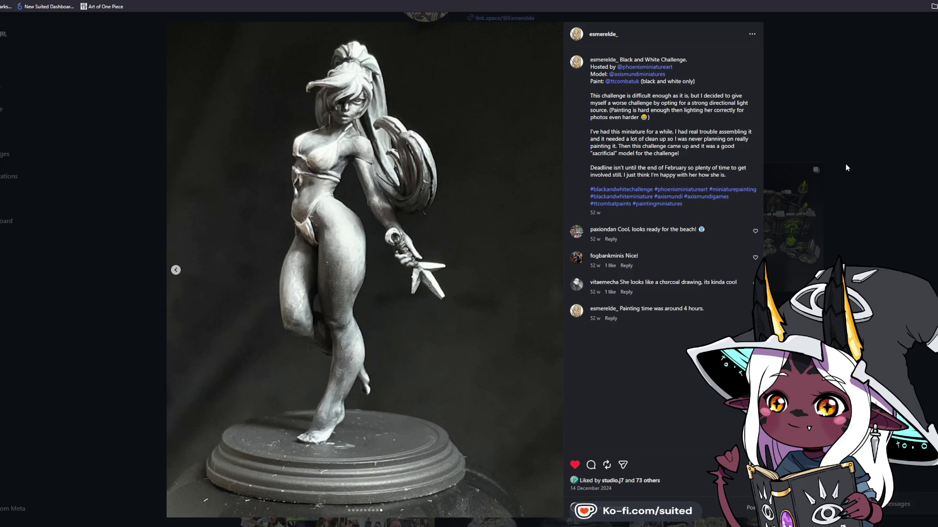
pyautogui.click(856, 157)
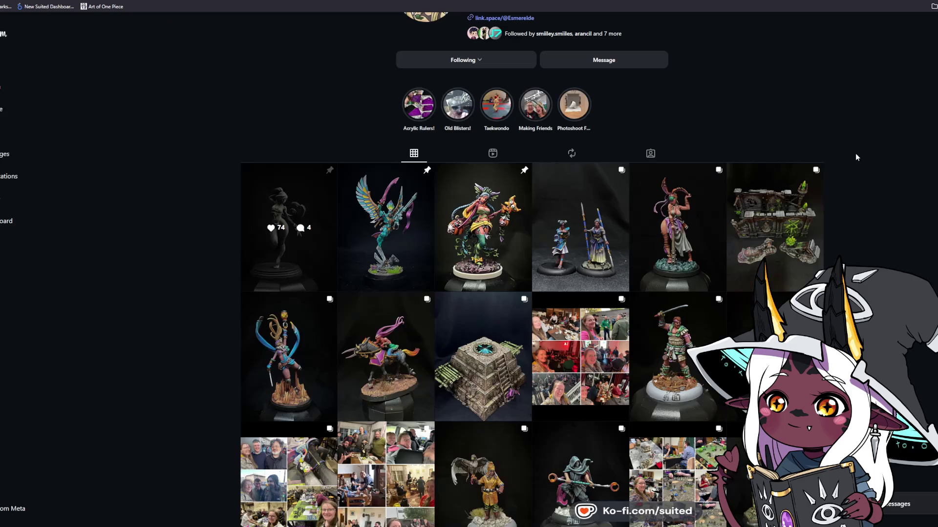
pyautogui.click(389, 187)
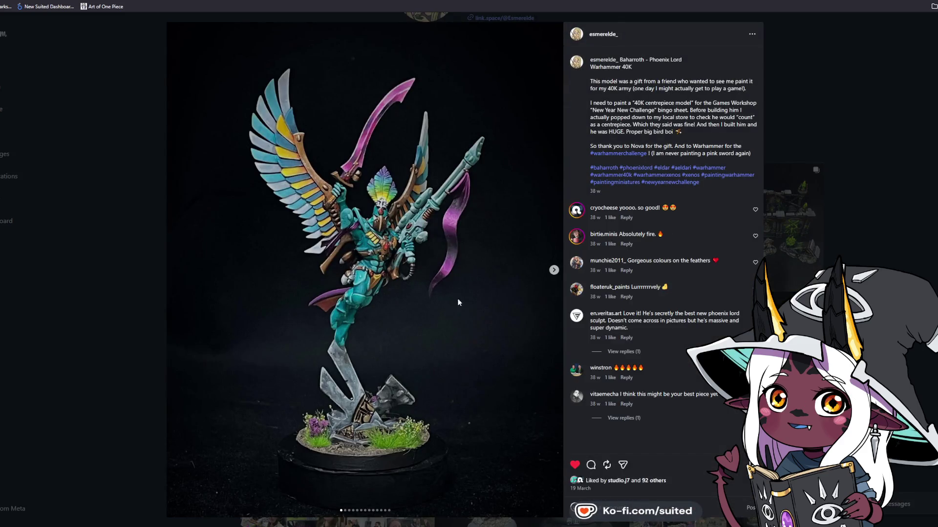
pyautogui.click(555, 271)
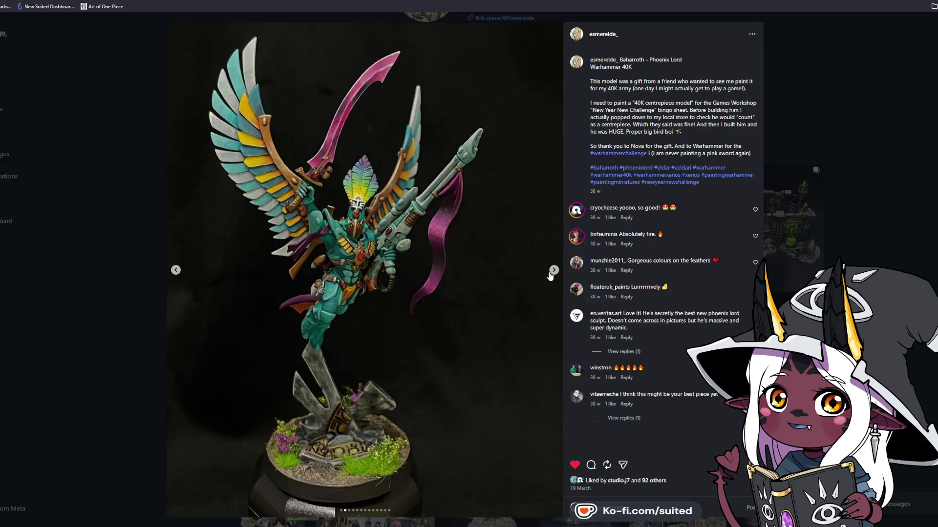
pyautogui.click(551, 274)
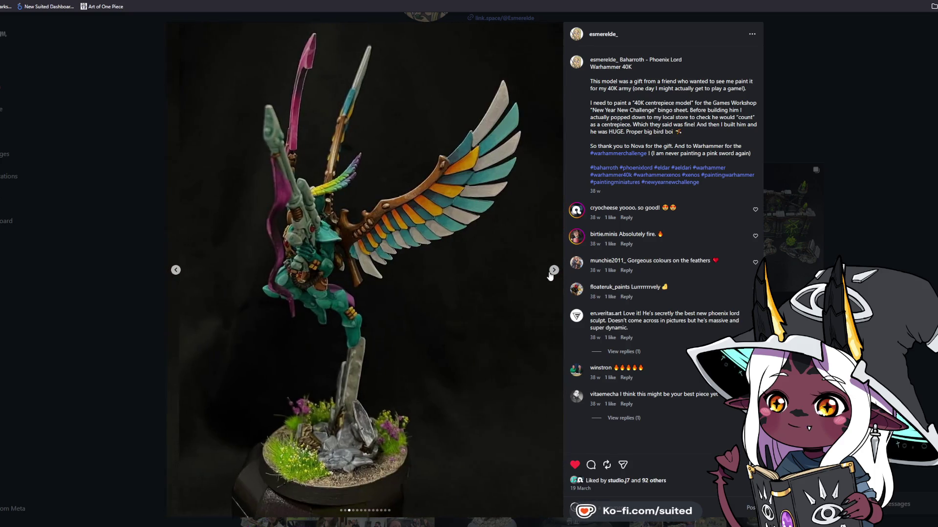
pyautogui.click(553, 274)
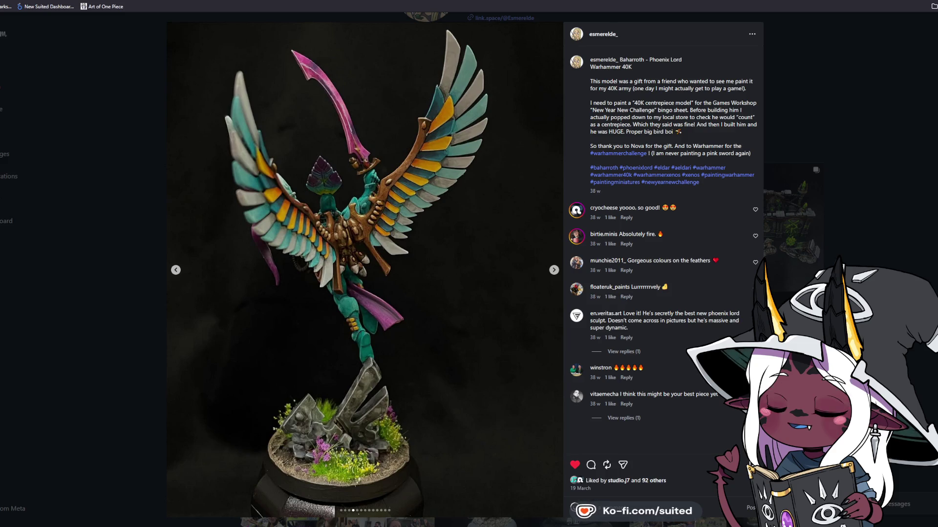
pyautogui.click(554, 273)
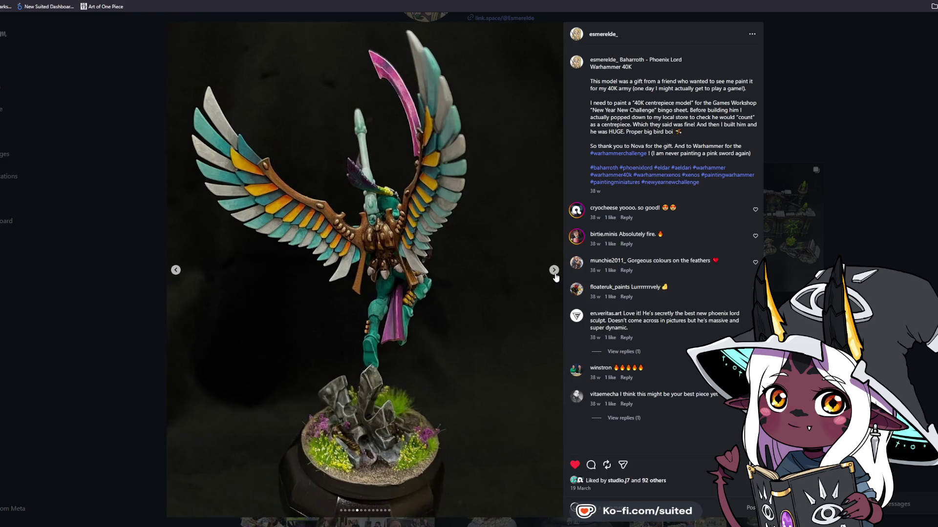
pyautogui.click(555, 272)
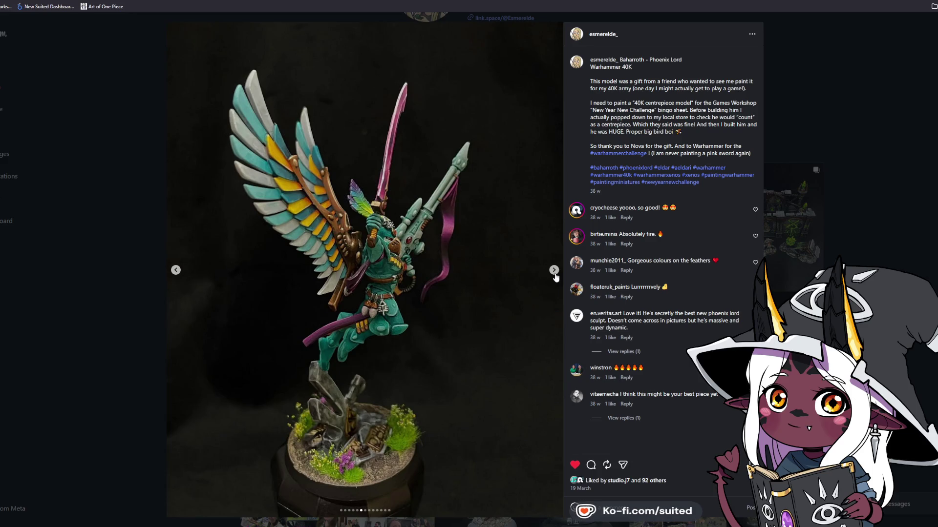
pyautogui.click(554, 273)
# - Scroll down the grid and view the knight statues terrain post through to its back view with machinery
pyautogui.click(851, 155)
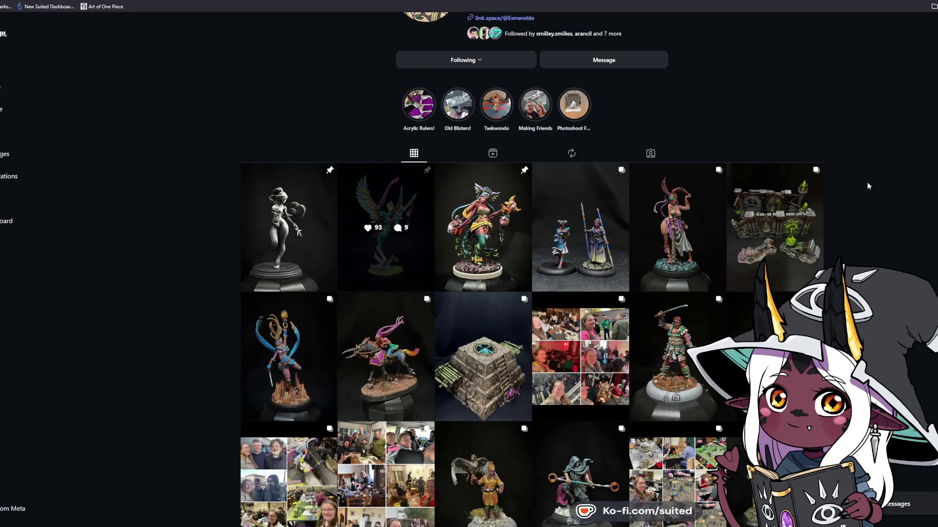
pyautogui.scroll(-1, 865, 188)
pyautogui.scroll(-5, 861, 196)
pyautogui.scroll(-4, 862, 195)
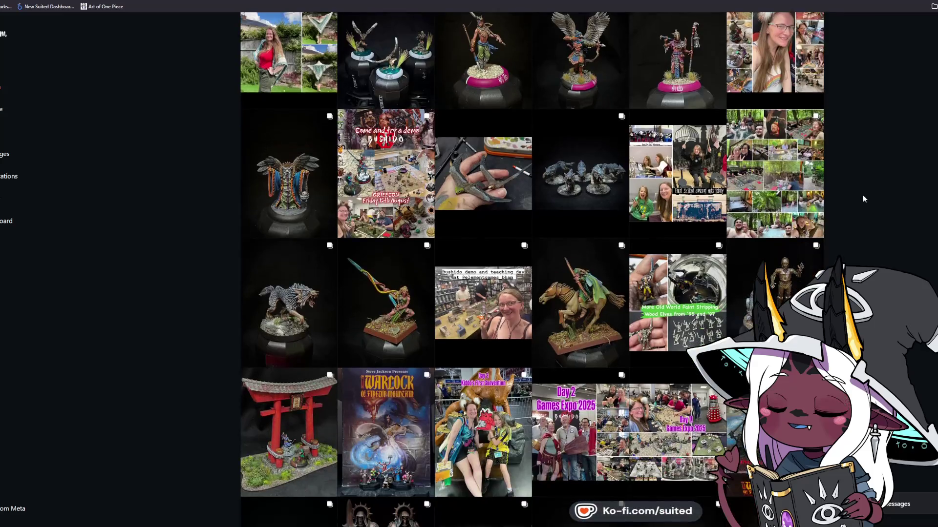
pyautogui.scroll(-4, 862, 195)
pyautogui.click(368, 327)
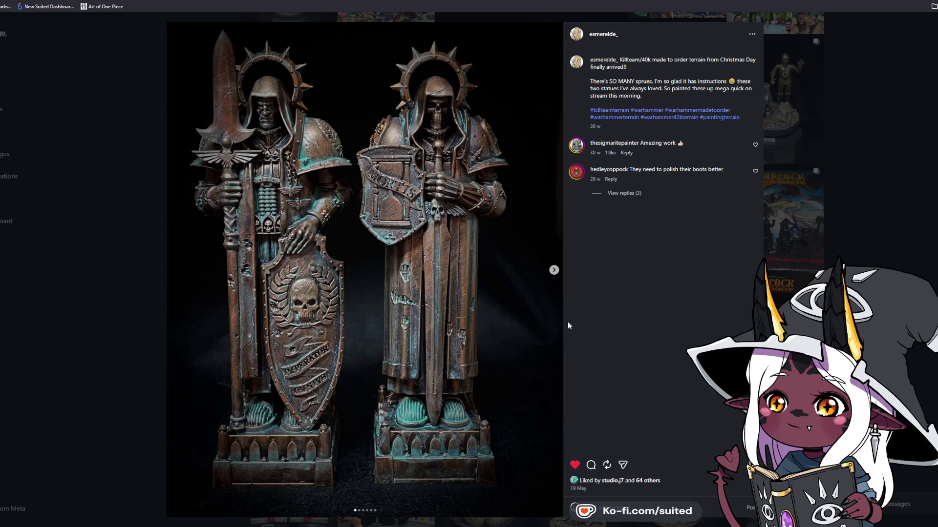
pyautogui.click(554, 270)
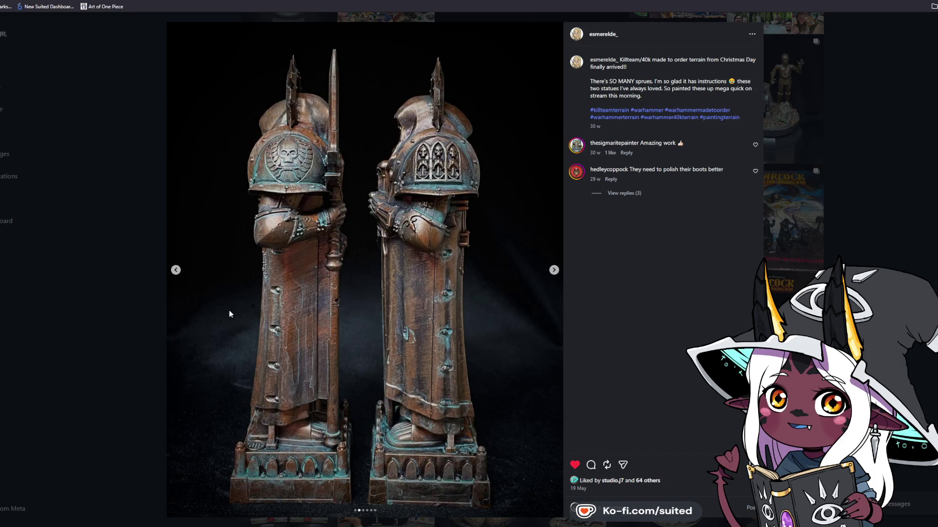
pyautogui.click(556, 272)
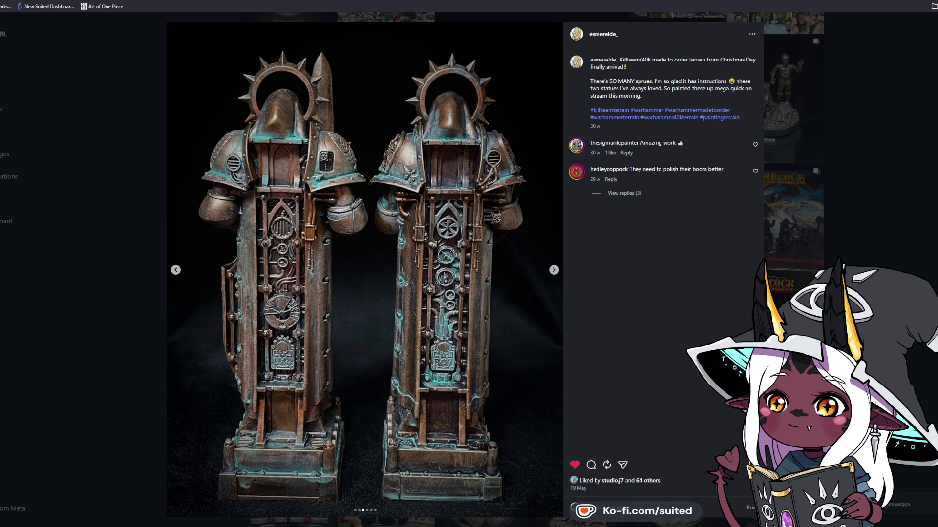
pyautogui.press('Escape')
# - View the Buddha statues post's side and back views, then close it
pyautogui.click(501, 335)
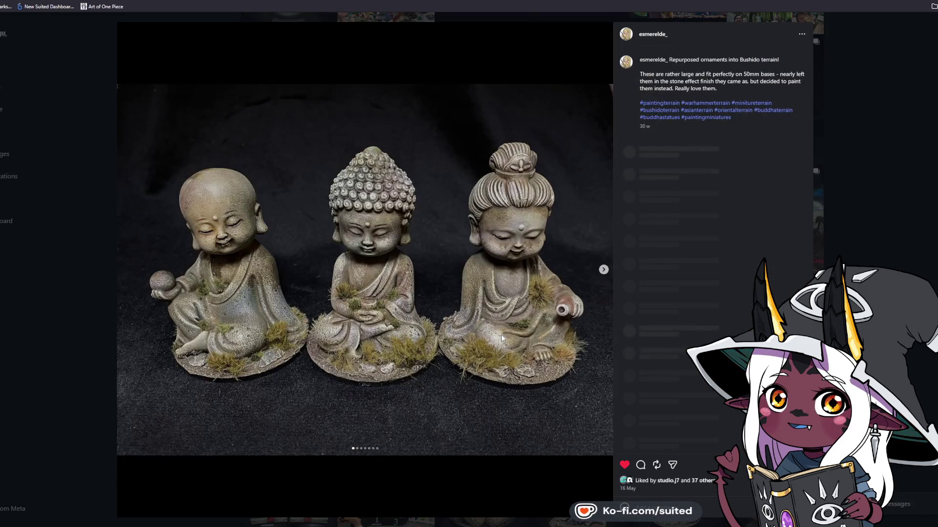
pyautogui.click(604, 269)
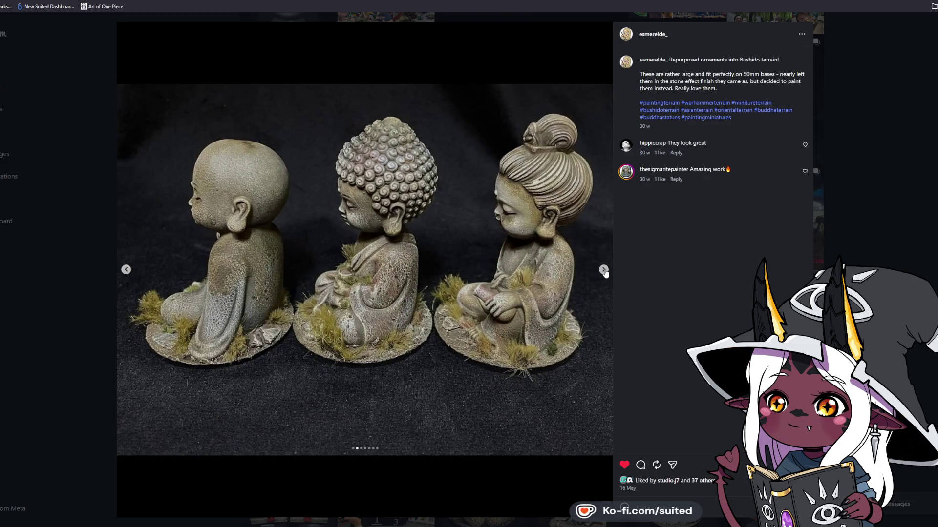
pyautogui.click(604, 270)
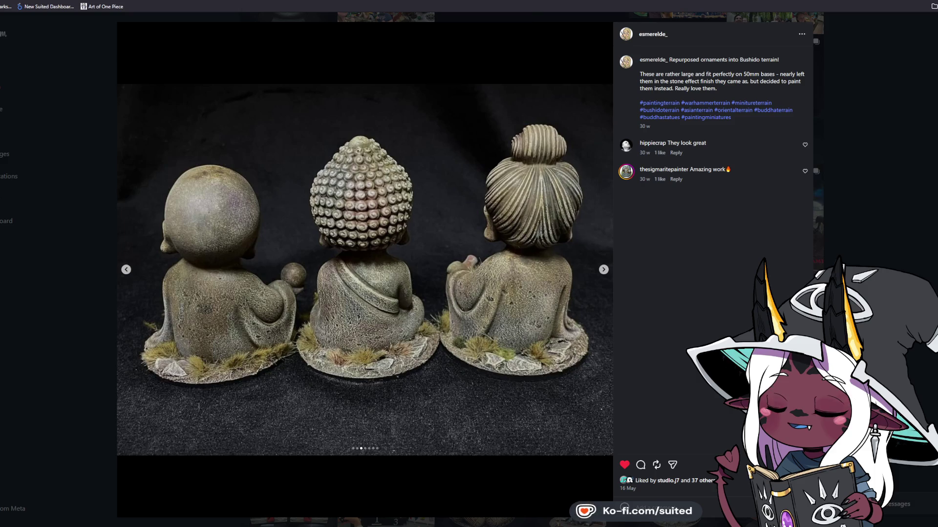
pyautogui.press('Escape')
# - Scroll back up, open the two Bushido miniatures post and like it
pyautogui.scroll(5, 532, 268)
pyautogui.scroll(4, 532, 268)
pyautogui.scroll(4, 561, 237)
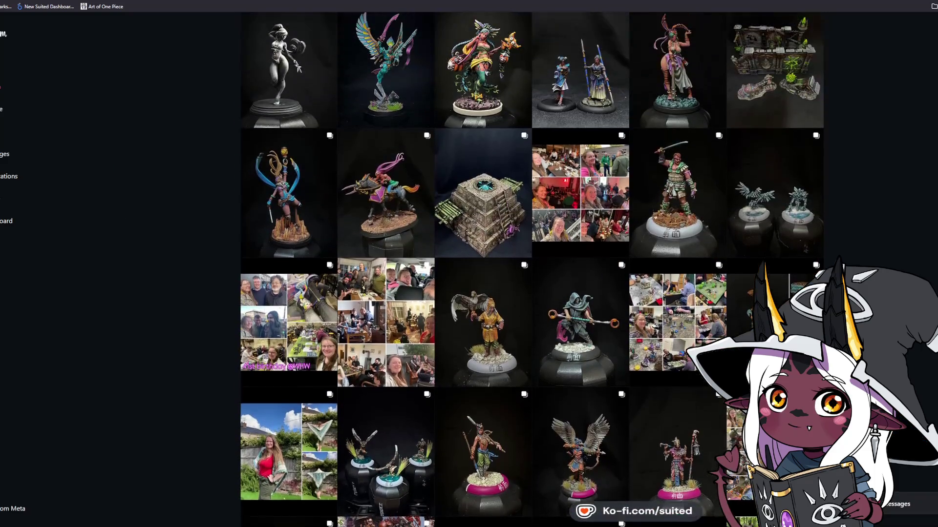
pyautogui.scroll(1, 562, 237)
pyautogui.scroll(3, 561, 238)
pyautogui.click(561, 237)
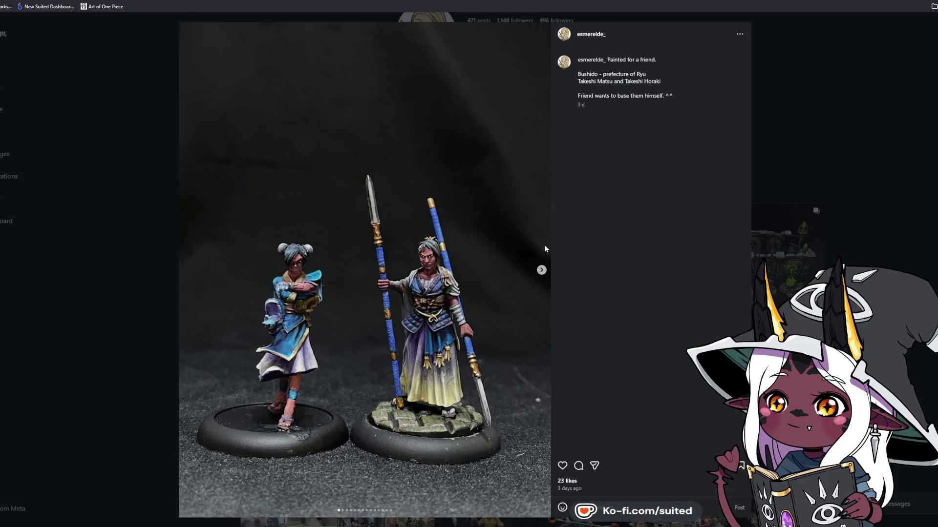
pyautogui.click(562, 466)
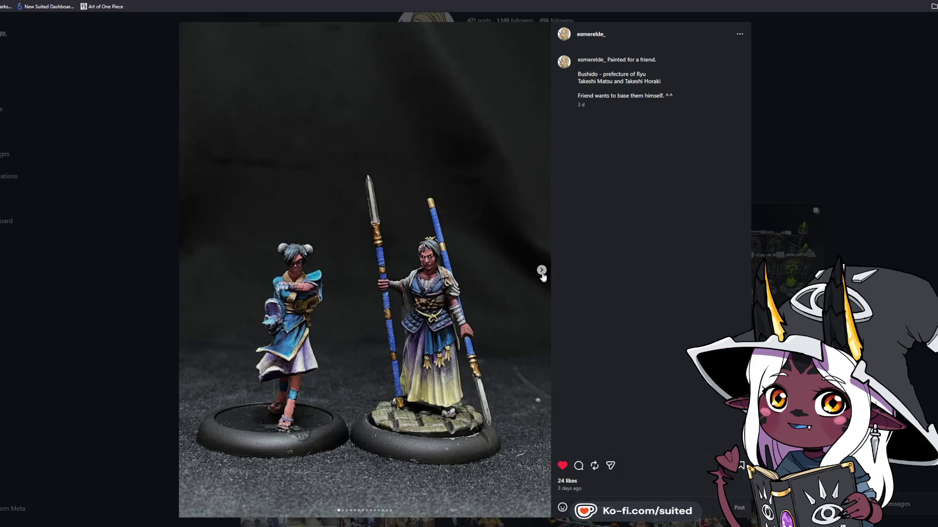
# - Page through the Bushido post to the single spear-holding figure's close-up and back views
pyautogui.click(542, 271)
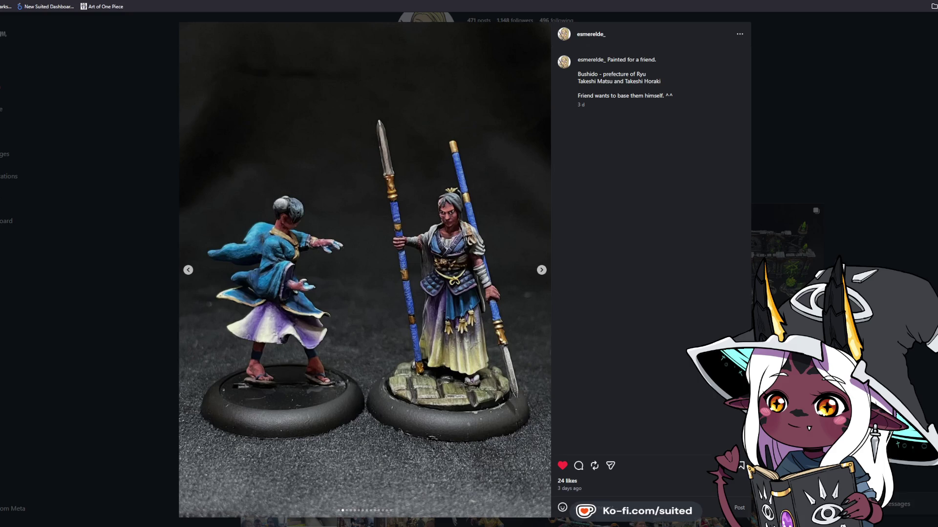
pyautogui.click(542, 271)
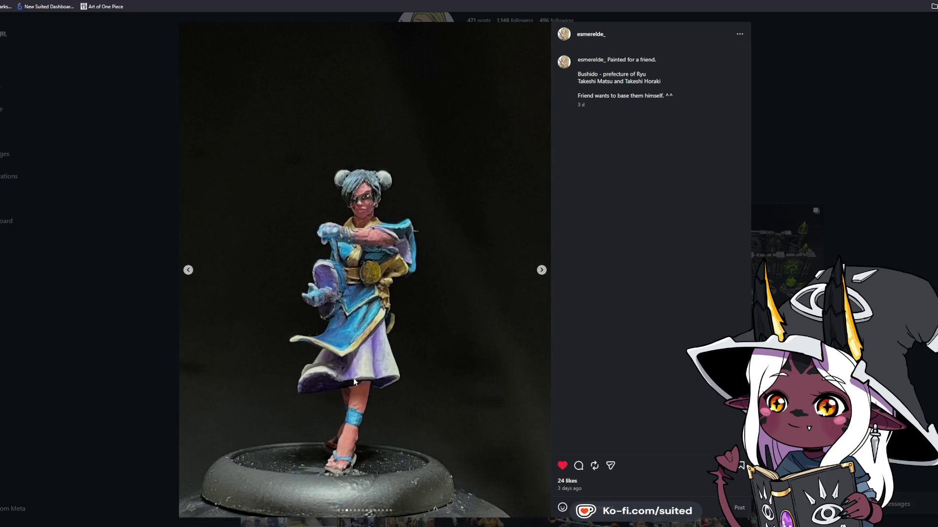
pyautogui.click(541, 271)
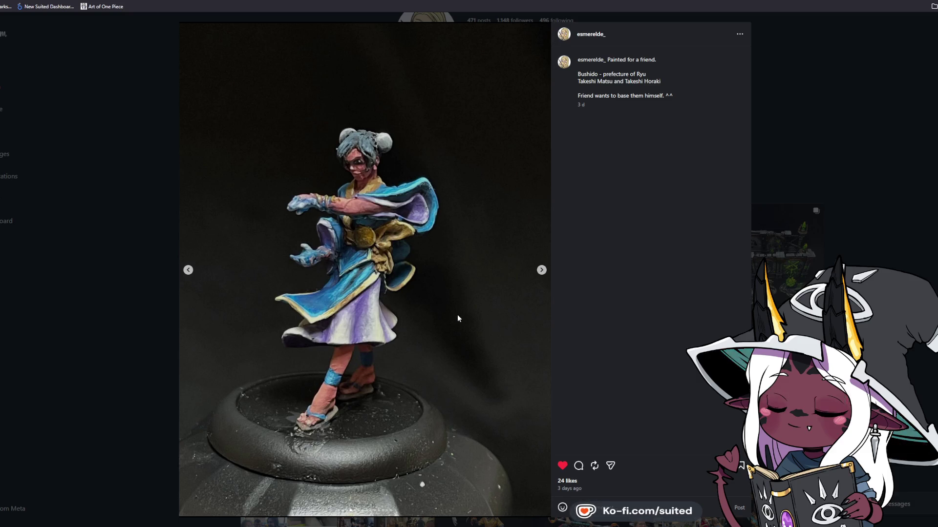
pyautogui.click(541, 270)
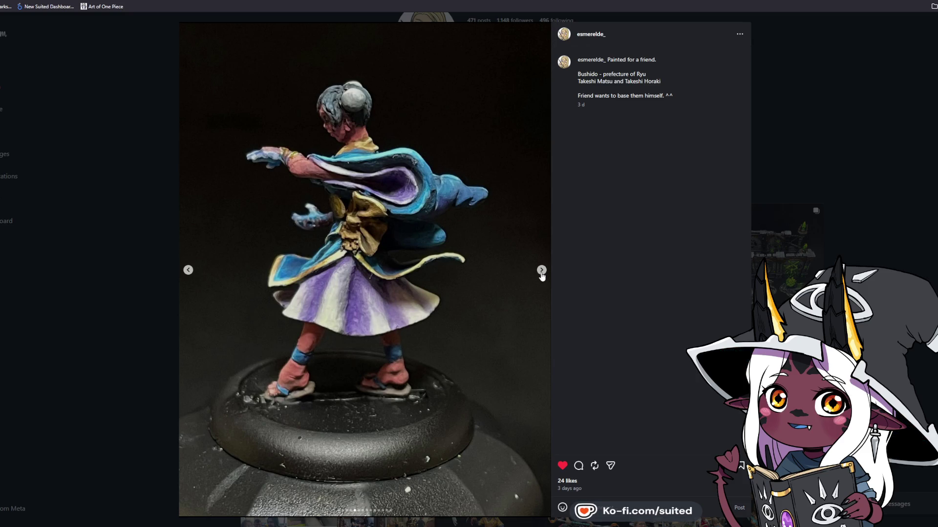
pyautogui.click(541, 271)
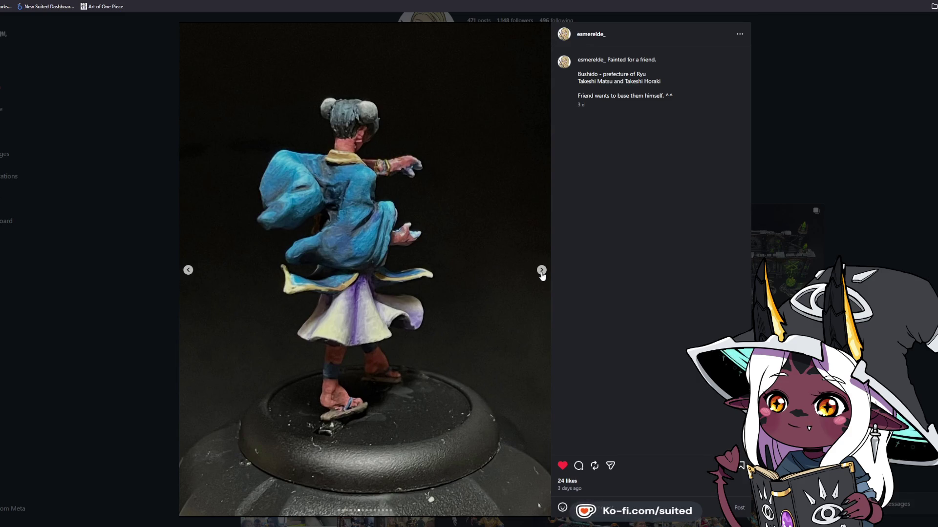
pyautogui.click(541, 271)
# - View the remaining spear-bearer photos, including side and back views, then close the Bushido post
pyautogui.click(541, 271)
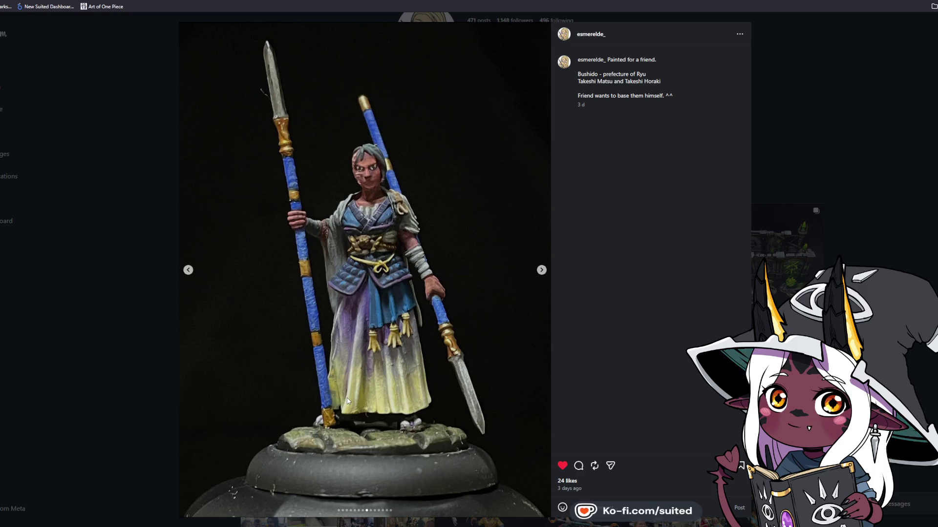
pyautogui.click(541, 270)
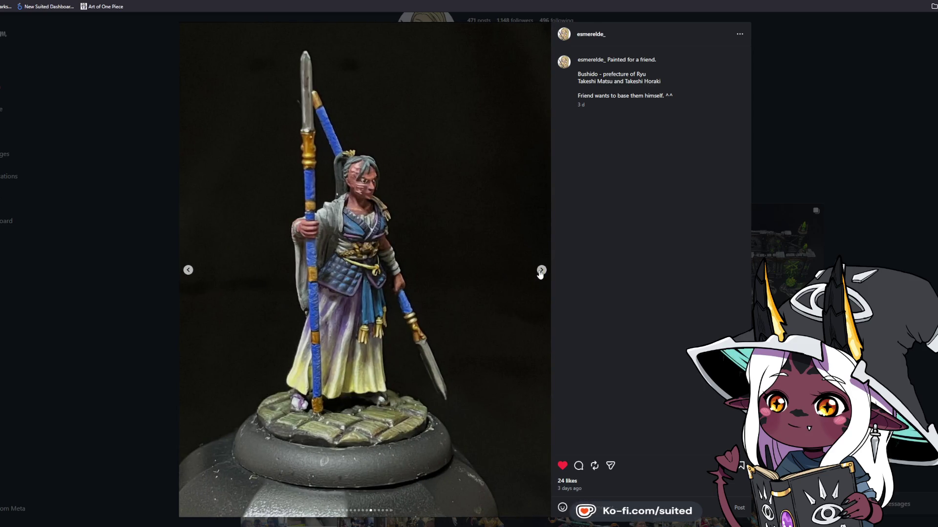
pyautogui.click(541, 270)
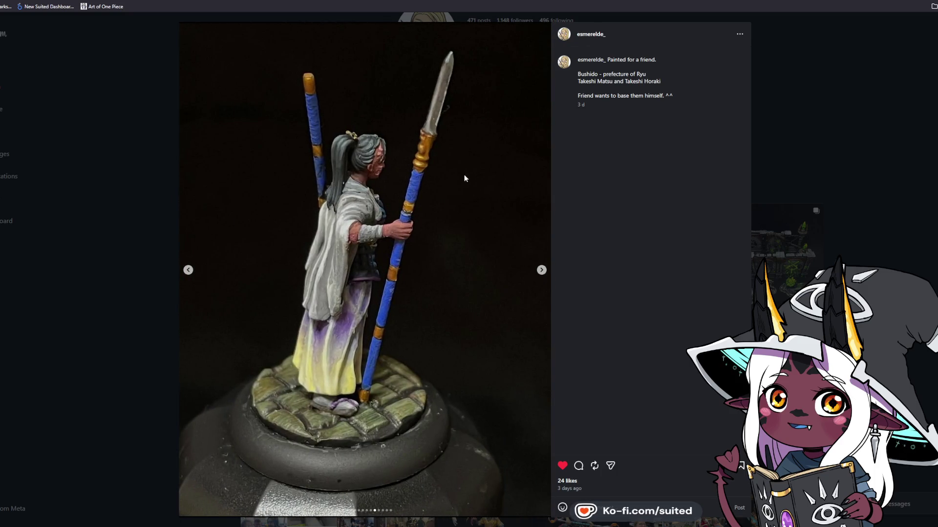
pyautogui.click(542, 270)
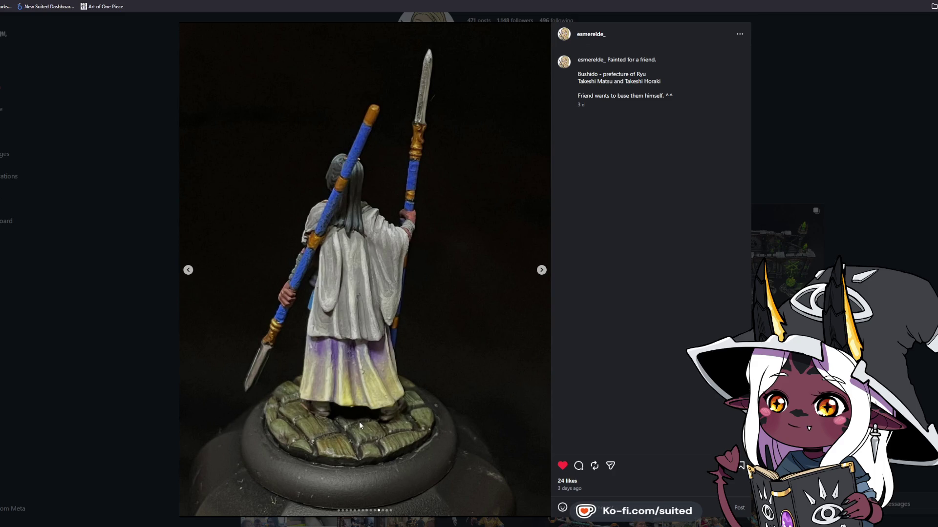
pyautogui.click(916, 115)
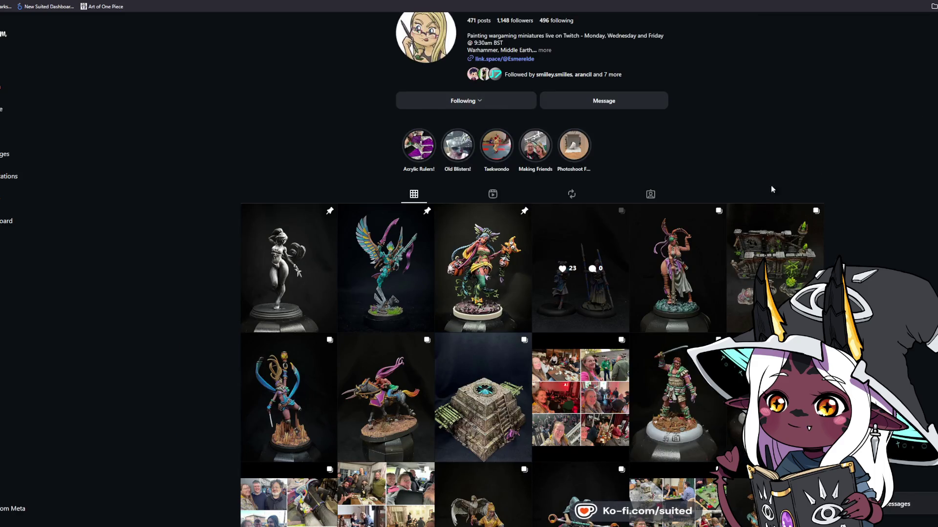
pyautogui.click(676, 231)
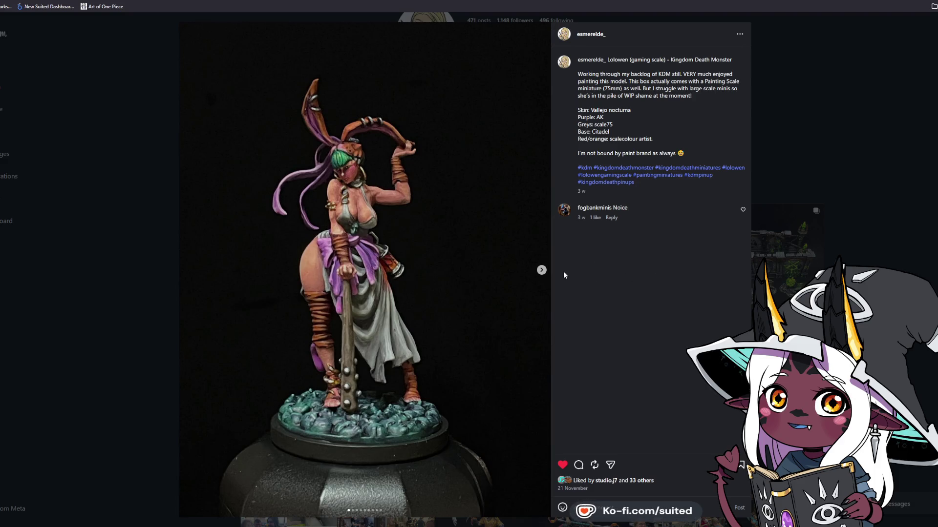
pyautogui.click(541, 271)
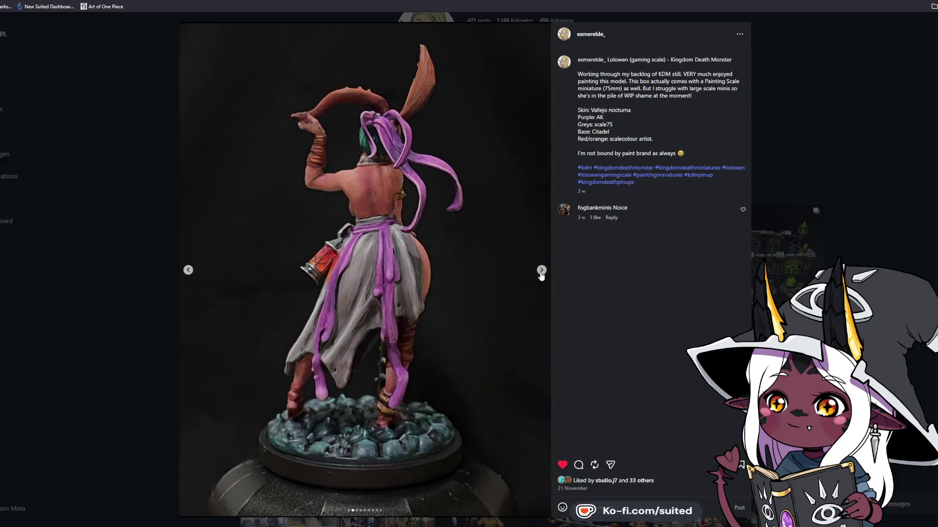
pyautogui.click(541, 271)
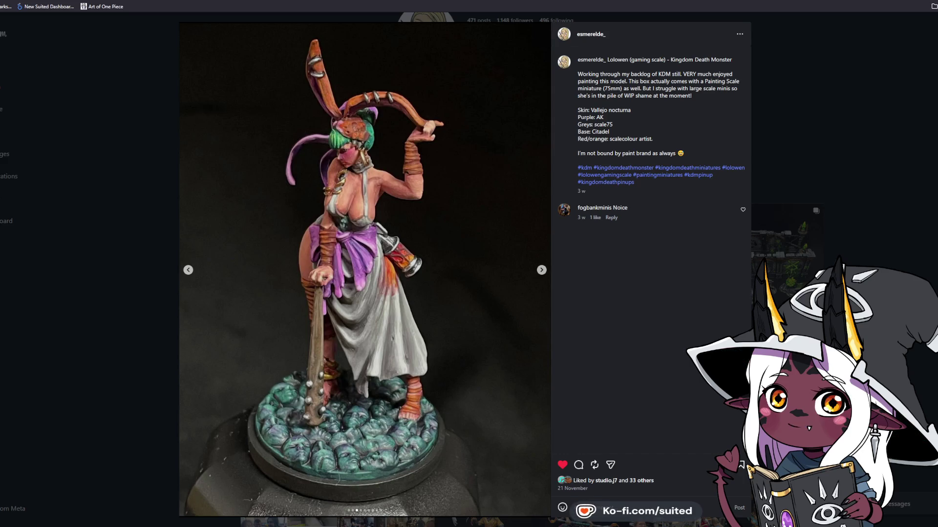
pyautogui.click(863, 118)
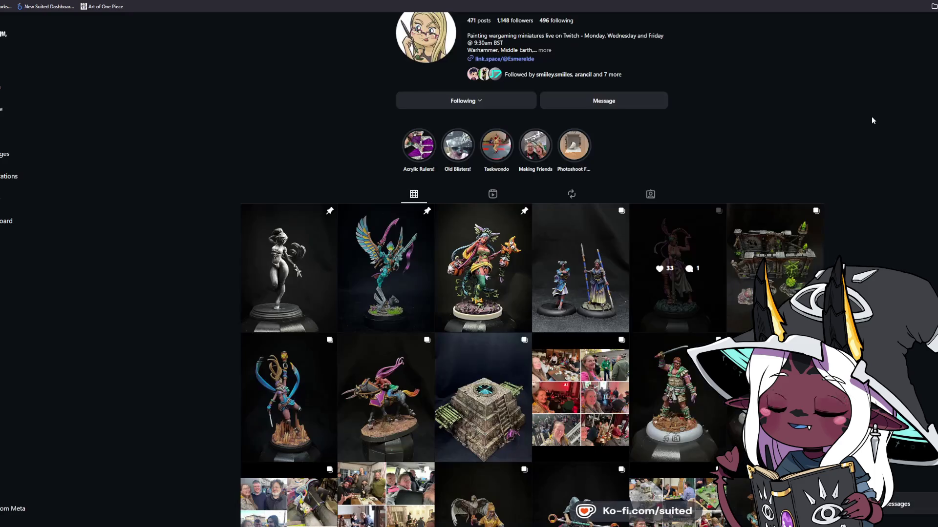
pyautogui.scroll(1, 877, 202)
pyautogui.scroll(-1, 878, 201)
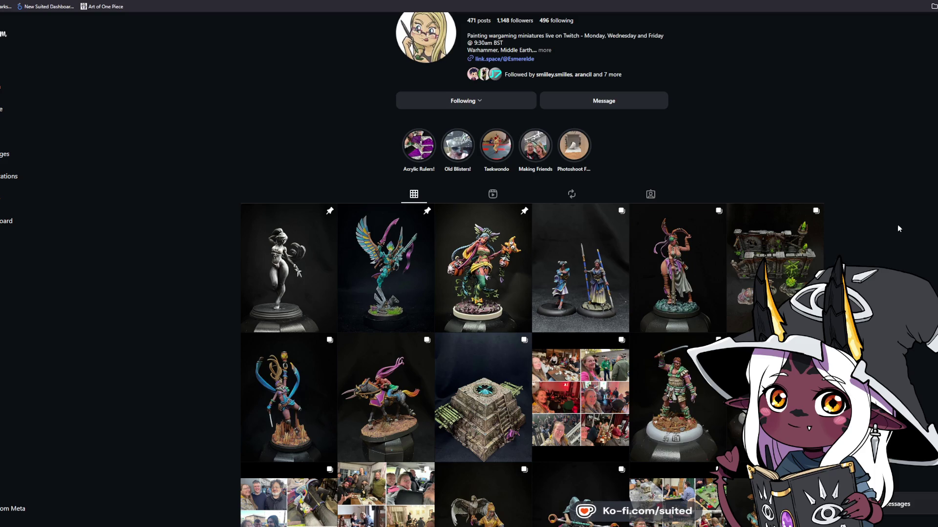
pyautogui.scroll(-3, 889, 248)
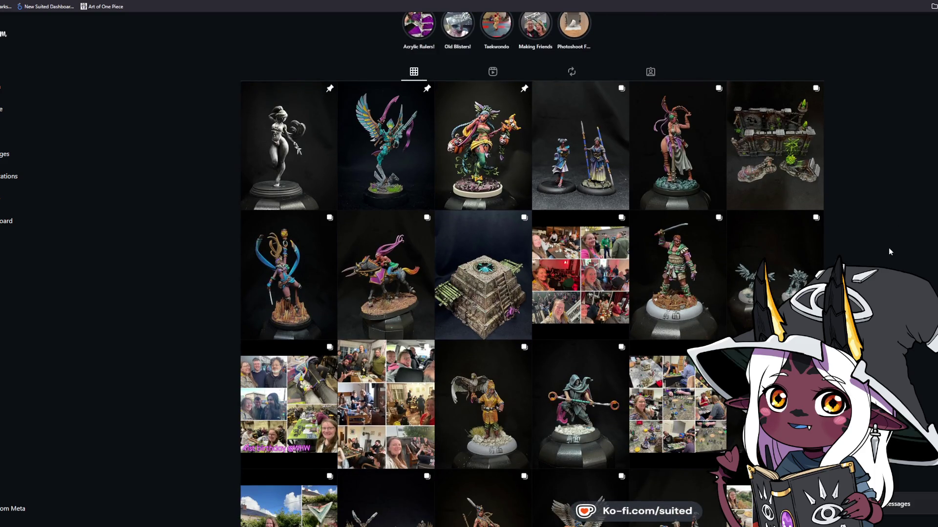
pyautogui.click(754, 293)
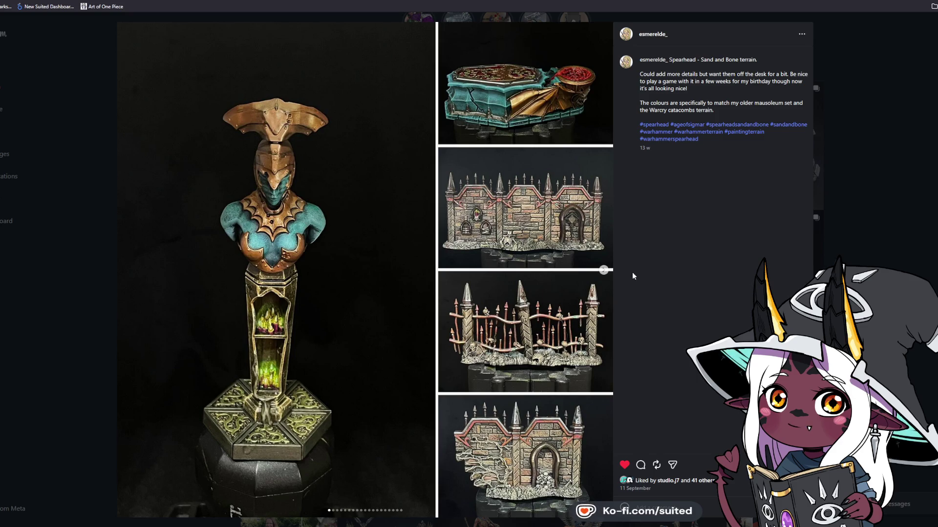
pyautogui.click(603, 271)
pyautogui.click(604, 270)
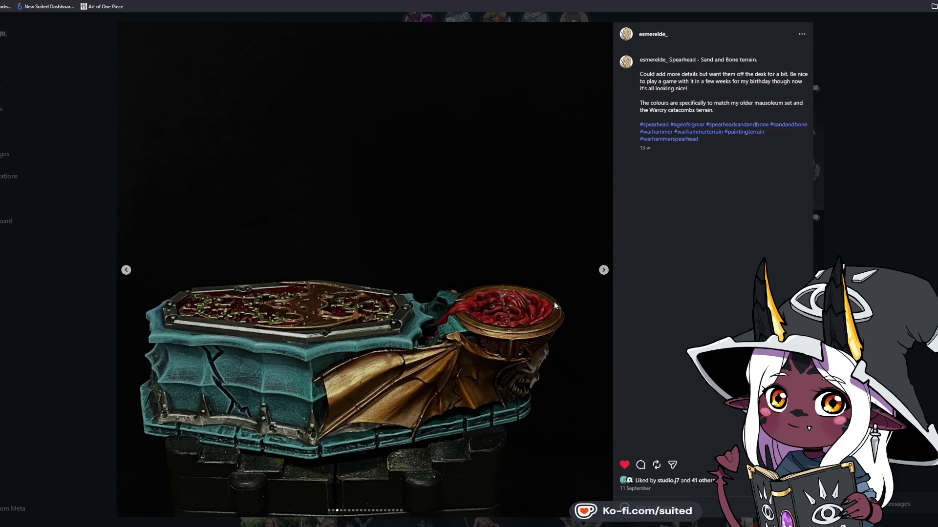
pyautogui.click(602, 271)
pyautogui.click(602, 270)
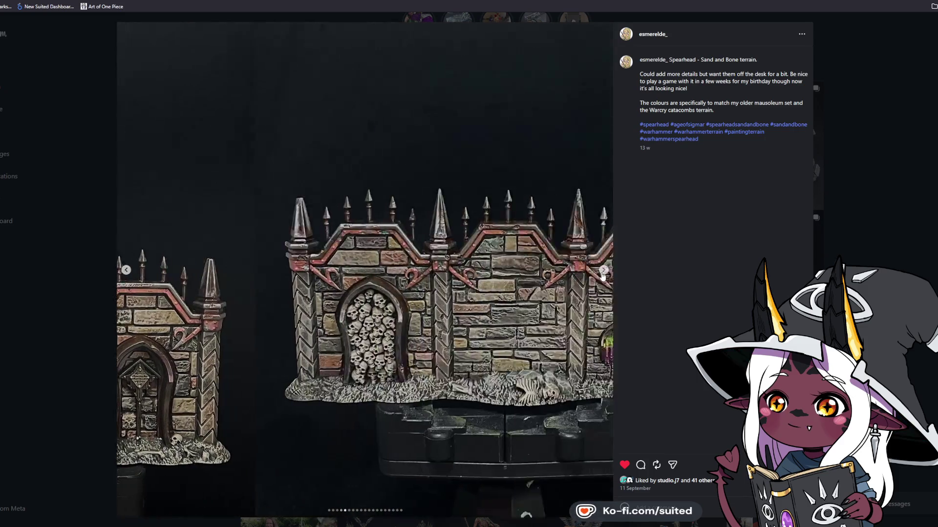
pyautogui.click(603, 271)
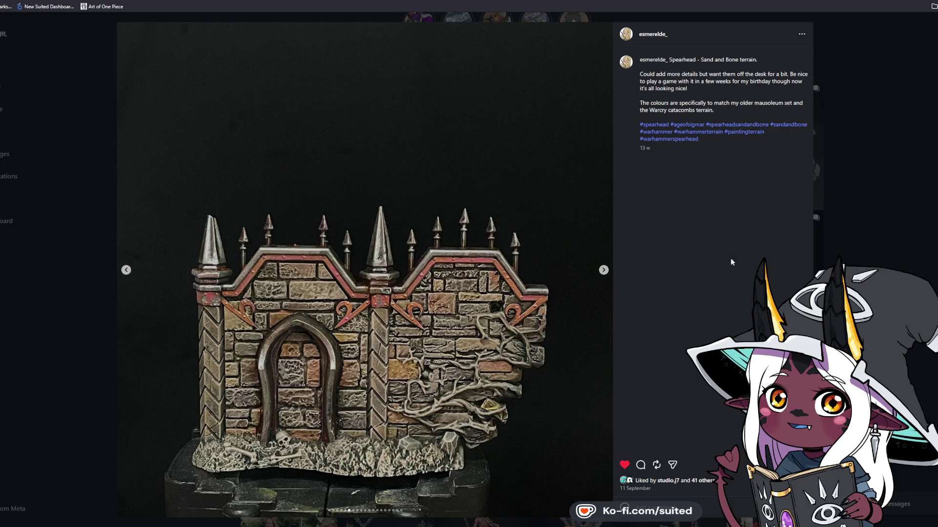
pyautogui.click(603, 271)
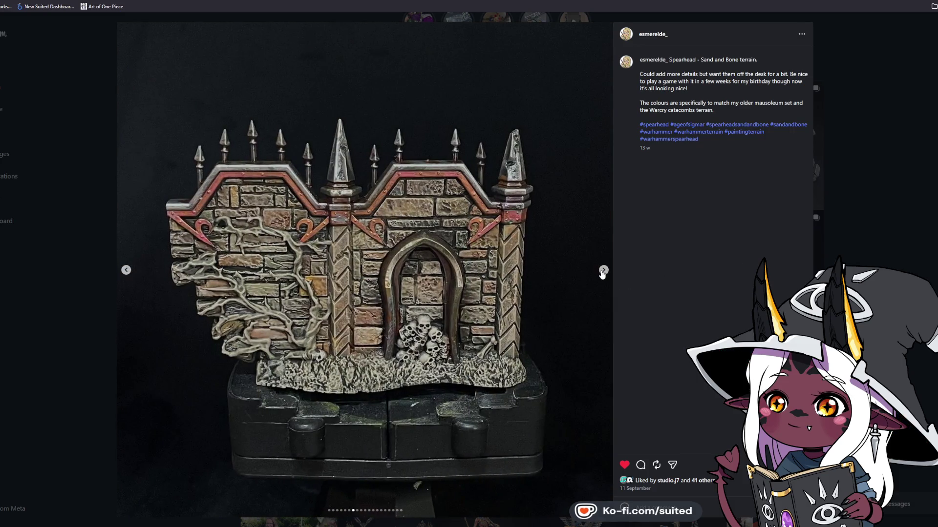
pyautogui.click(603, 271)
pyautogui.click(603, 271)
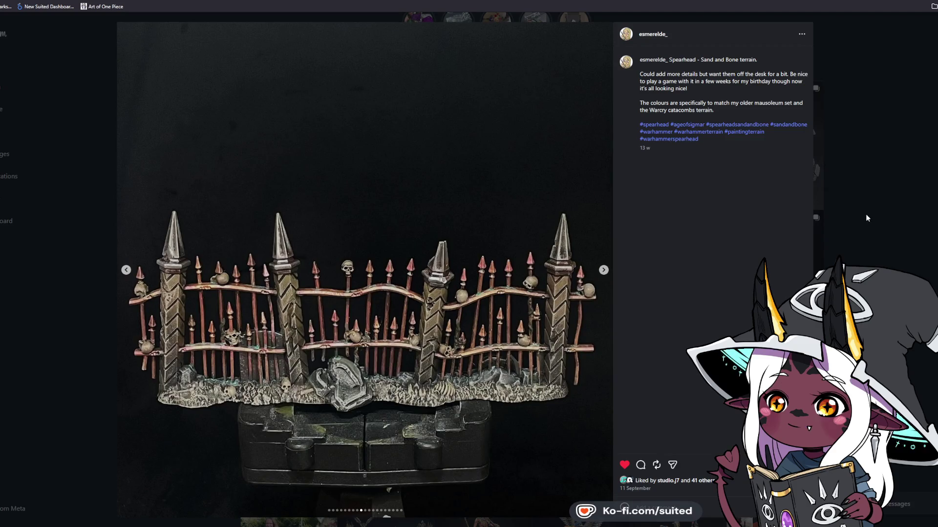
pyautogui.click(869, 137)
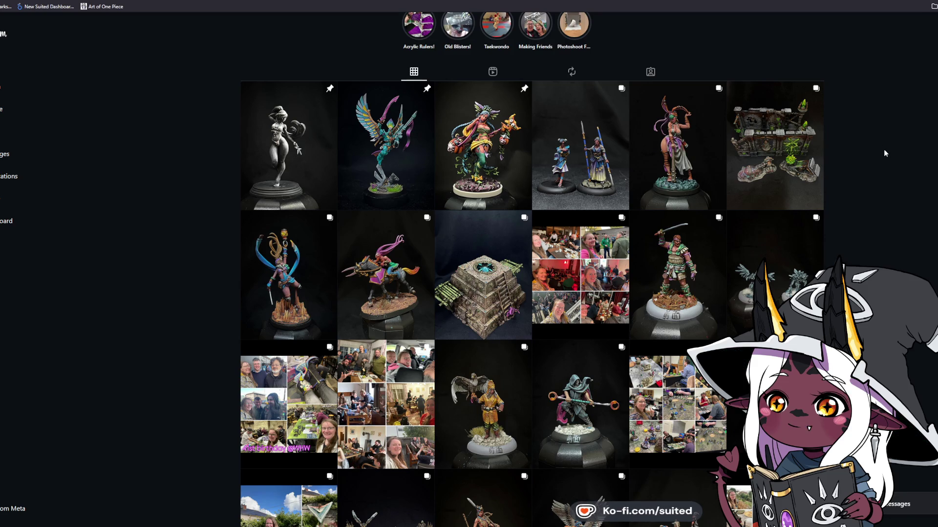
# - Scroll further down the Instagram profile grid
pyautogui.scroll(-3, 883, 158)
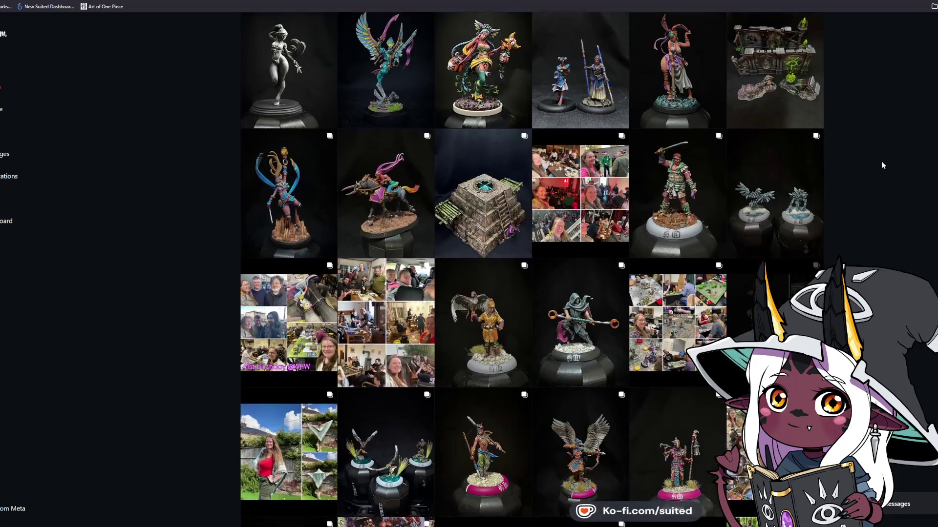
pyautogui.scroll(-6, 877, 238)
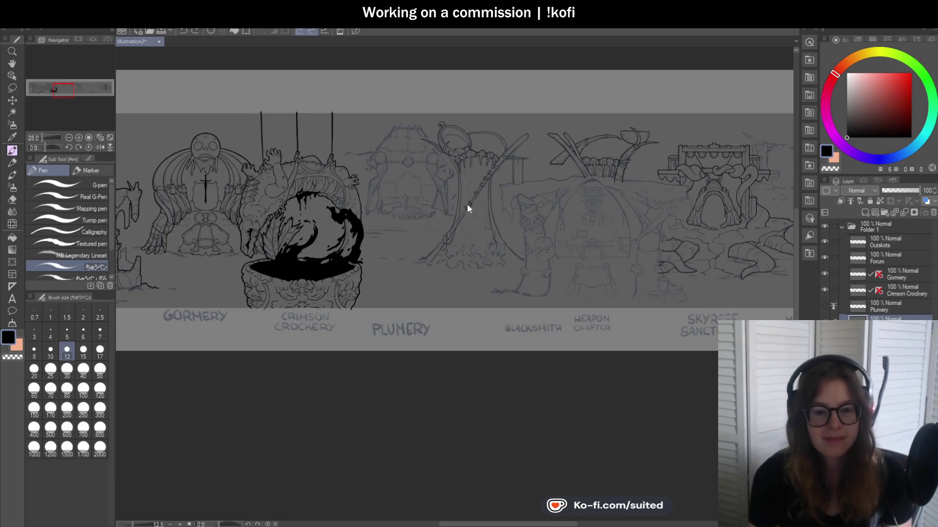
# - Ink a short downward black stroke inside the claw arch's right leg above the Plumery label
pyautogui.scroll(-3, 465, 215)
pyautogui.scroll(4, 491, 271)
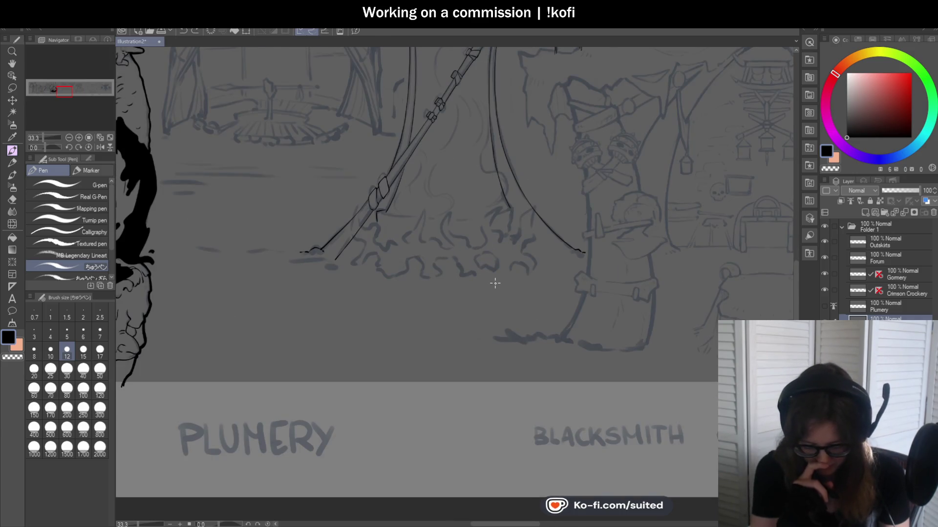
pyautogui.scroll(1, 512, 230)
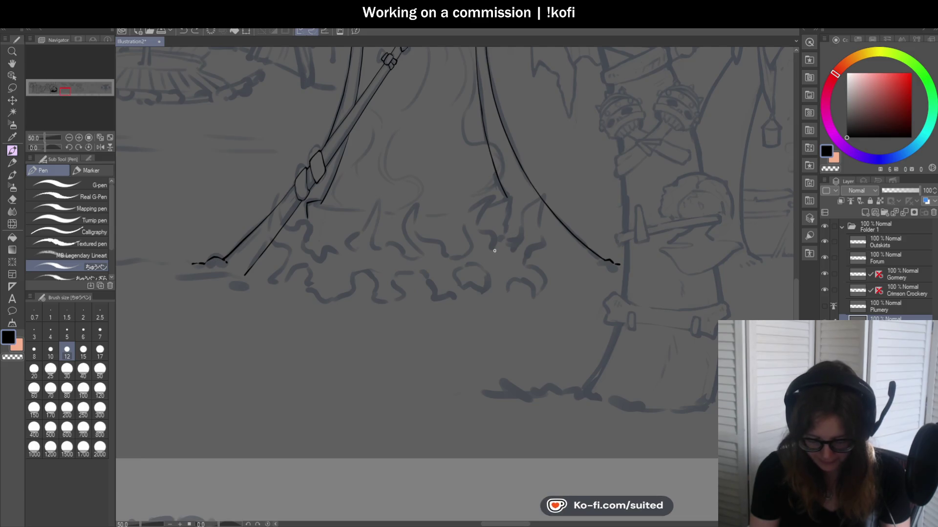
pyautogui.scroll(2, 494, 229)
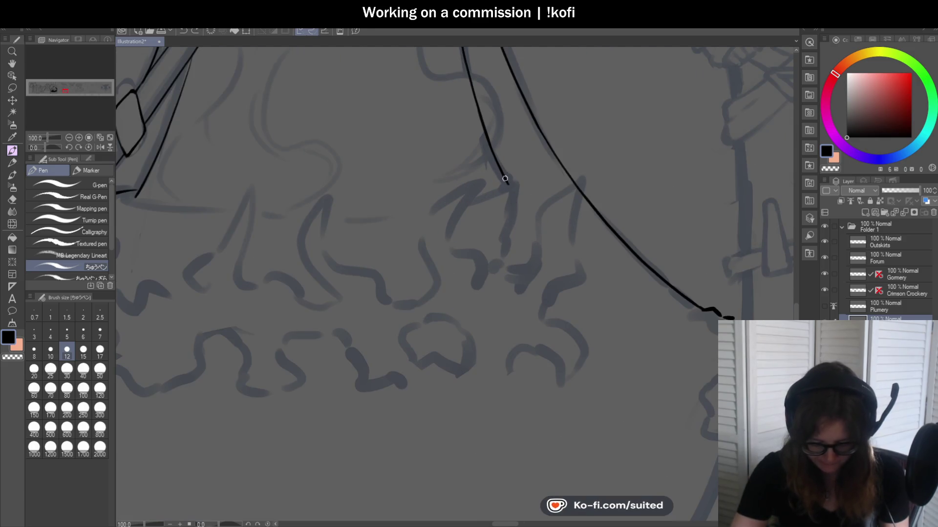
pyautogui.scroll(-1, 529, 180)
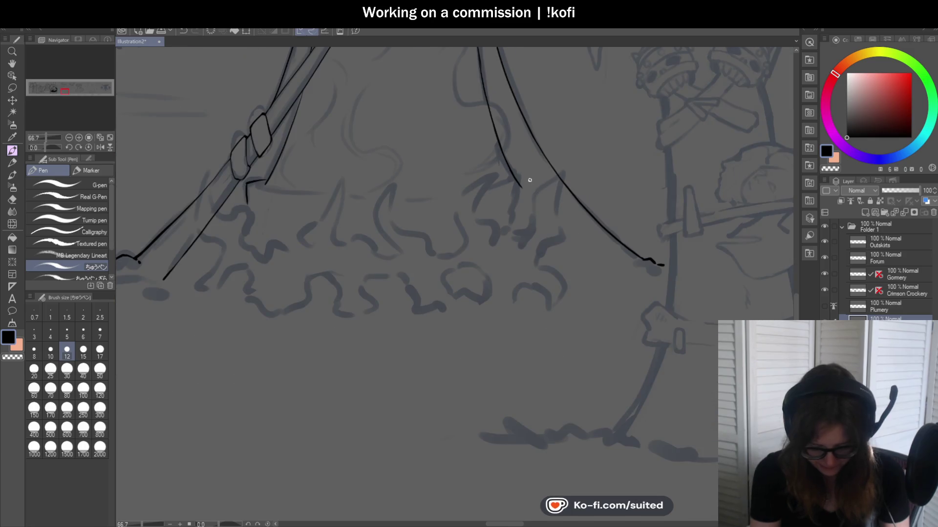
pyautogui.scroll(1, 532, 180)
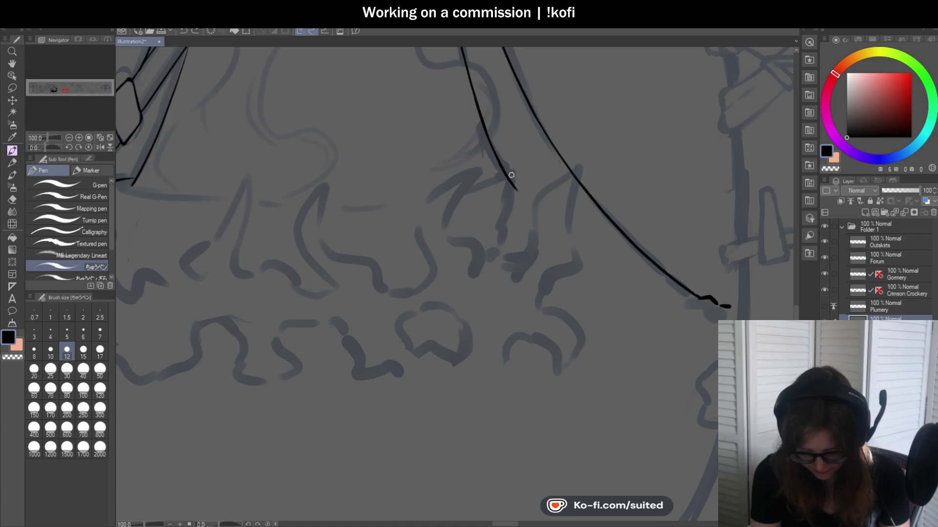
pyautogui.moveTo(538, 215); pyautogui.dragTo(530, 246)
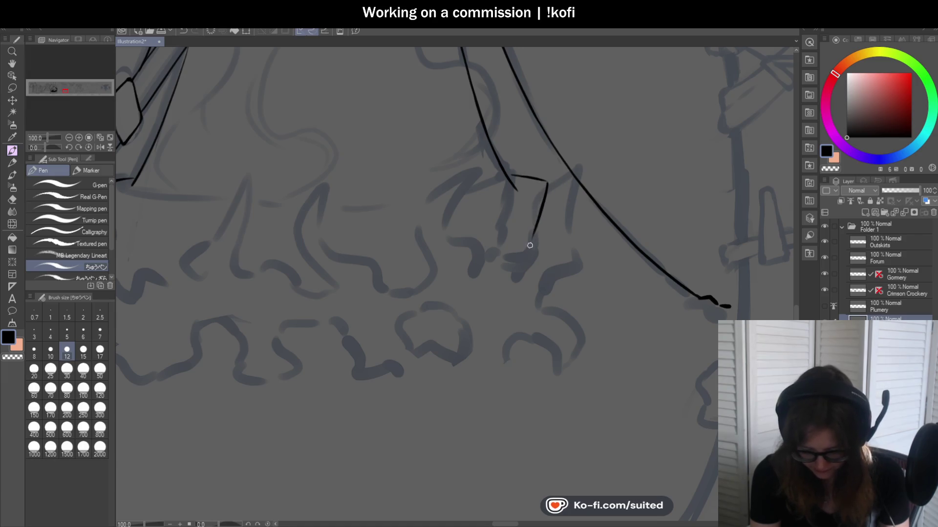
pyautogui.moveTo(545, 184); pyautogui.dragTo(526, 259)
pyautogui.scroll(-2, 607, 185)
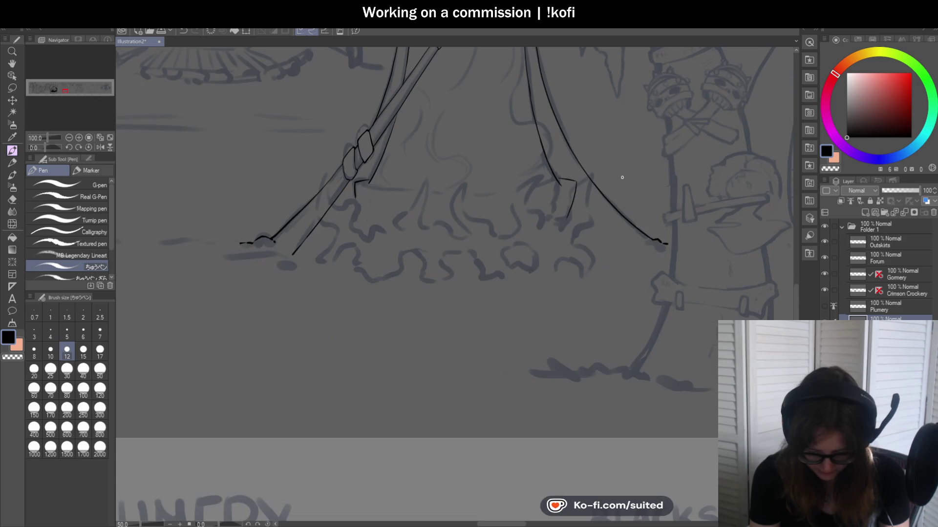
pyautogui.scroll(1, 570, 209)
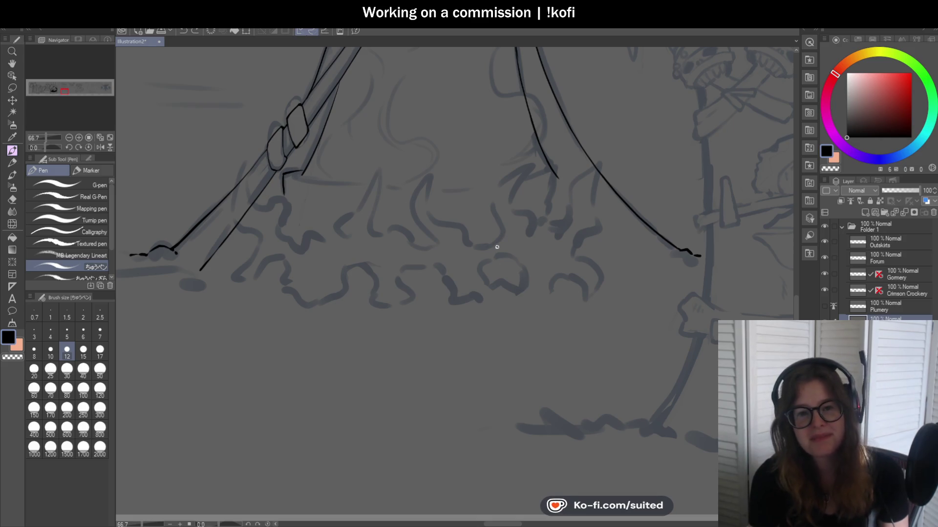
pyautogui.scroll(-1, 526, 191)
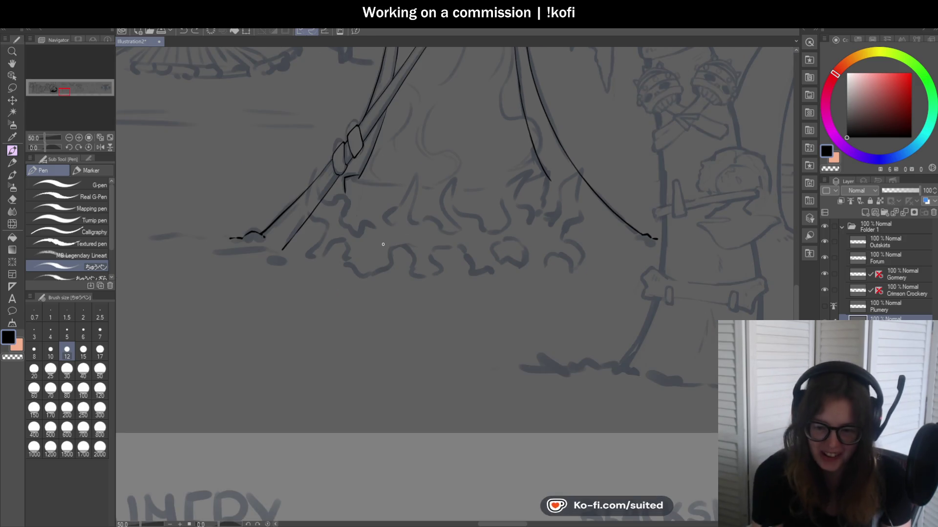
pyautogui.scroll(-1, 437, 307)
pyautogui.scroll(-1, 452, 283)
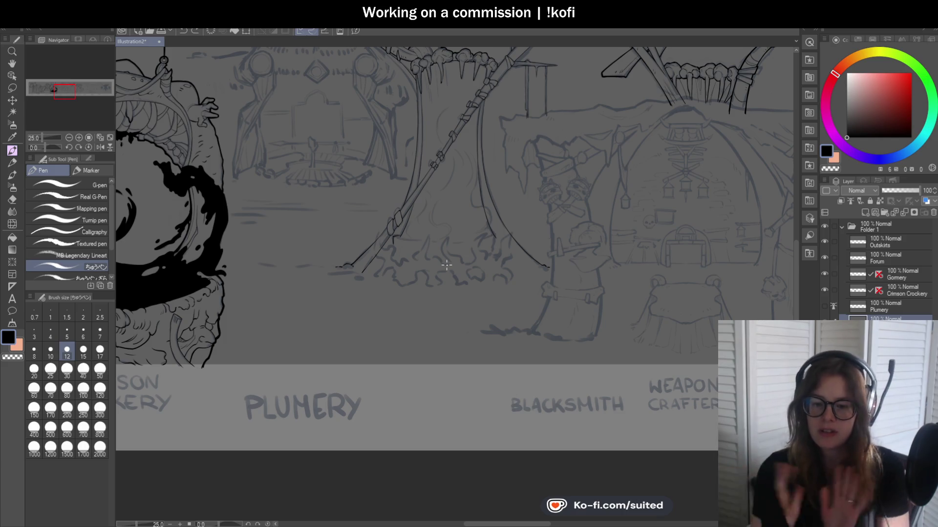
pyautogui.scroll(-3, 563, 194)
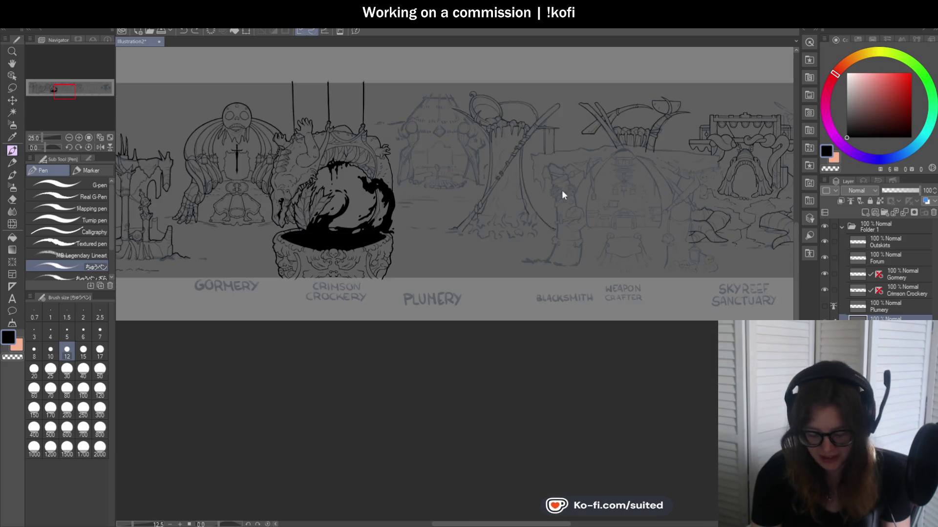
pyautogui.scroll(4, 530, 212)
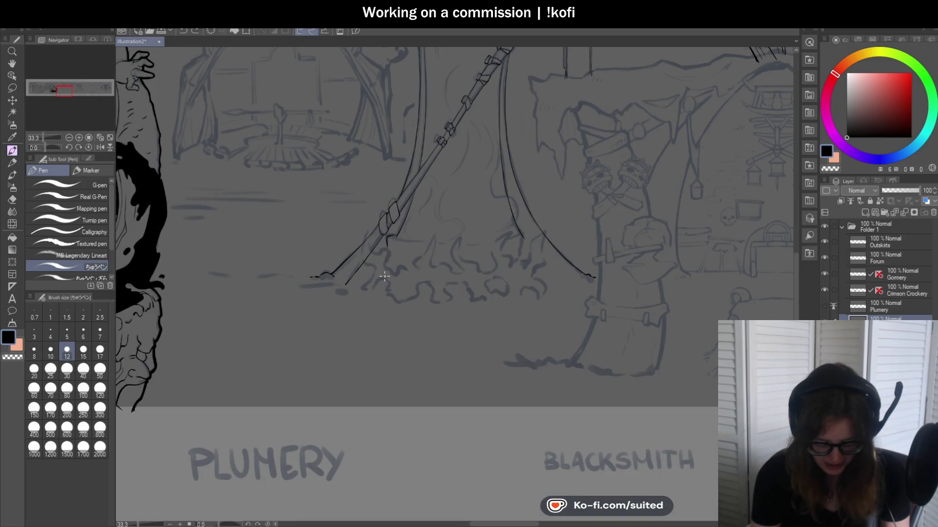
pyautogui.scroll(2, 383, 286)
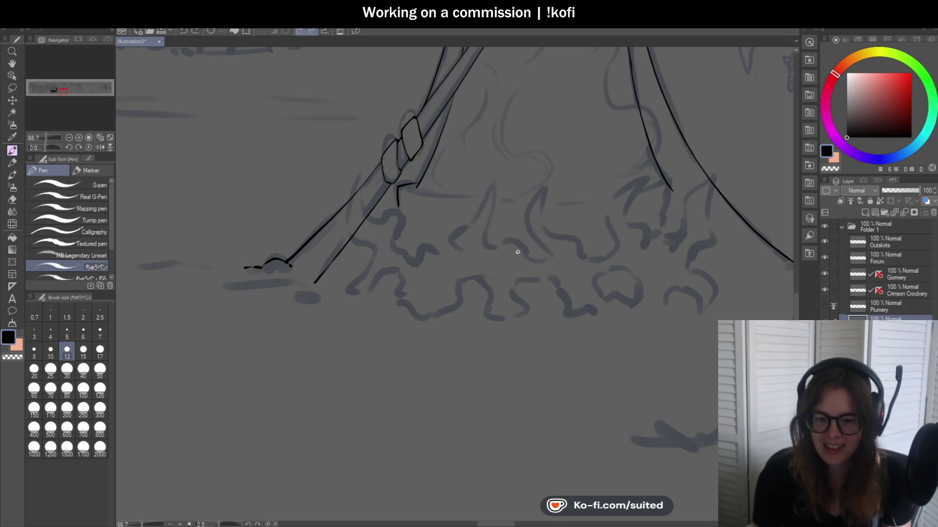
pyautogui.scroll(2, 353, 217)
pyautogui.scroll(1, 352, 218)
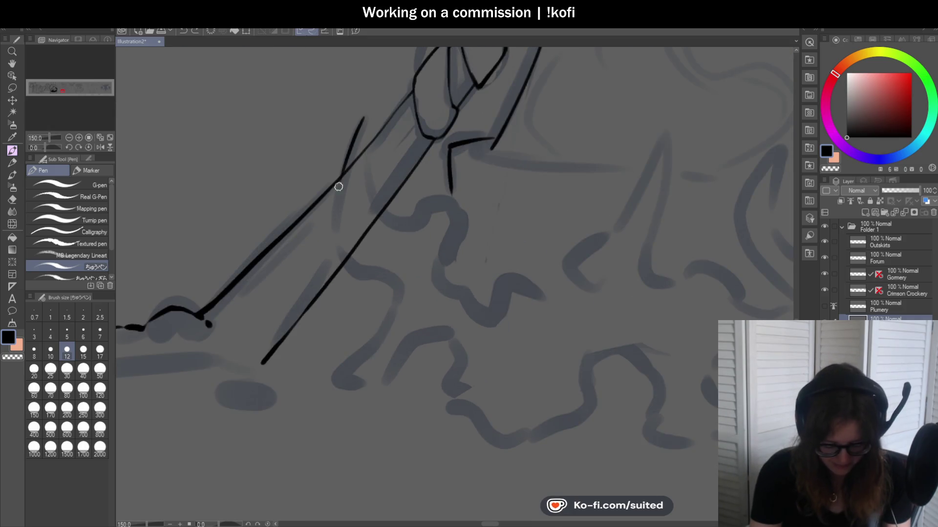
# - Ink the first bush outlines and wavy contour beside the staff base in black
pyautogui.moveTo(360, 122)
pyautogui.mouseDown()
pyautogui.moveTo(335, 220)
pyautogui.moveTo(360, 272)
pyautogui.moveTo(400, 287)
pyautogui.moveTo(382, 333)
pyautogui.moveTo(341, 367)
pyautogui.mouseUp()
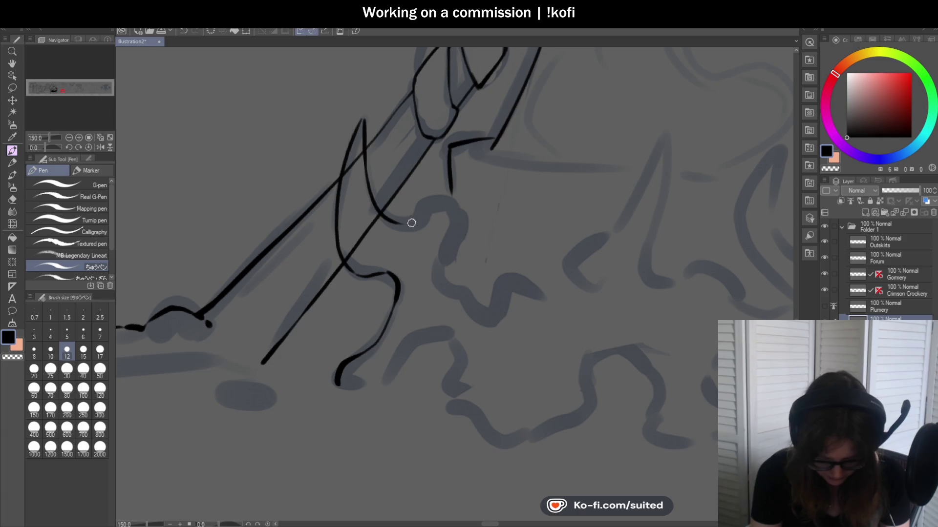
pyautogui.moveTo(452, 202); pyautogui.dragTo(442, 254)
pyautogui.scroll(-1, 523, 315)
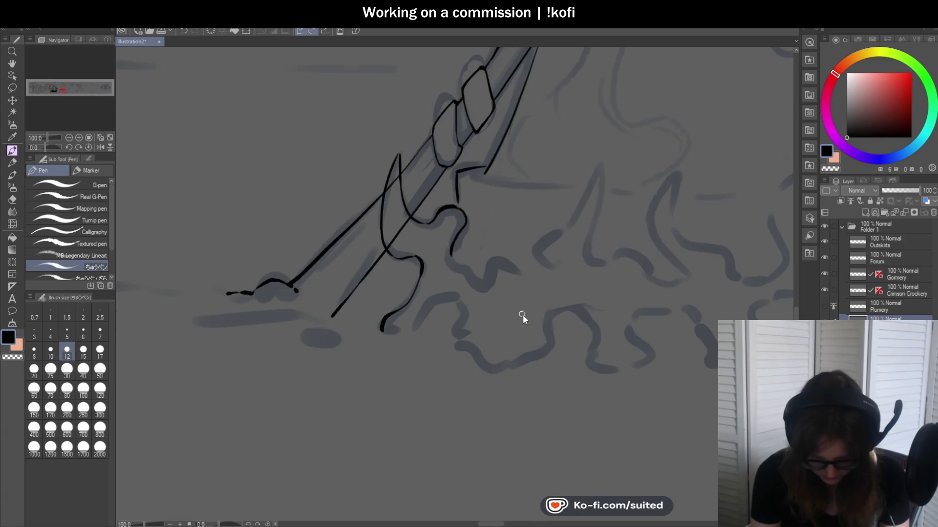
pyautogui.scroll(2, 383, 201)
pyautogui.moveTo(393, 193)
pyautogui.mouseDown()
pyautogui.moveTo(391, 221)
pyautogui.moveTo(440, 266)
pyautogui.moveTo(461, 255)
pyautogui.moveTo(464, 235)
pyautogui.moveTo(505, 229)
pyautogui.moveTo(545, 240)
pyautogui.mouseUp()
pyautogui.scroll(-2, 551, 241)
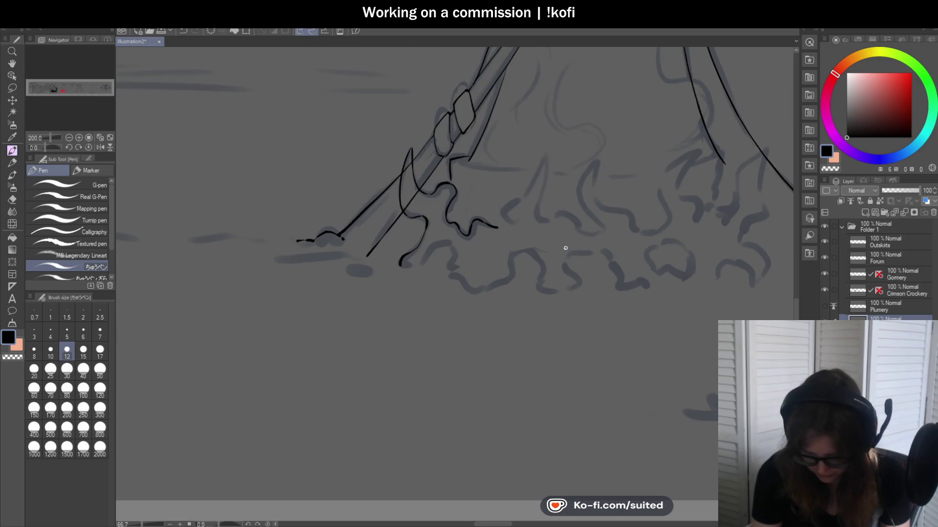
pyautogui.scroll(1, 427, 263)
pyautogui.scroll(1, 383, 277)
pyautogui.moveTo(383, 277)
pyautogui.mouseDown()
pyautogui.moveTo(404, 230)
pyautogui.moveTo(464, 212)
pyautogui.moveTo(468, 282)
pyautogui.moveTo(460, 295)
pyautogui.mouseUp()
pyautogui.scroll(-1, 460, 295)
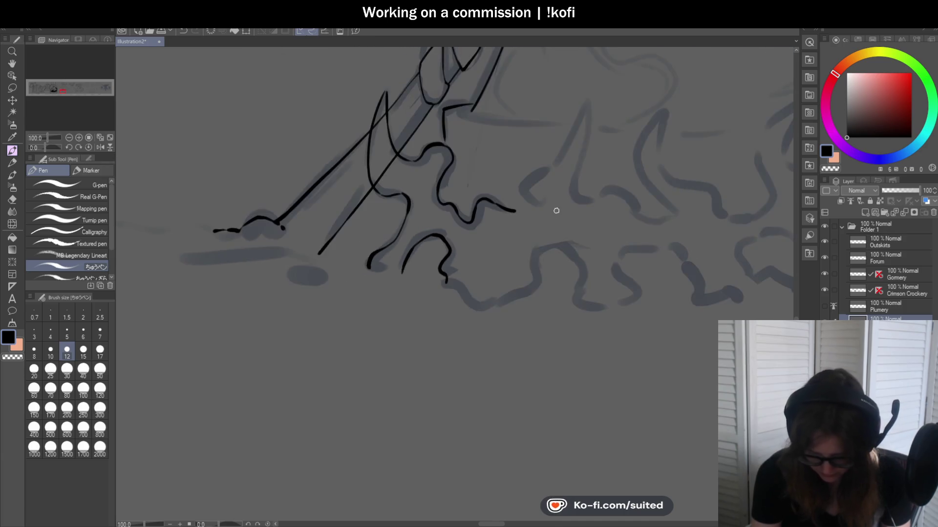
pyautogui.scroll(1, 554, 209)
pyautogui.moveTo(492, 214)
pyautogui.mouseDown()
pyautogui.moveTo(498, 178)
pyautogui.moveTo(528, 135)
pyautogui.mouseUp()
pyautogui.scroll(-1, 417, 291)
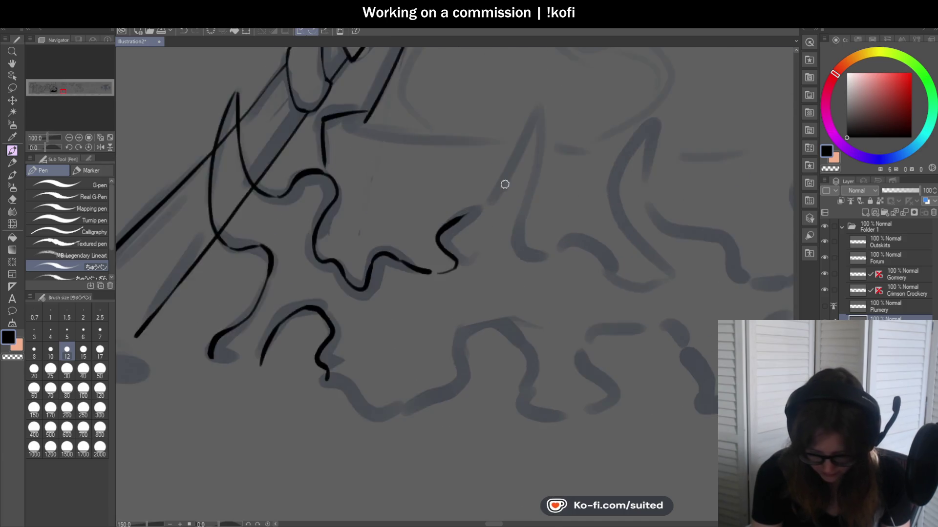
pyautogui.scroll(1, 502, 184)
# - Ink the spiky peak's edges, undoing and redrawing the misplaced strokes
pyautogui.moveTo(490, 208); pyautogui.dragTo(554, 87)
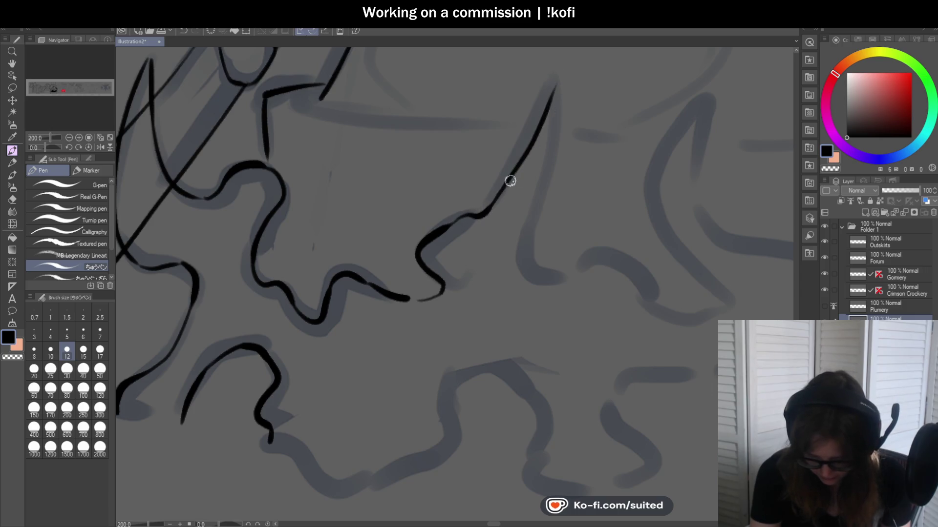
pyautogui.hotkey('ctrl', 'z')
pyautogui.moveTo(490, 206)
pyautogui.mouseDown()
pyautogui.moveTo(554, 87)
pyautogui.moveTo(530, 273)
pyautogui.mouseUp()
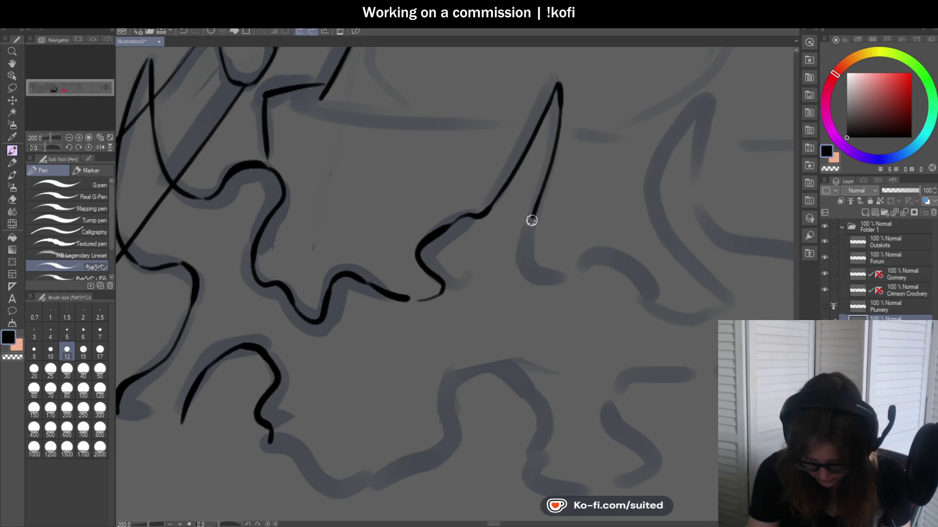
pyautogui.scroll(-1, 477, 167)
pyautogui.scroll(1, 578, 196)
pyautogui.scroll(1, 577, 196)
pyautogui.hotkey('ctrl', 'z')
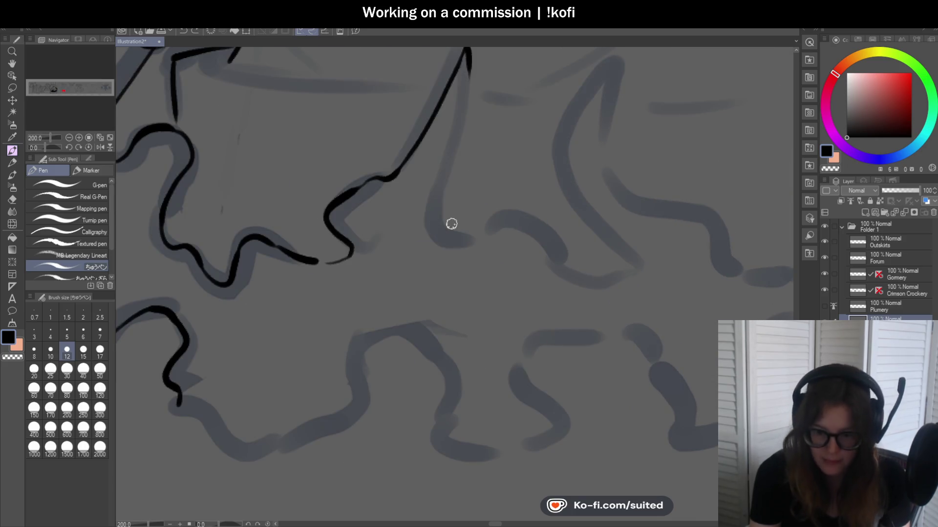
pyautogui.scroll(-1, 450, 220)
pyautogui.scroll(1, 488, 115)
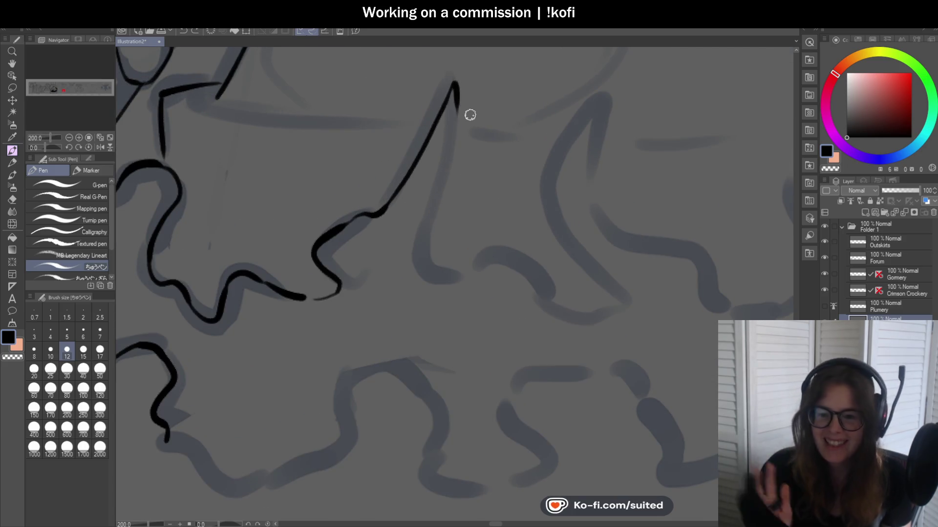
pyautogui.moveTo(456, 101); pyautogui.dragTo(438, 277)
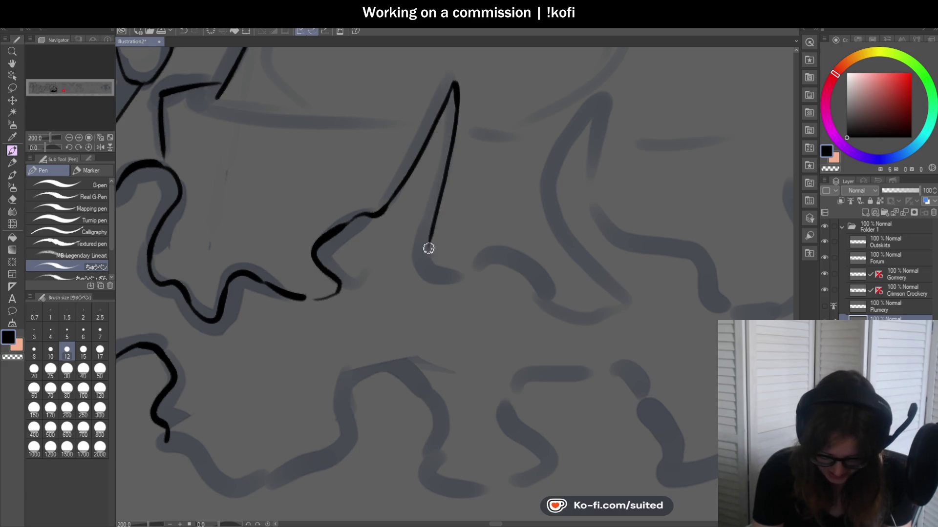
# - Ink the next wavy stretch of bush outline and retrace the right peak's edge
pyautogui.scroll(-2, 488, 252)
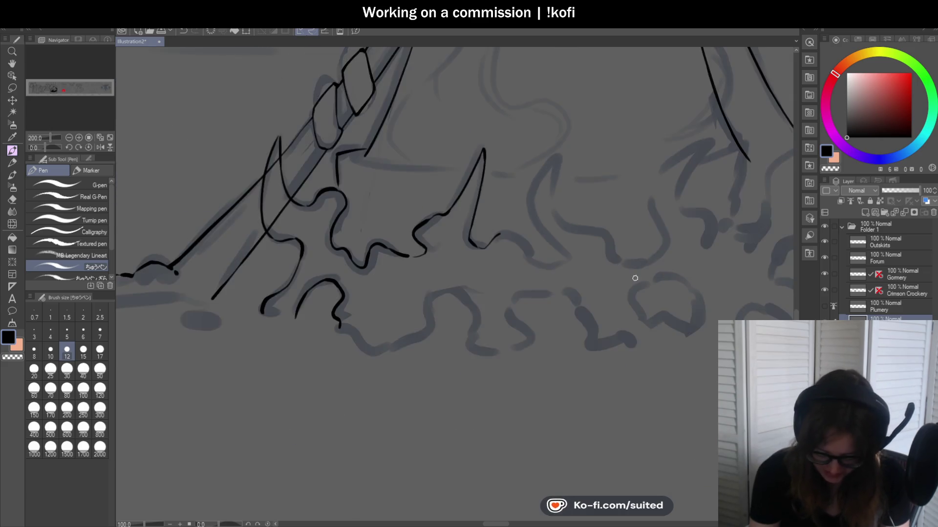
pyautogui.scroll(3, 429, 203)
pyautogui.moveTo(375, 186)
pyautogui.mouseDown()
pyautogui.moveTo(489, 256)
pyautogui.moveTo(514, 299)
pyautogui.moveTo(601, 322)
pyautogui.moveTo(625, 298)
pyautogui.mouseUp()
pyautogui.scroll(-4, 625, 298)
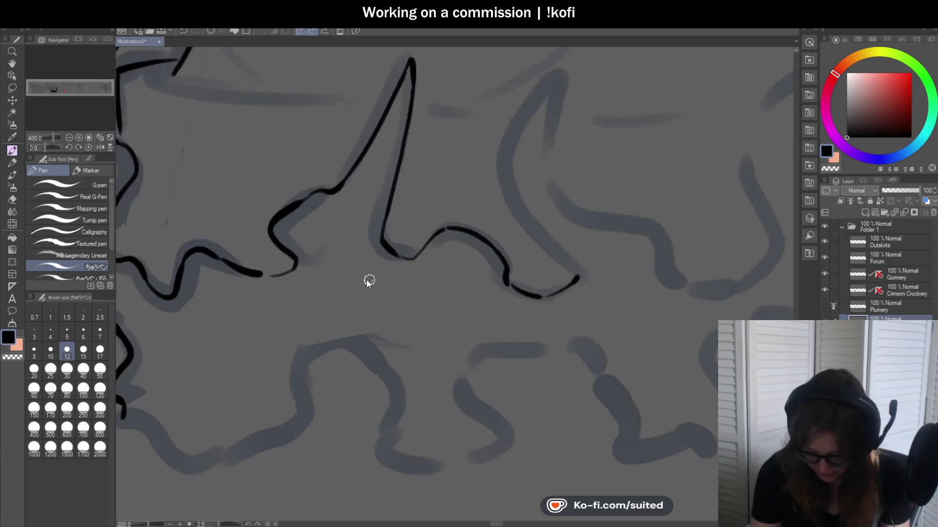
pyautogui.scroll(1, 508, 147)
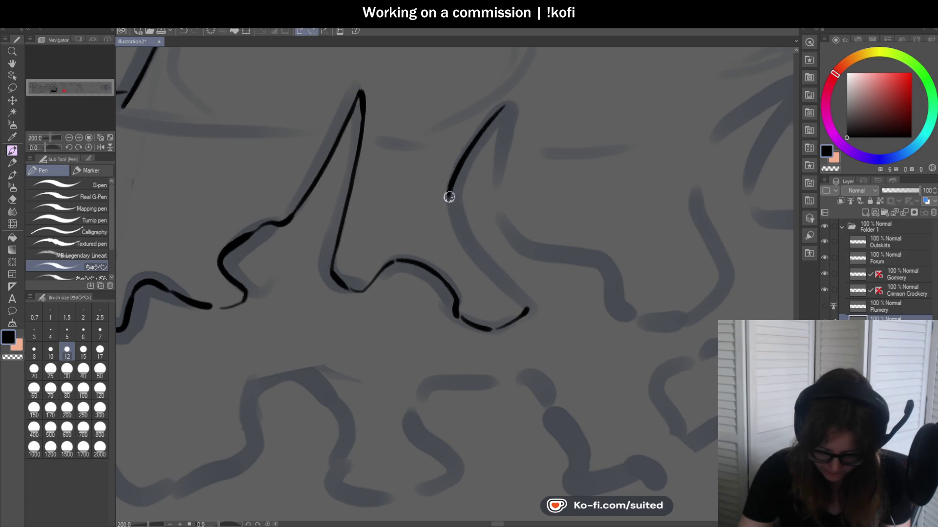
pyautogui.moveTo(449, 196); pyautogui.dragTo(525, 301)
pyautogui.moveTo(506, 107)
pyautogui.mouseDown()
pyautogui.moveTo(498, 139)
pyautogui.moveTo(528, 247)
pyautogui.mouseUp()
pyautogui.scroll(-3, 527, 247)
pyautogui.scroll(5, 421, 200)
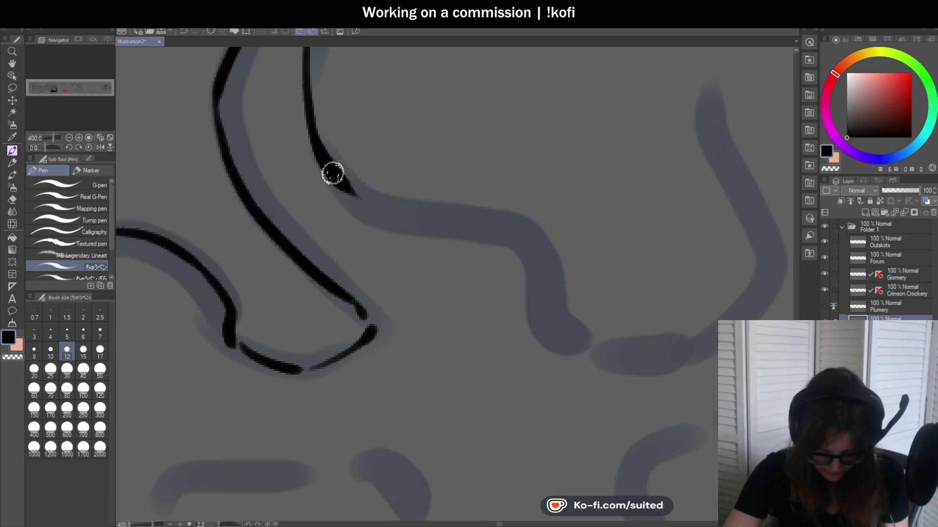
# - Trace the bush outline rightward and ink the next tall spike at the tent base
pyautogui.moveTo(337, 176); pyautogui.dragTo(540, 261)
pyautogui.scroll(-2, 448, 182)
pyautogui.scroll(2, 448, 182)
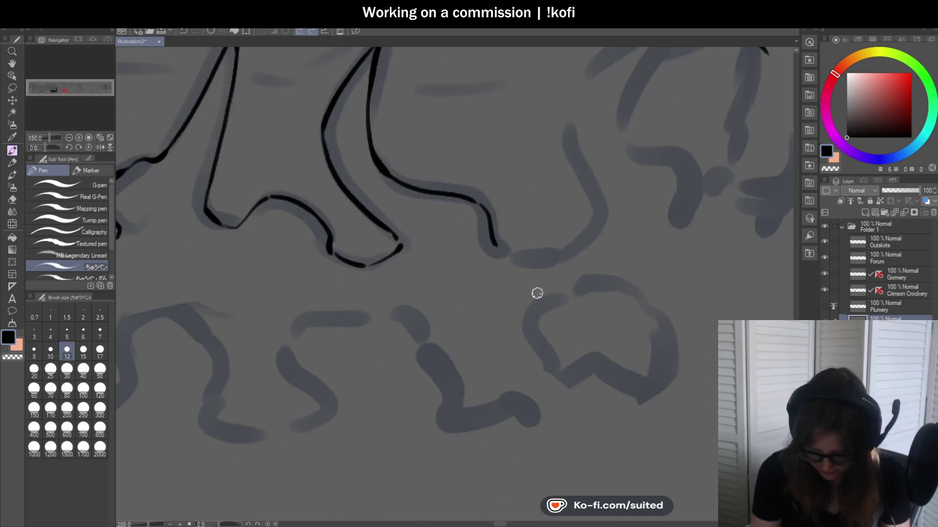
pyautogui.moveTo(461, 209); pyautogui.dragTo(530, 233)
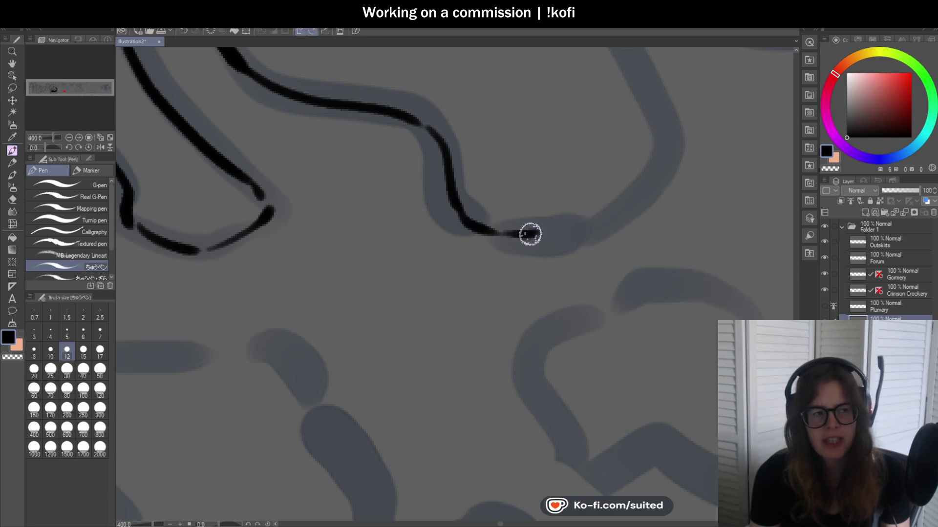
pyautogui.scroll(-2, 529, 233)
pyautogui.scroll(2, 523, 247)
pyautogui.moveTo(474, 281); pyautogui.dragTo(594, 186)
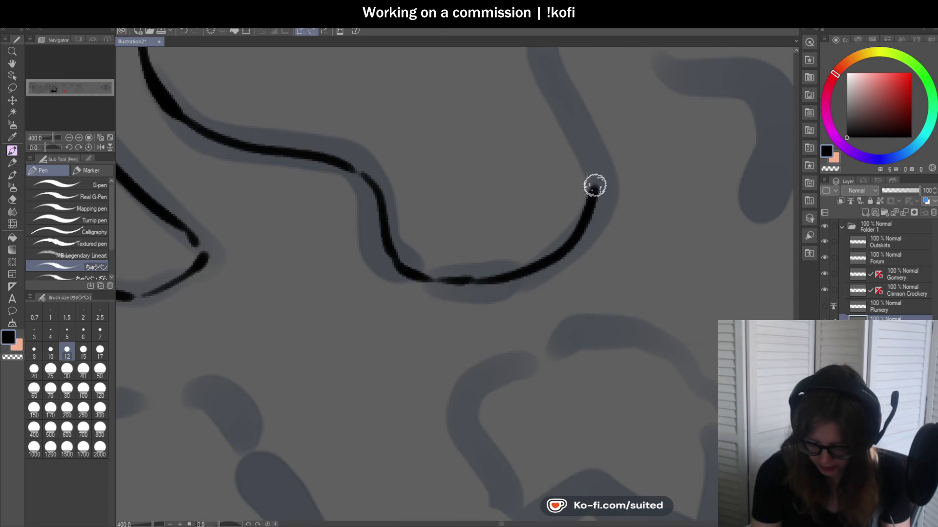
pyautogui.scroll(-2, 594, 186)
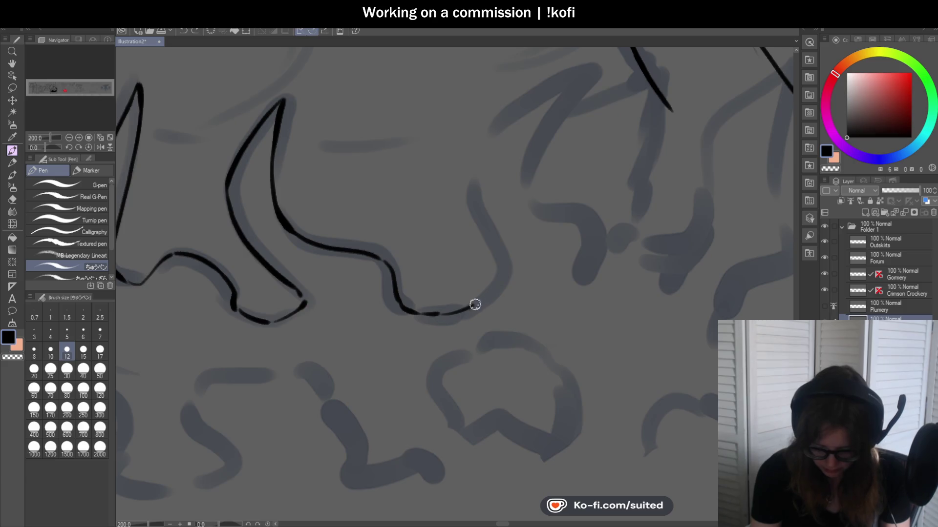
pyautogui.moveTo(477, 211)
pyautogui.mouseDown()
pyautogui.moveTo(493, 119)
pyautogui.moveTo(593, 64)
pyautogui.moveTo(561, 94)
pyautogui.moveTo(530, 200)
pyautogui.mouseUp()
pyautogui.scroll(2, 530, 195)
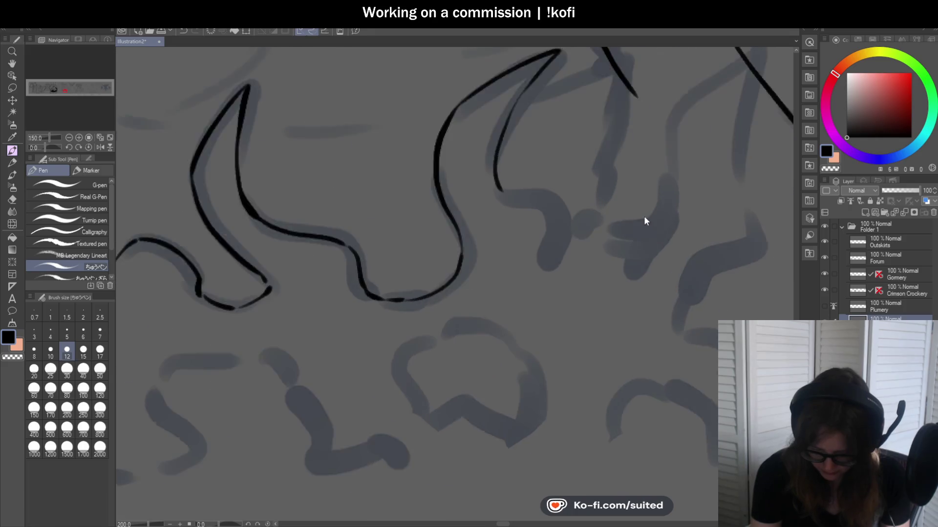
pyautogui.moveTo(369, 162)
pyautogui.mouseDown()
pyautogui.moveTo(377, 174)
pyautogui.moveTo(523, 211)
pyautogui.mouseUp()
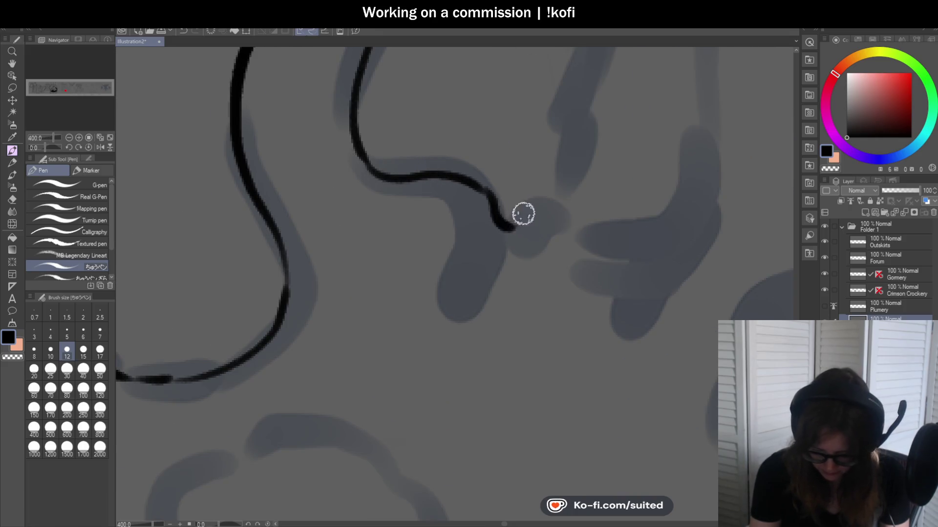
pyautogui.scroll(-3, 626, 195)
pyautogui.scroll(-2, 627, 194)
pyautogui.scroll(2, 329, 309)
pyautogui.scroll(2, 313, 235)
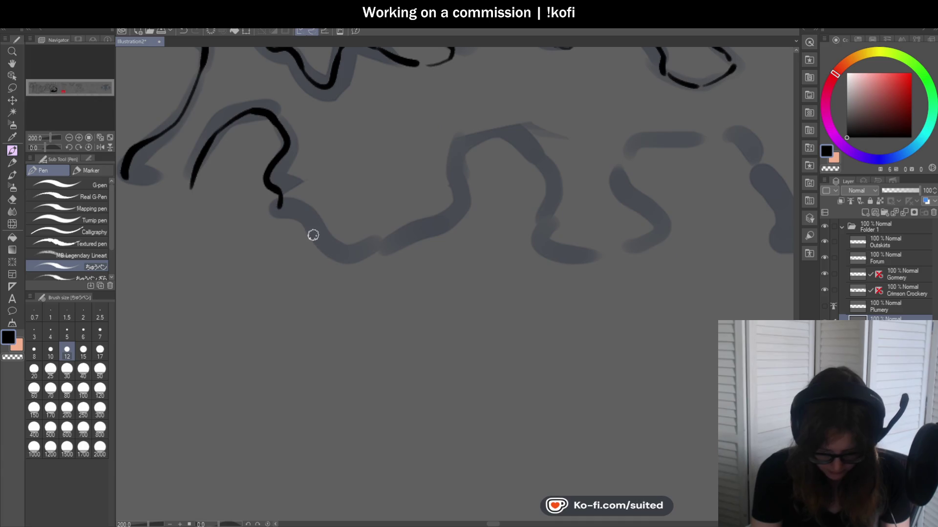
# - Ink the lower row of wavy bushes and its squiggles over the blue sketch
pyautogui.moveTo(280, 207)
pyautogui.mouseDown()
pyautogui.moveTo(389, 239)
pyautogui.moveTo(413, 233)
pyautogui.mouseUp()
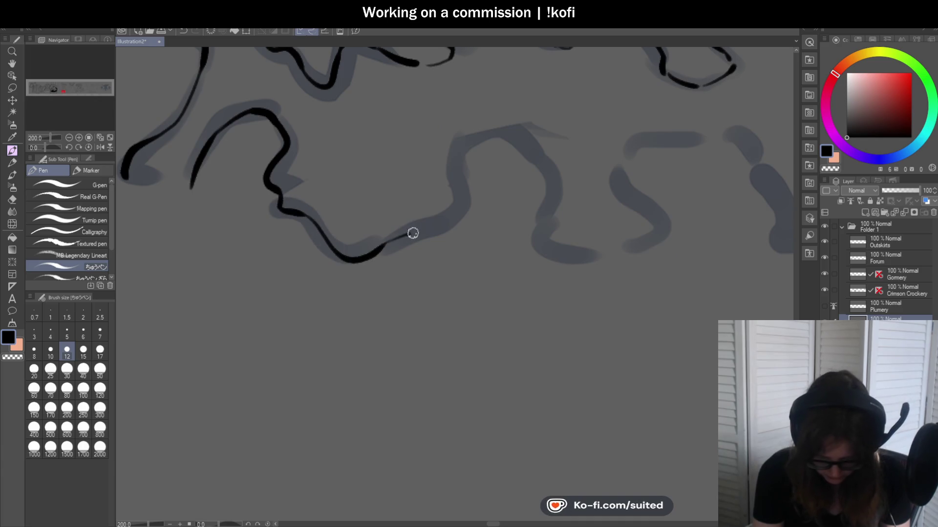
pyautogui.moveTo(458, 174)
pyautogui.mouseDown()
pyautogui.moveTo(539, 135)
pyautogui.moveTo(550, 263)
pyautogui.moveTo(588, 247)
pyautogui.moveTo(558, 176)
pyautogui.moveTo(566, 156)
pyautogui.moveTo(635, 142)
pyautogui.mouseUp()
pyautogui.scroll(-2, 614, 293)
pyautogui.scroll(2, 576, 265)
pyautogui.scroll(-1, 435, 202)
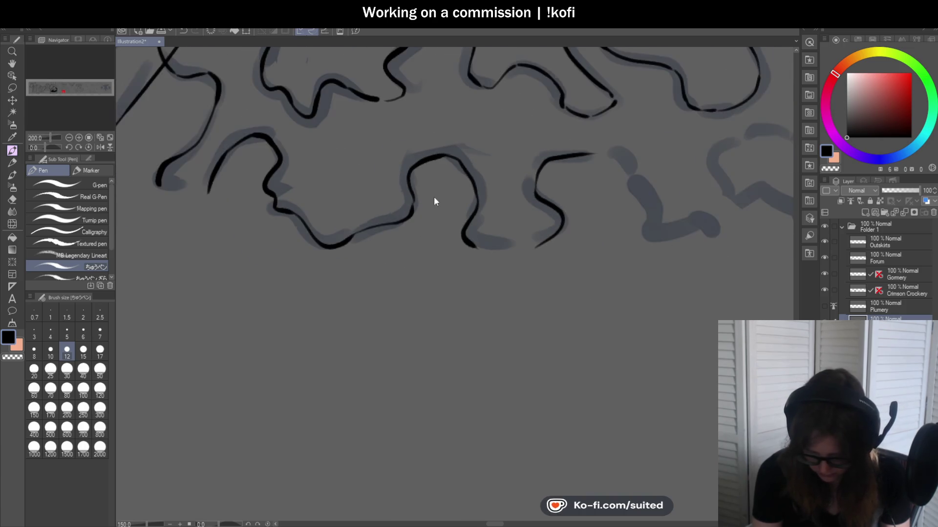
pyautogui.scroll(-1, 710, 151)
pyautogui.scroll(2, 503, 132)
pyautogui.moveTo(503, 132); pyautogui.dragTo(595, 205)
pyautogui.scroll(-2, 582, 209)
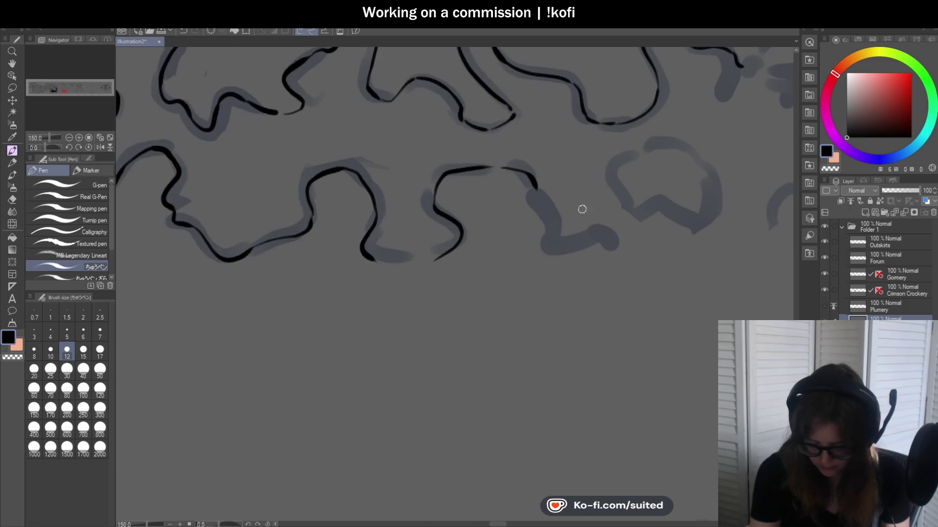
pyautogui.scroll(1, 582, 209)
pyautogui.moveTo(470, 155)
pyautogui.mouseDown()
pyautogui.moveTo(496, 166)
pyautogui.moveTo(532, 248)
pyautogui.moveTo(609, 258)
pyautogui.mouseUp()
pyautogui.scroll(-3, 470, 245)
pyautogui.scroll(1, 556, 239)
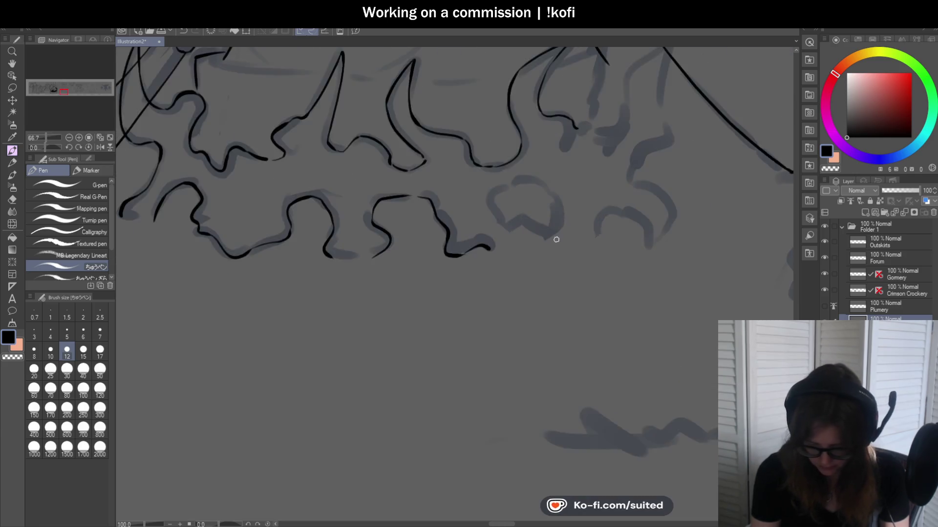
pyautogui.scroll(2, 556, 239)
# - Ink a wavy flame shape with its bottom edge and a new arc, then zoom out
pyautogui.moveTo(463, 190); pyautogui.dragTo(512, 125)
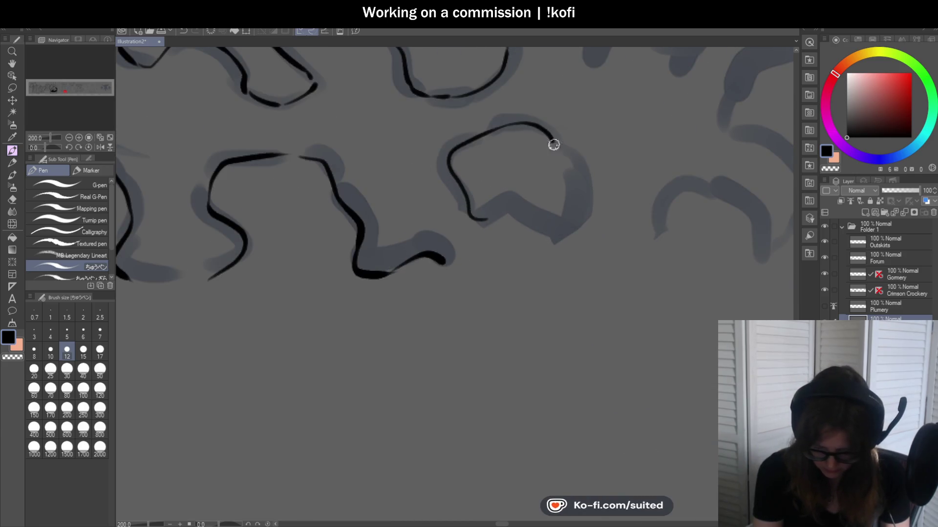
pyautogui.moveTo(553, 227); pyautogui.dragTo(482, 215)
pyautogui.scroll(-3, 565, 257)
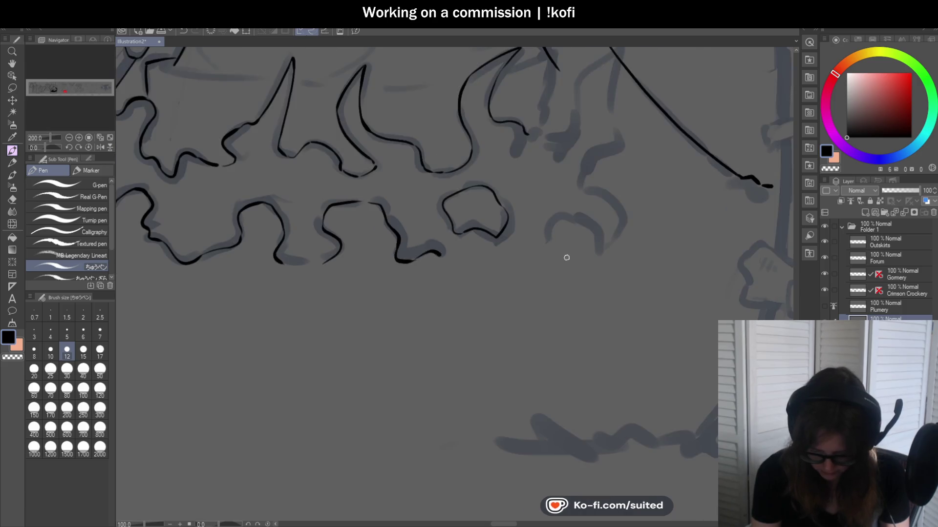
pyautogui.scroll(3, 534, 243)
pyautogui.moveTo(528, 249)
pyautogui.mouseDown()
pyautogui.moveTo(579, 182)
pyautogui.moveTo(622, 213)
pyautogui.moveTo(627, 237)
pyautogui.moveTo(672, 216)
pyautogui.moveTo(641, 139)
pyautogui.mouseUp()
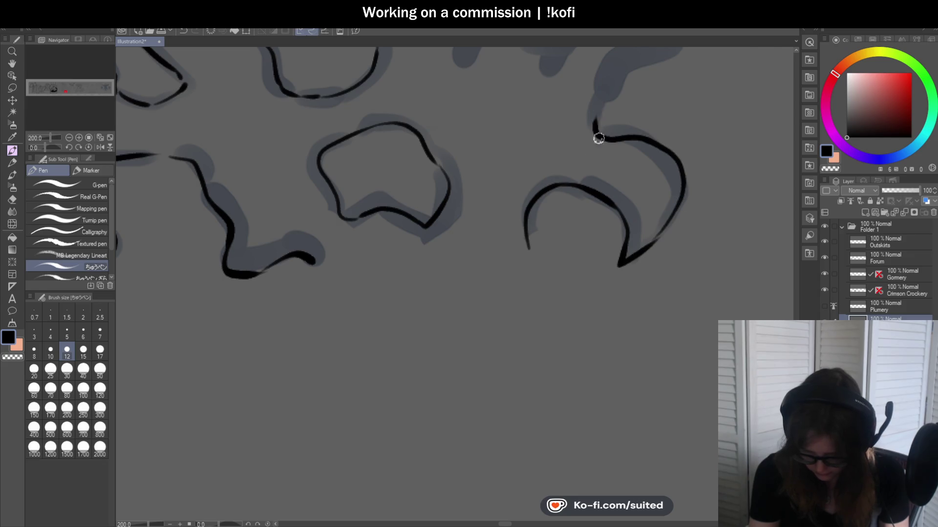
pyautogui.scroll(-4, 596, 195)
pyautogui.scroll(-1, 593, 245)
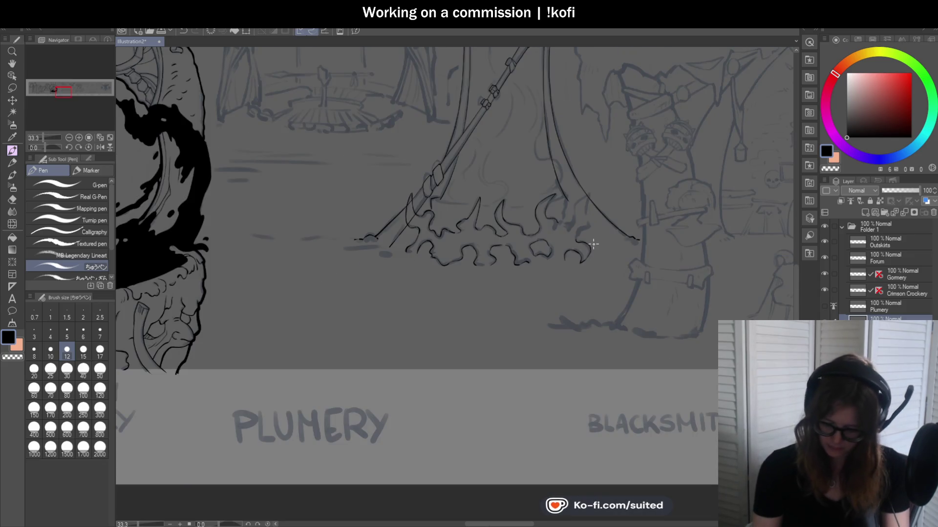
# - Rotate the canvas 90 degrees in the Navigator to ink the crossbar line sideways
pyautogui.moveTo(43, 148); pyautogui.dragTo(54, 147)
pyautogui.scroll(2, 516, 297)
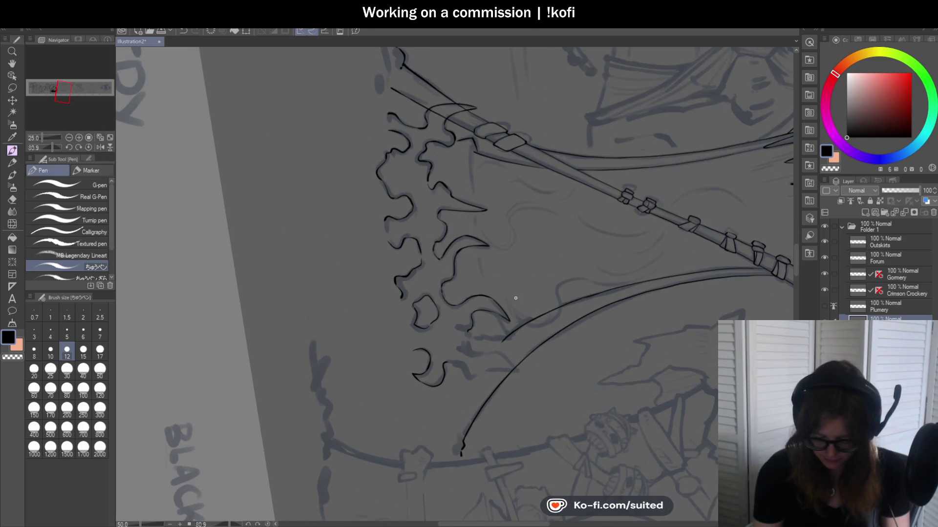
pyautogui.click(78, 147)
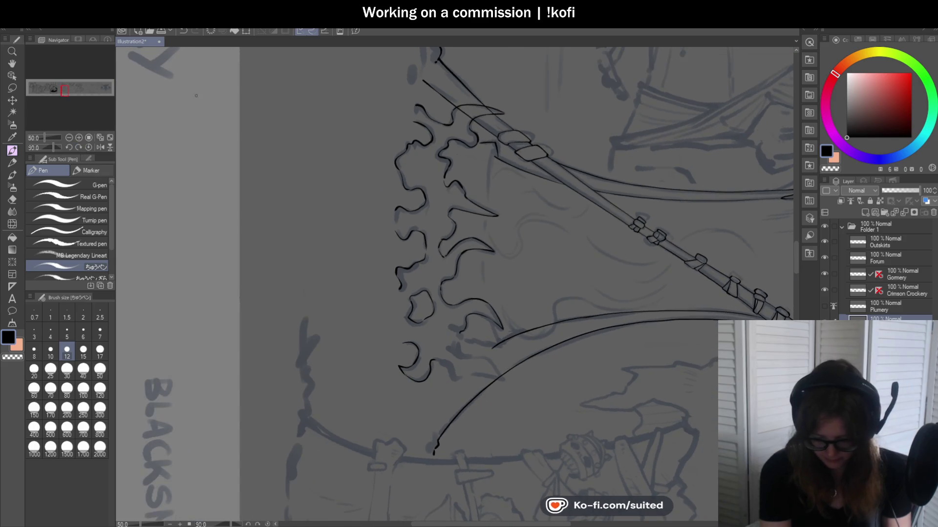
pyautogui.scroll(-2, 196, 95)
pyautogui.scroll(3, 496, 299)
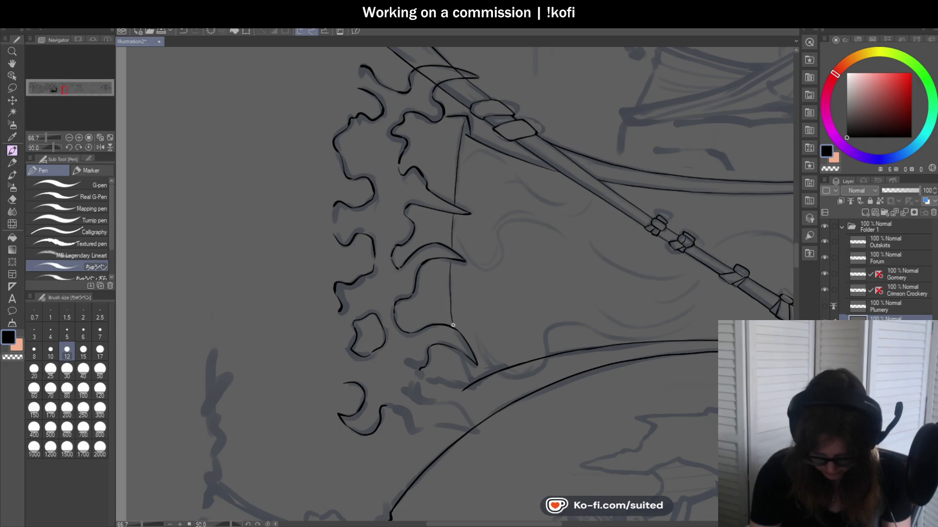
pyautogui.scroll(1, 453, 326)
pyautogui.scroll(1, 439, 218)
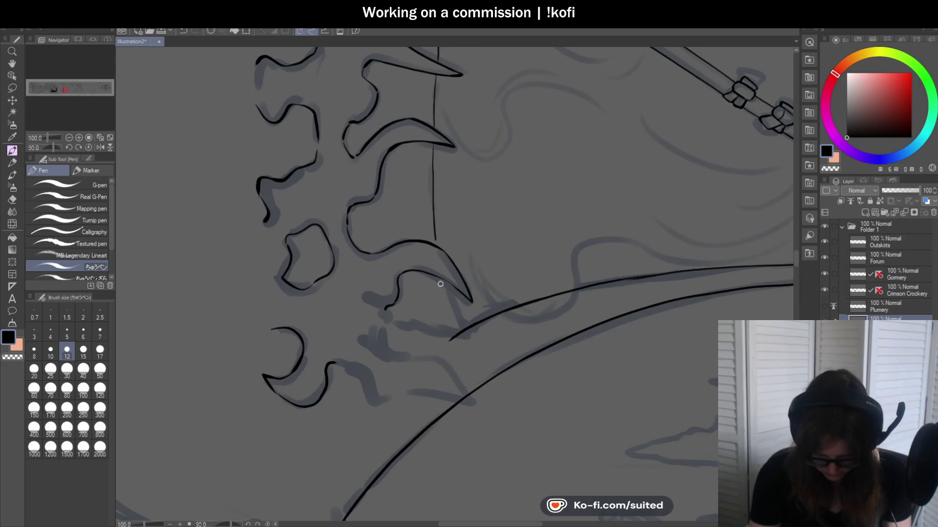
# - Straighten the canvas and ink the rightmost spike curving down from the tent edge
pyautogui.click(89, 147)
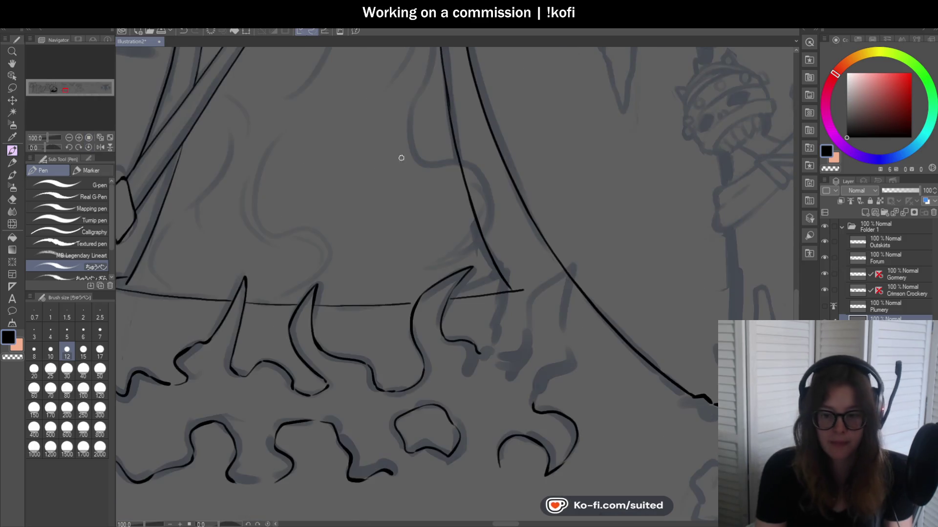
pyautogui.scroll(-2, 575, 193)
pyautogui.scroll(-1, 581, 230)
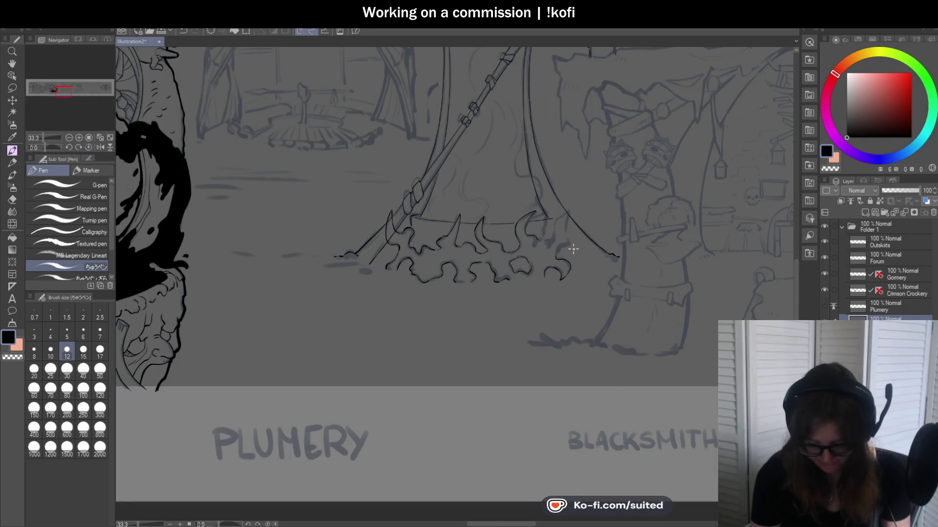
pyautogui.scroll(3, 563, 240)
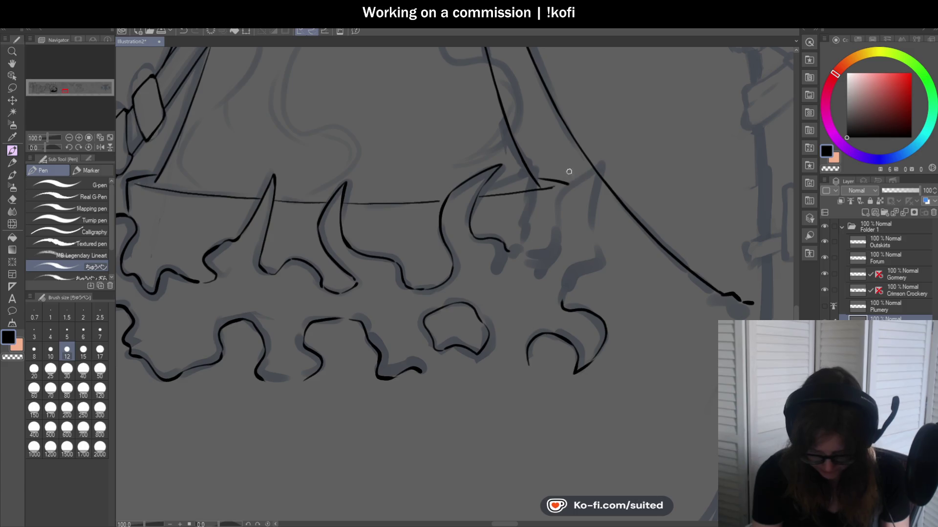
pyautogui.scroll(-1, 514, 253)
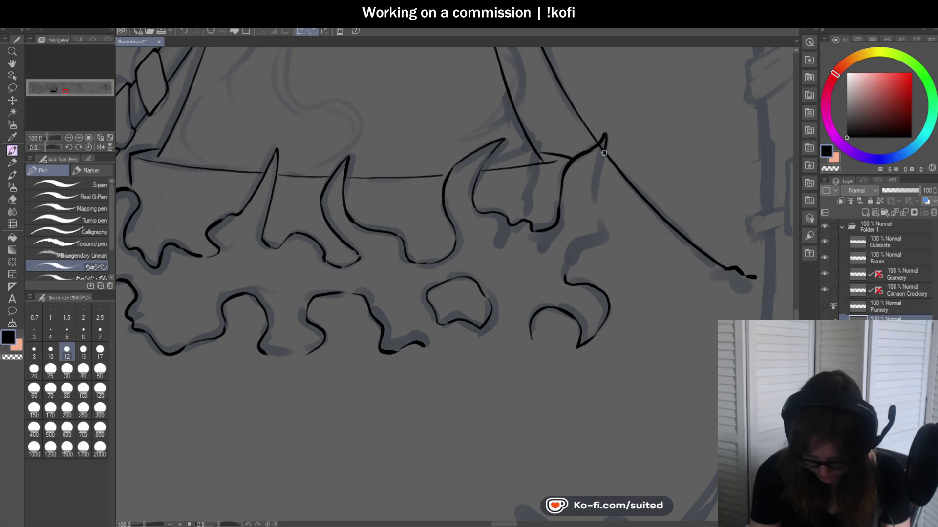
pyautogui.moveTo(603, 220); pyautogui.dragTo(595, 247)
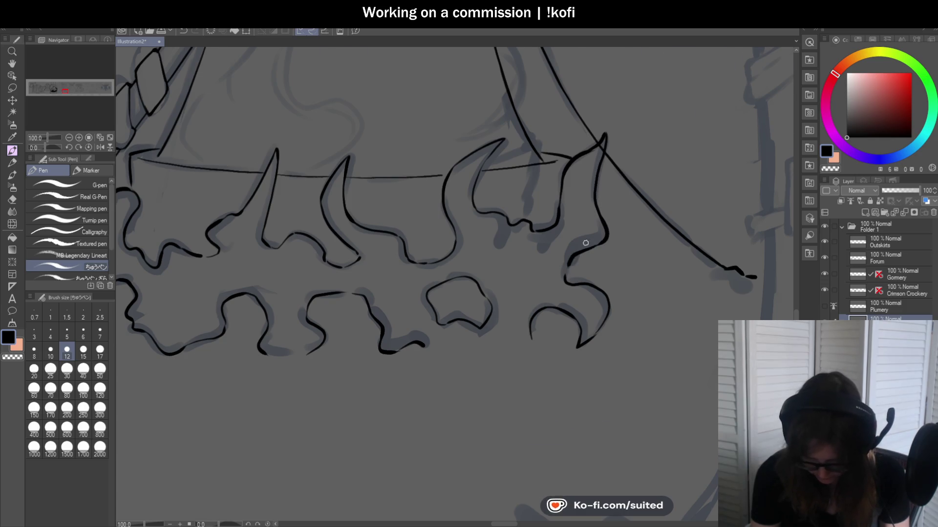
pyautogui.scroll(-2, 586, 243)
pyautogui.scroll(2, 581, 204)
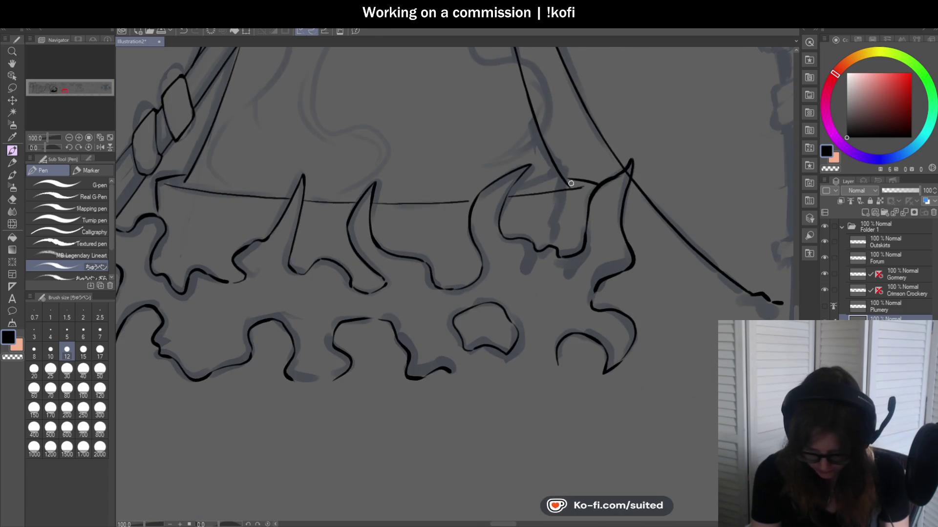
pyautogui.scroll(1, 578, 186)
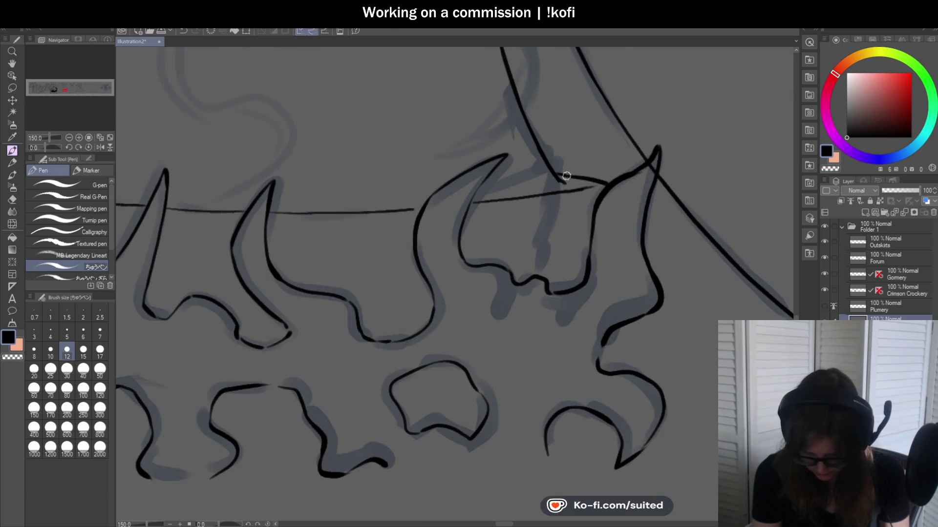
# - Erase the staff line overlapping inside and crossing below the leftmost spike with transparent colour
pyautogui.press('c')
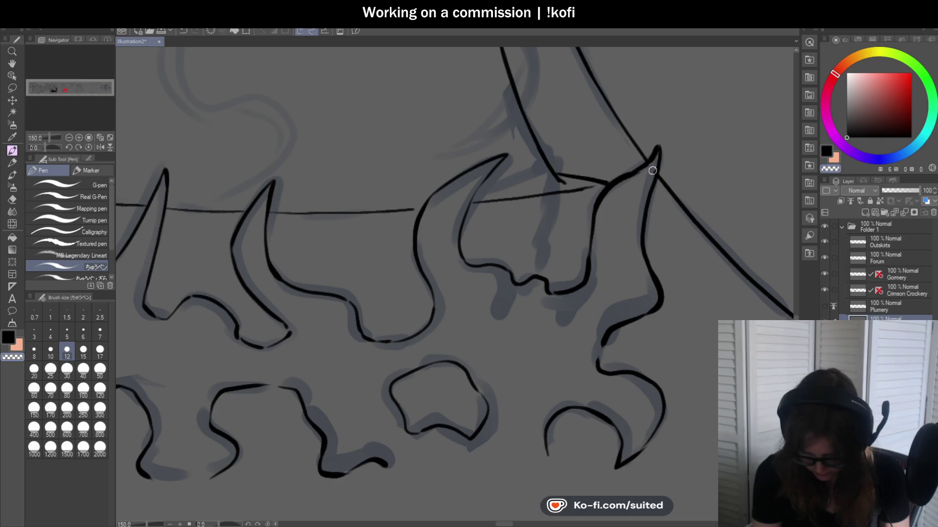
pyautogui.scroll(-2, 685, 181)
pyautogui.scroll(2, 317, 171)
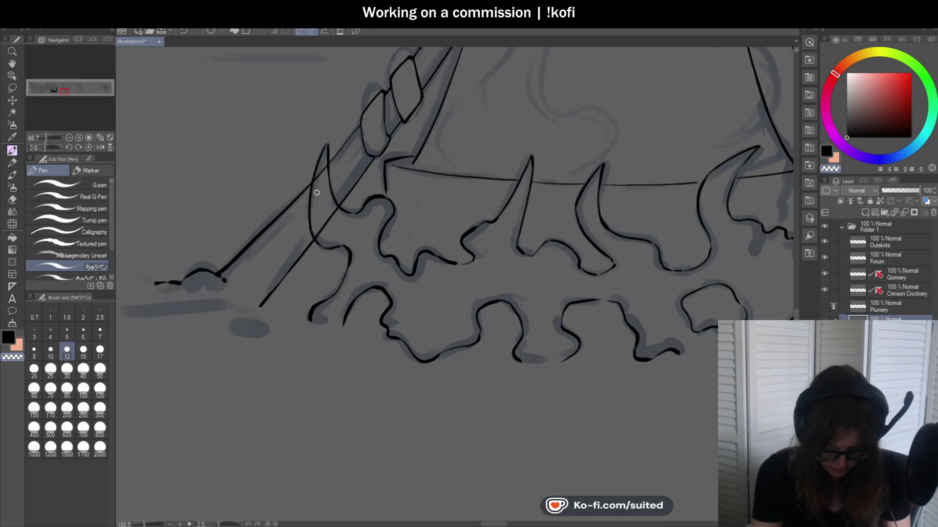
pyautogui.scroll(1, 318, 171)
pyautogui.moveTo(321, 174)
pyautogui.mouseDown()
pyautogui.moveTo(328, 179)
pyautogui.moveTo(329, 157)
pyautogui.mouseUp()
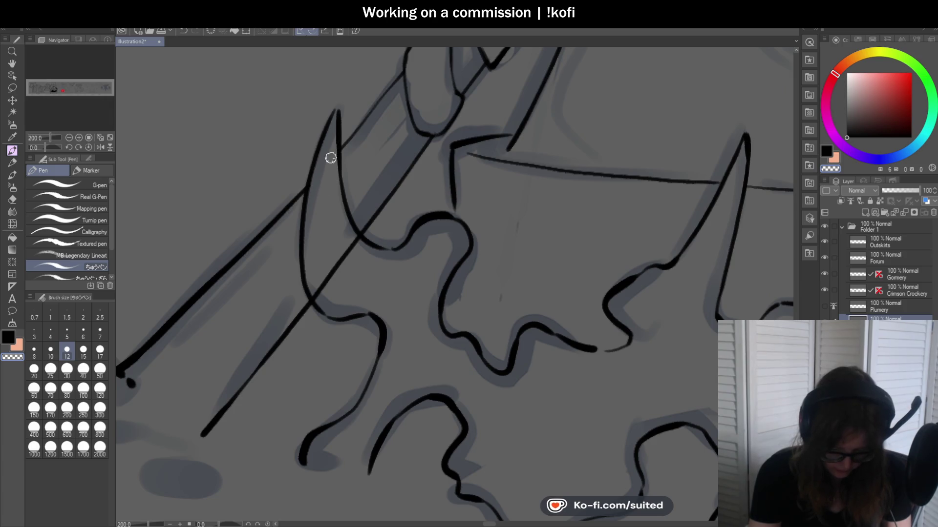
pyautogui.moveTo(353, 239); pyautogui.dragTo(362, 248)
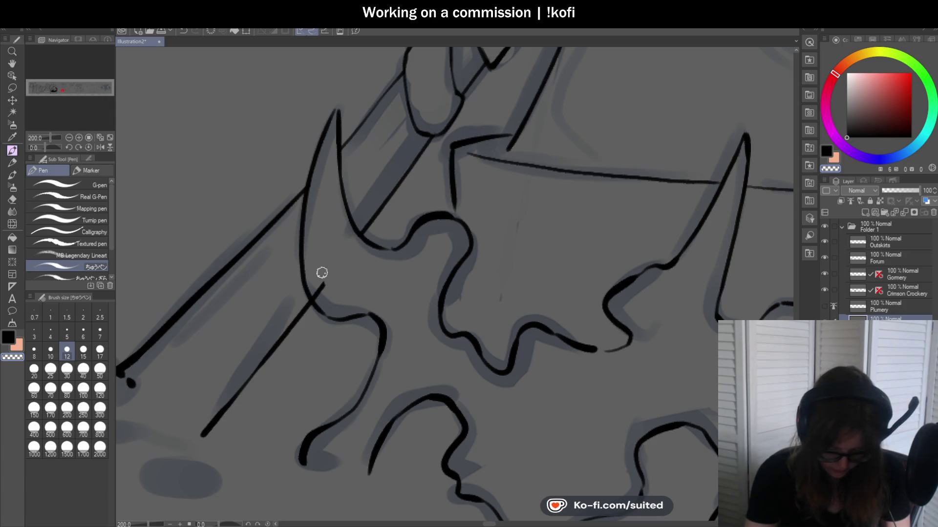
pyautogui.scroll(-2, 315, 293)
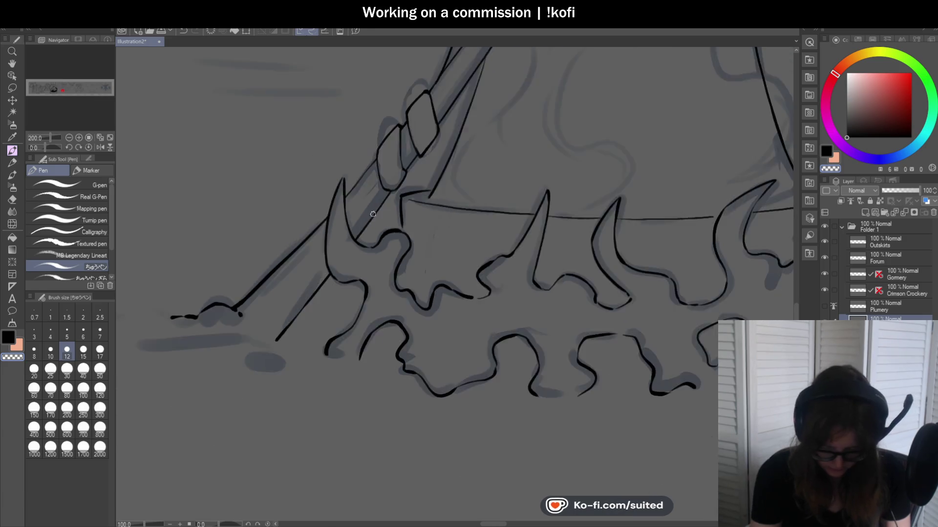
pyautogui.scroll(-2, 315, 293)
pyautogui.scroll(-1, 632, 288)
# - Ink a curved line rising on the drape beside the staff, discarding a failed arcing stroke
pyautogui.scroll(-1, 621, 281)
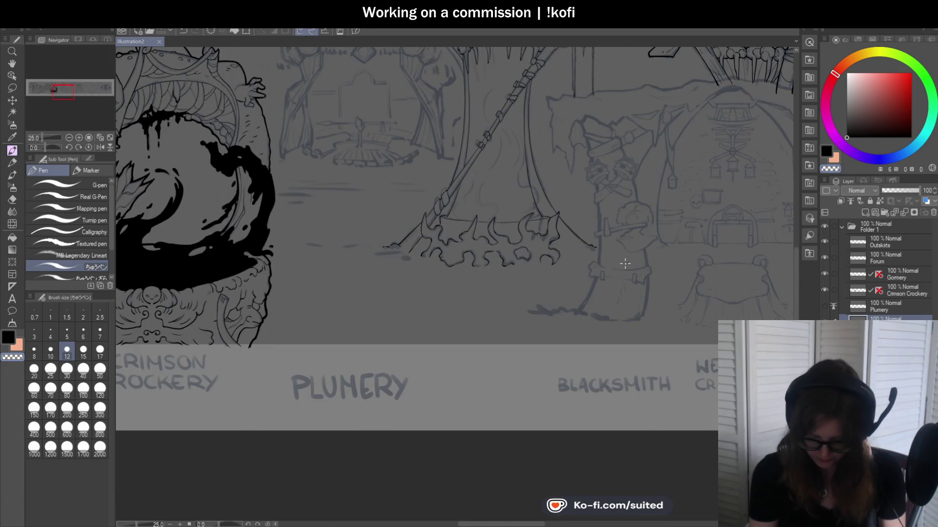
pyautogui.scroll(-1, 580, 289)
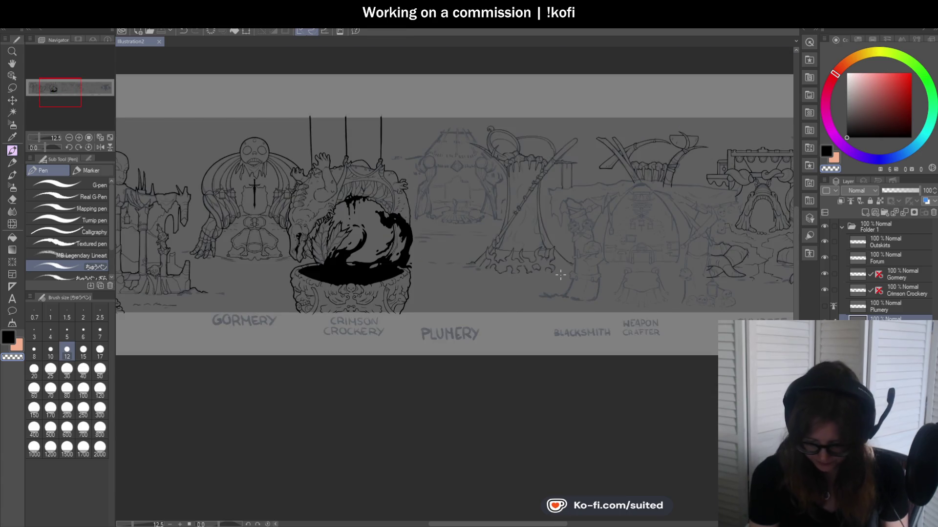
pyautogui.scroll(3, 560, 275)
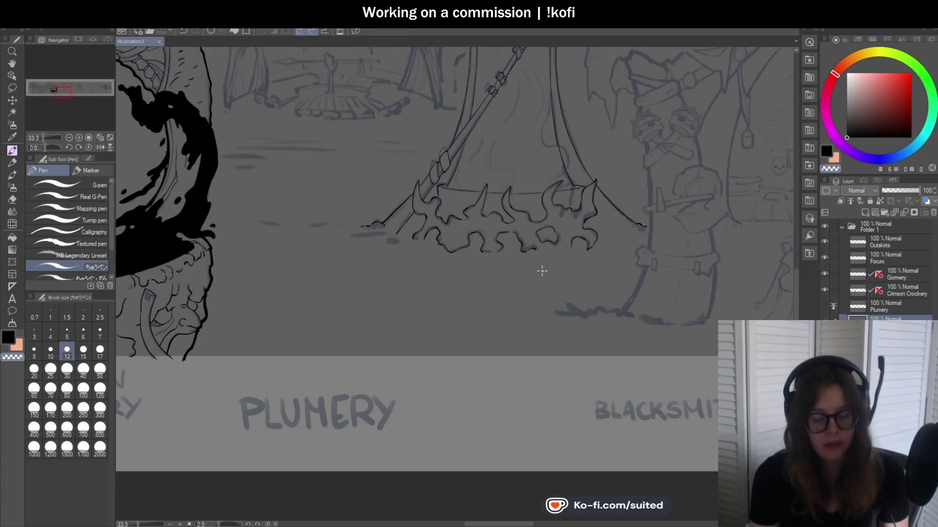
pyautogui.scroll(-1, 501, 302)
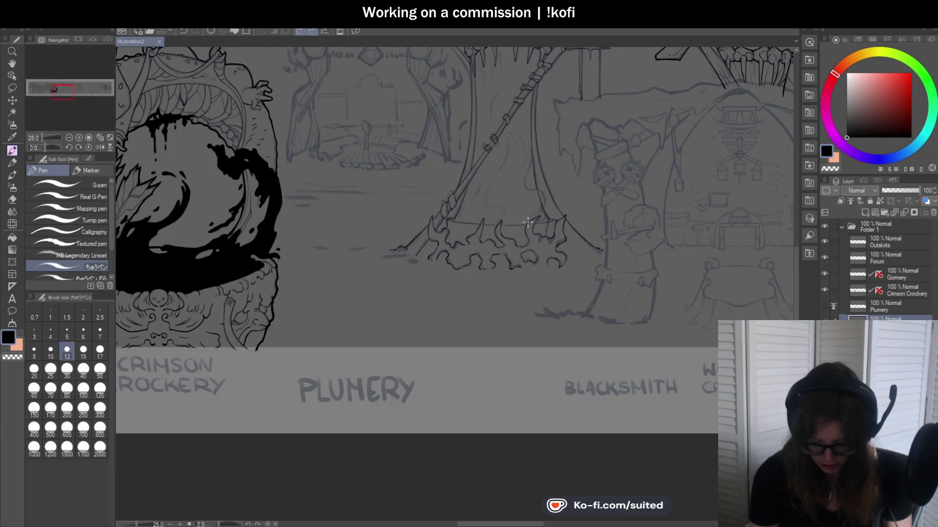
pyautogui.scroll(3, 491, 190)
pyautogui.scroll(2, 462, 235)
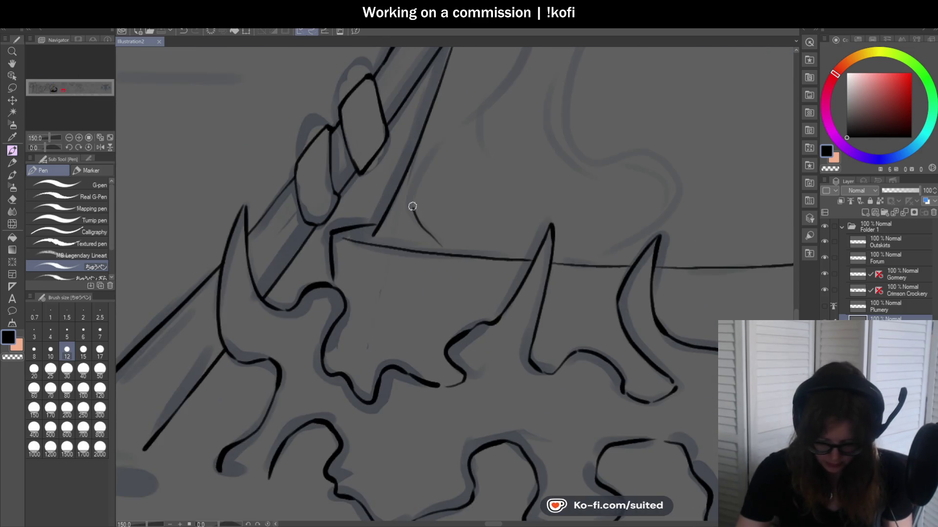
pyautogui.moveTo(412, 207); pyautogui.dragTo(456, 128)
pyautogui.scroll(-5, 419, 293)
pyautogui.scroll(5, 417, 277)
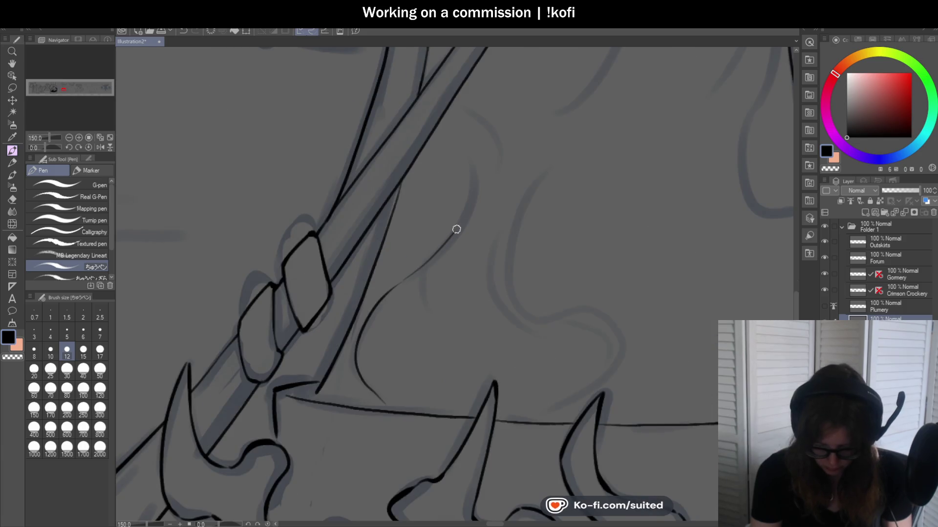
pyautogui.moveTo(477, 119); pyautogui.dragTo(420, 281)
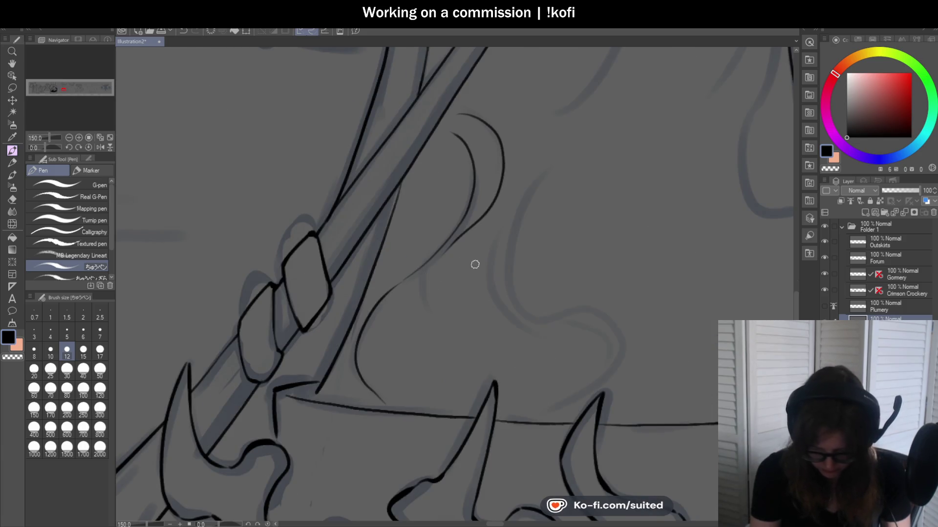
pyautogui.hotkey('ctrl', 'z')
# - Trace drape curves along the blue sketch toward the spikes and a fold line beside the staff
pyautogui.scroll(-5, 439, 274)
pyautogui.scroll(5, 418, 317)
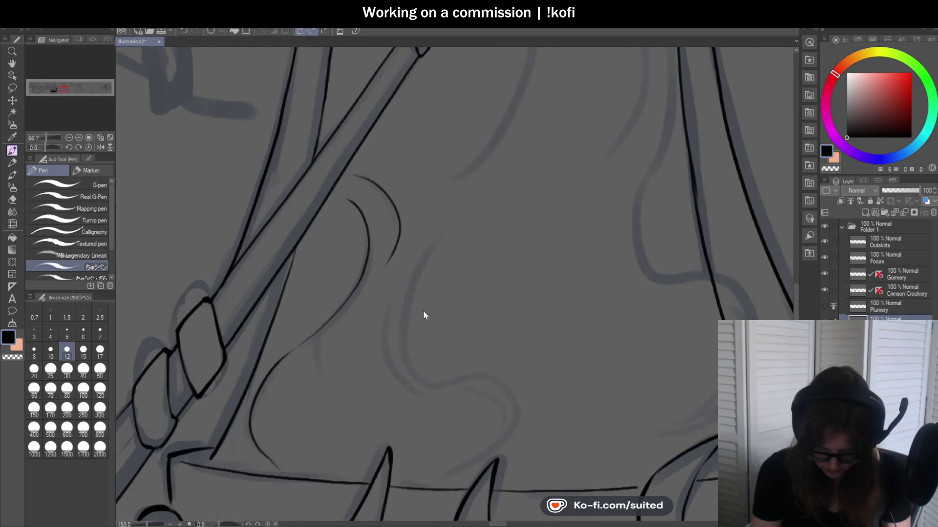
pyautogui.moveTo(435, 243); pyautogui.dragTo(492, 373)
pyautogui.scroll(-5, 492, 372)
pyautogui.scroll(6, 496, 251)
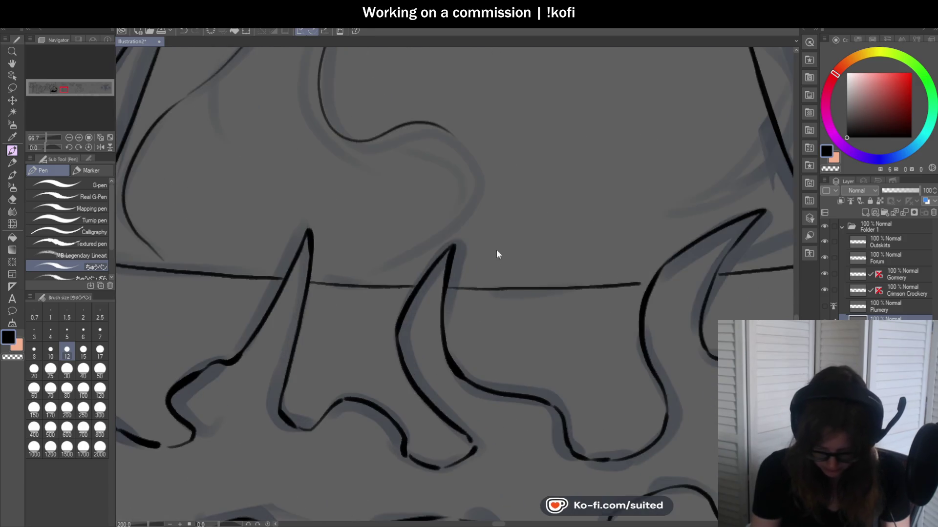
pyautogui.moveTo(457, 218); pyautogui.dragTo(374, 278)
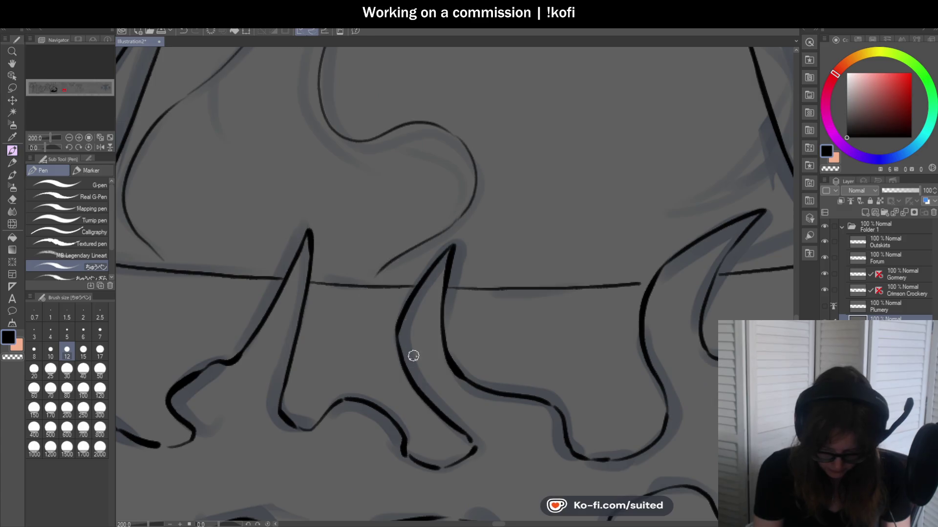
pyautogui.scroll(-5, 412, 356)
pyautogui.scroll(-2, 458, 148)
pyautogui.scroll(-2, 450, 136)
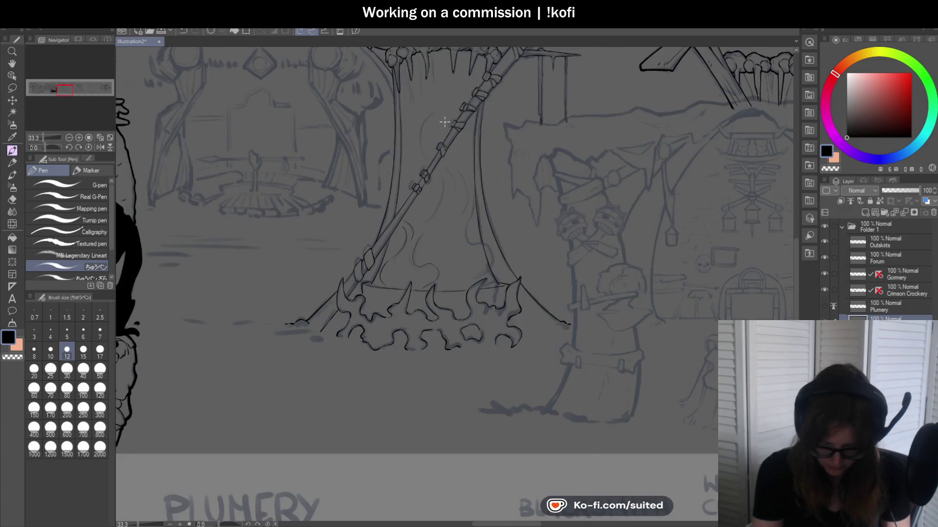
pyautogui.scroll(5, 434, 102)
pyautogui.scroll(1, 429, 109)
pyautogui.moveTo(430, 109); pyautogui.dragTo(389, 337)
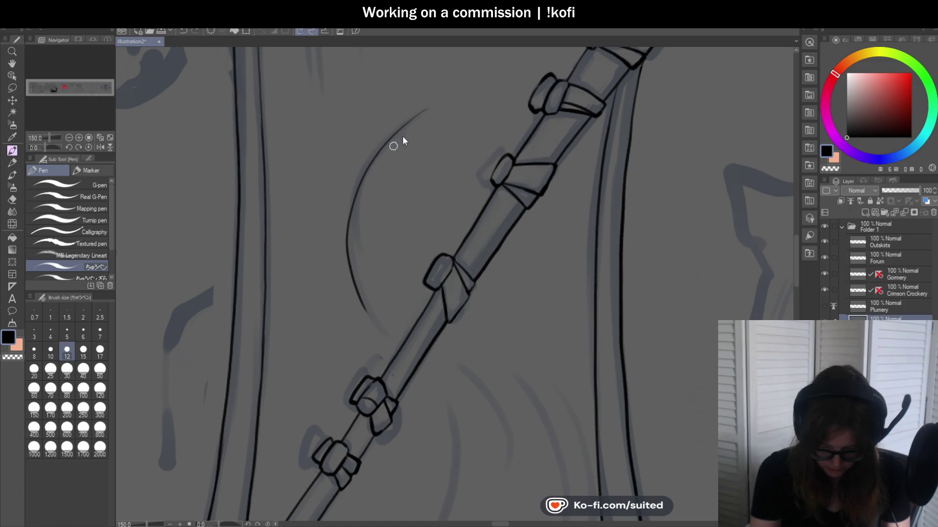
# - Redraw the fold curve beside the staff and add another drape fold, discarding two trial curves
pyautogui.hotkey('ctrl', 'z')
pyautogui.moveTo(430, 108)
pyautogui.mouseDown()
pyautogui.moveTo(389, 134)
pyautogui.moveTo(391, 344)
pyautogui.mouseUp()
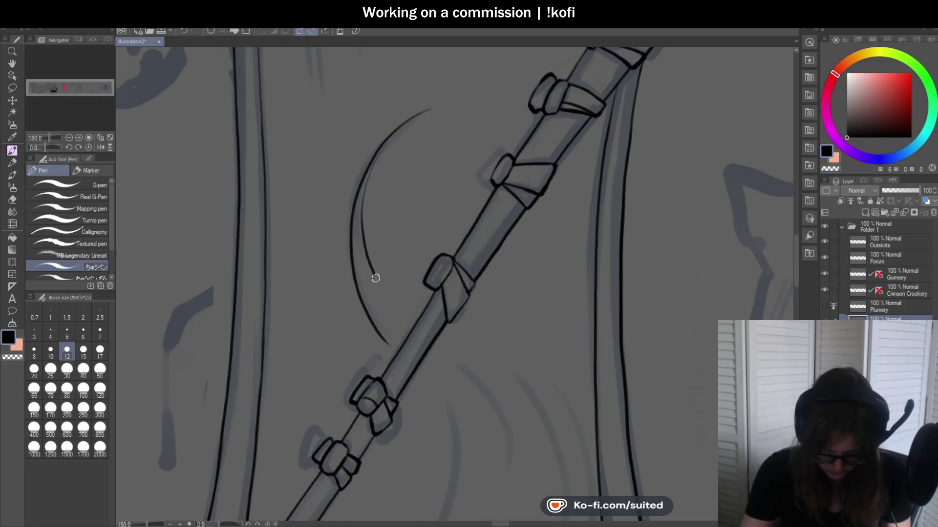
pyautogui.scroll(-10, 391, 196)
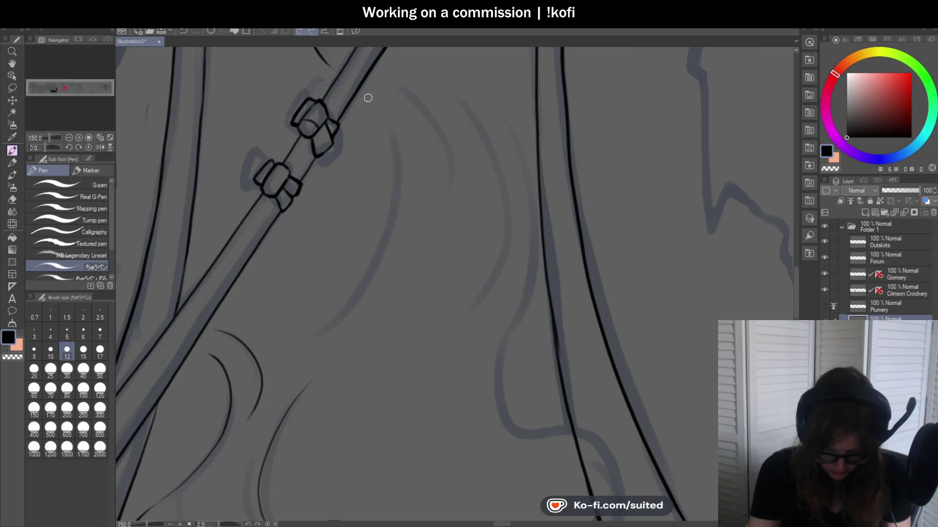
pyautogui.moveTo(368, 98); pyautogui.dragTo(308, 337)
pyautogui.hotkey('ctrl', '-')
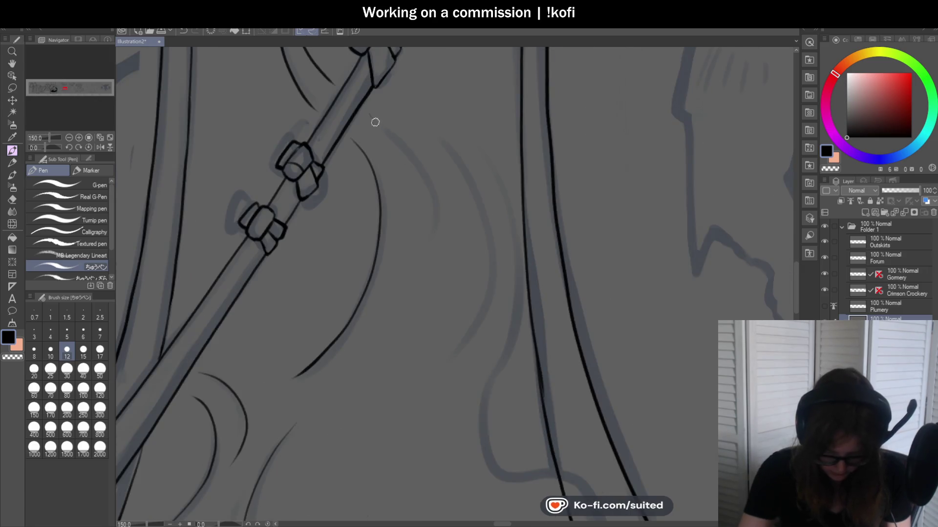
pyautogui.moveTo(375, 122); pyautogui.dragTo(435, 287)
pyautogui.hotkey('ctrl', 'z')
pyautogui.moveTo(424, 168); pyautogui.dragTo(438, 293)
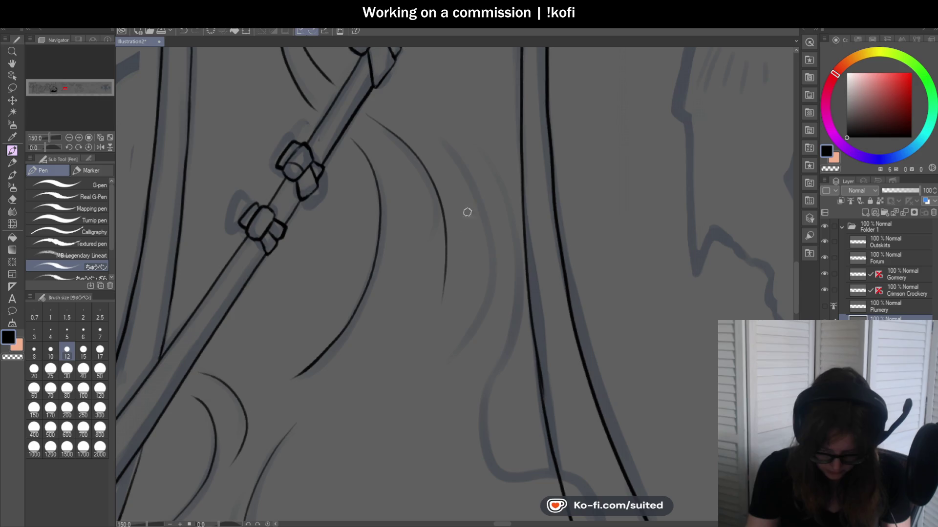
pyautogui.hotkey('ctrl', 'z')
pyautogui.scroll(-3, 415, 159)
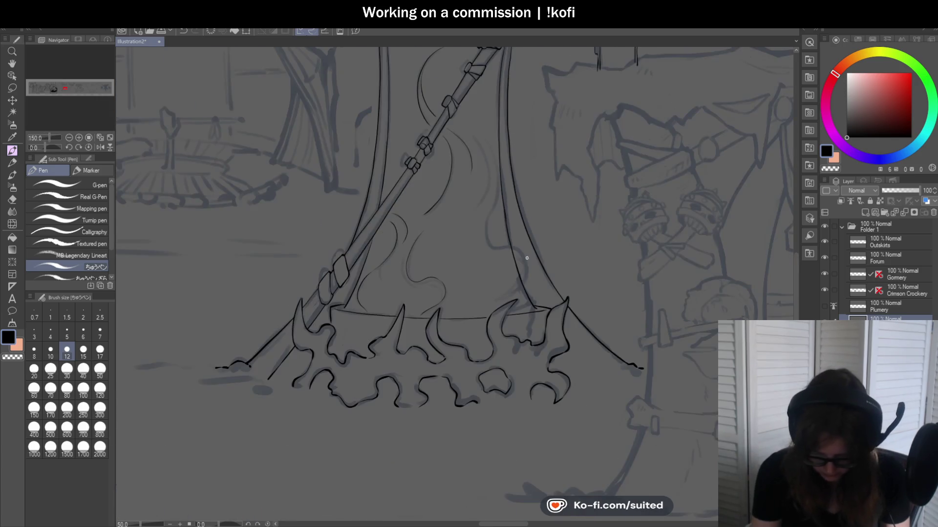
pyautogui.scroll(3, 515, 294)
# - Ink the wavy line rising from the flame hem, dropping an over-extended fold stroke
pyautogui.moveTo(462, 316); pyautogui.dragTo(431, 124)
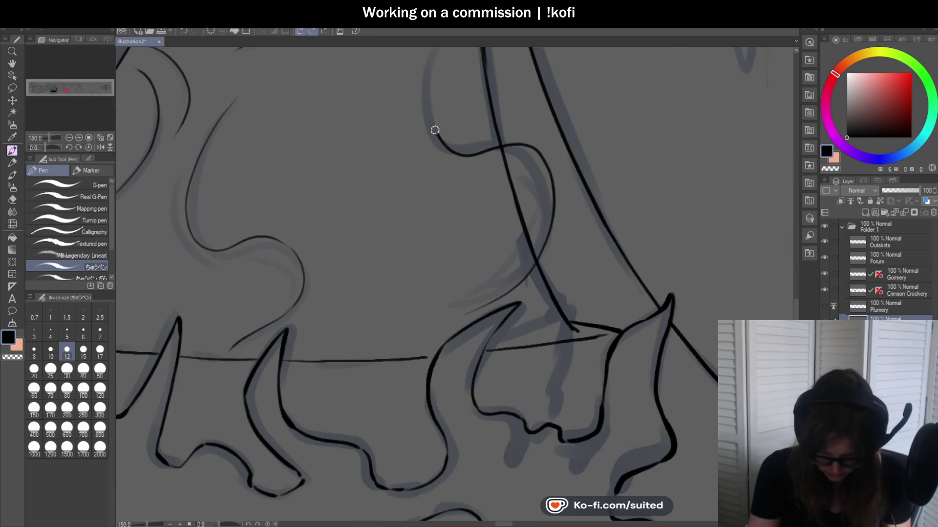
pyautogui.scroll(-2, 429, 391)
pyautogui.scroll(1, 438, 227)
pyautogui.scroll(1, 438, 227)
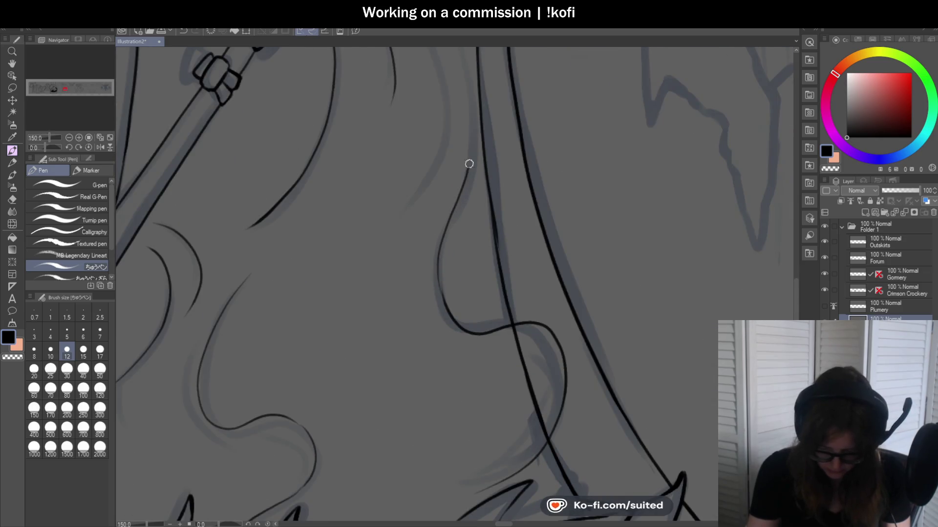
pyautogui.scroll(-2, 469, 163)
pyautogui.scroll(2, 461, 273)
pyautogui.moveTo(463, 318)
pyautogui.mouseDown()
pyautogui.moveTo(400, 168)
pyautogui.moveTo(362, 145)
pyautogui.mouseUp()
pyautogui.hotkey('ctrl', 'z')
pyautogui.scroll(-2, 346, 115)
pyautogui.scroll(3, 503, 234)
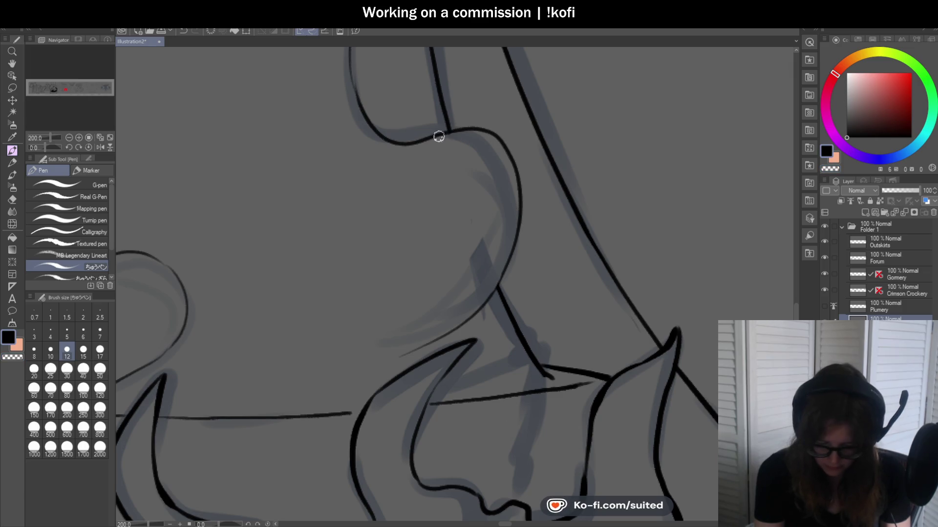
pyautogui.scroll(-3, 529, 180)
pyautogui.scroll(-1, 553, 252)
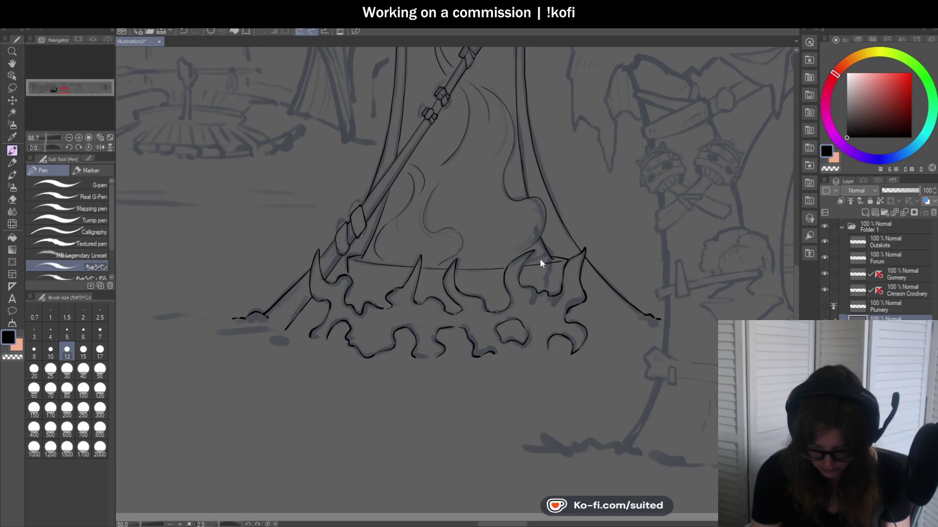
pyautogui.scroll(-1, 516, 276)
pyautogui.scroll(-1, 521, 156)
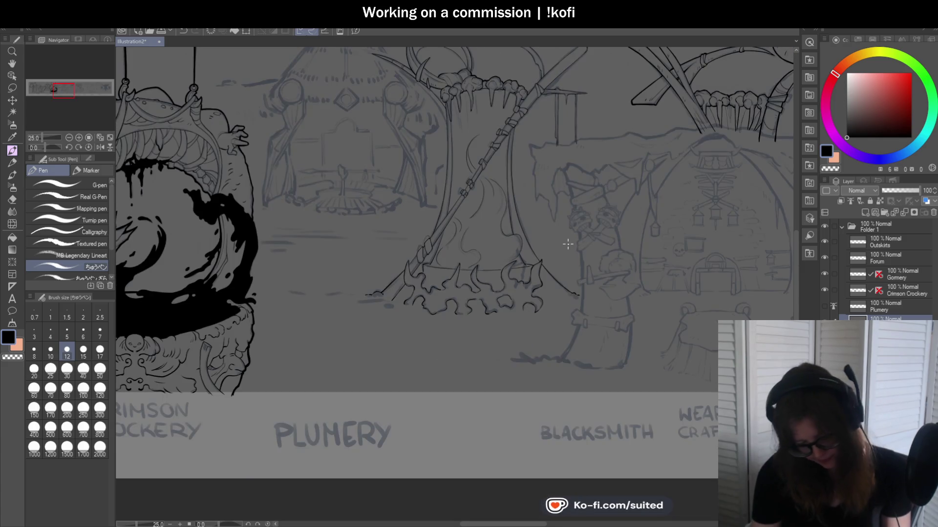
# - Ink the curl's inner edge and its thick outer line down to the junction
pyautogui.scroll(-1, 522, 156)
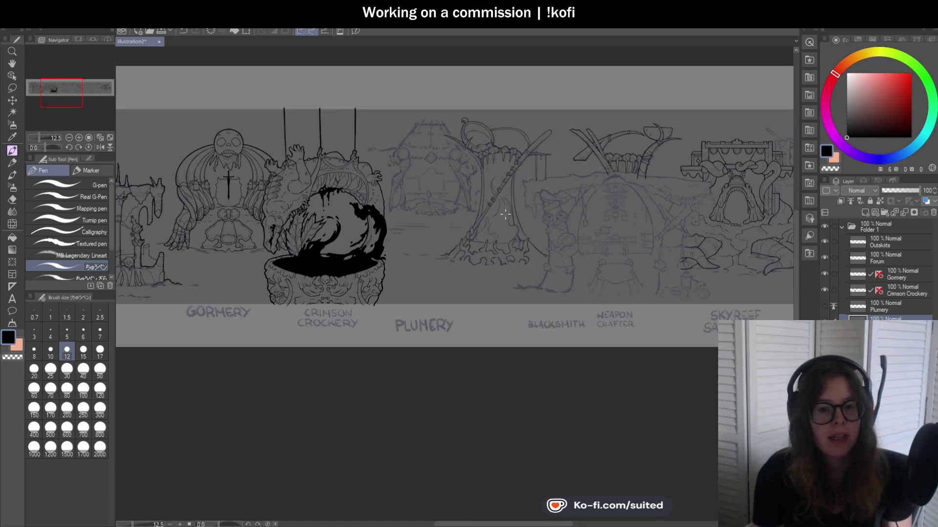
pyautogui.scroll(2, 488, 128)
pyautogui.scroll(1, 487, 128)
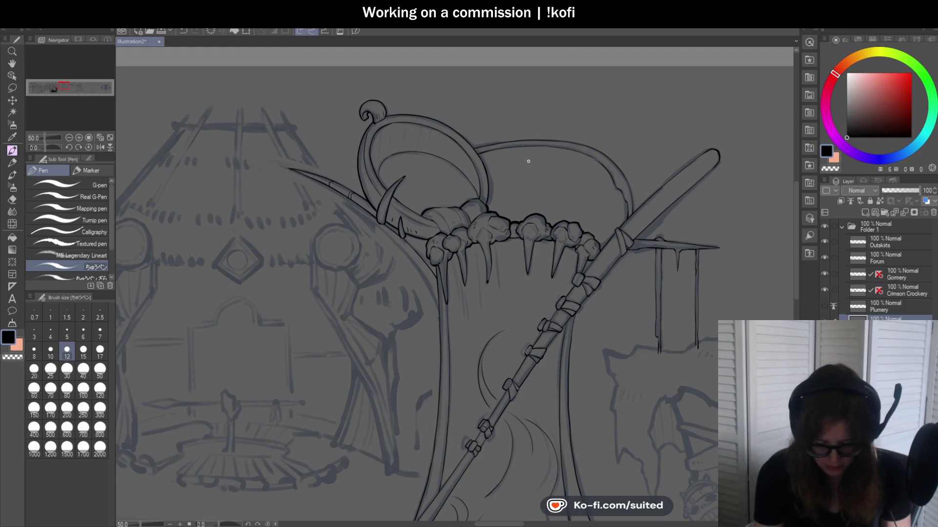
pyautogui.scroll(2, 374, 112)
pyautogui.scroll(3, 374, 112)
pyautogui.moveTo(366, 115)
pyautogui.mouseDown()
pyautogui.moveTo(364, 148)
pyautogui.moveTo(325, 176)
pyautogui.moveTo(311, 144)
pyautogui.mouseUp()
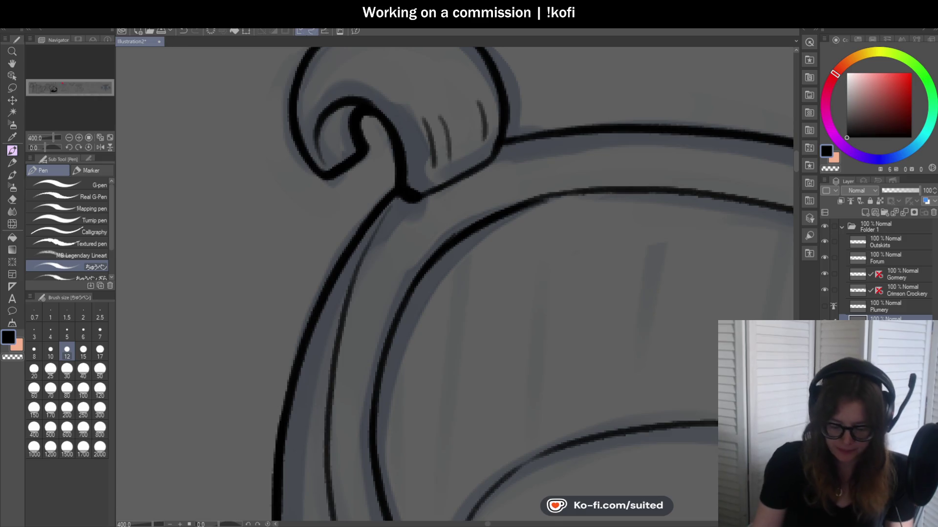
pyautogui.scroll(-1, 398, 138)
pyautogui.scroll(3, 404, 84)
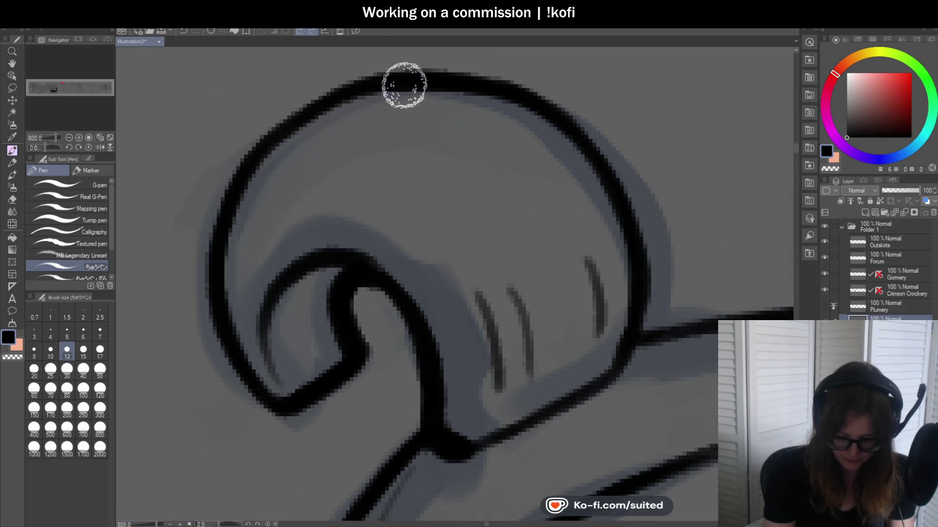
pyautogui.scroll(-3, 317, 283)
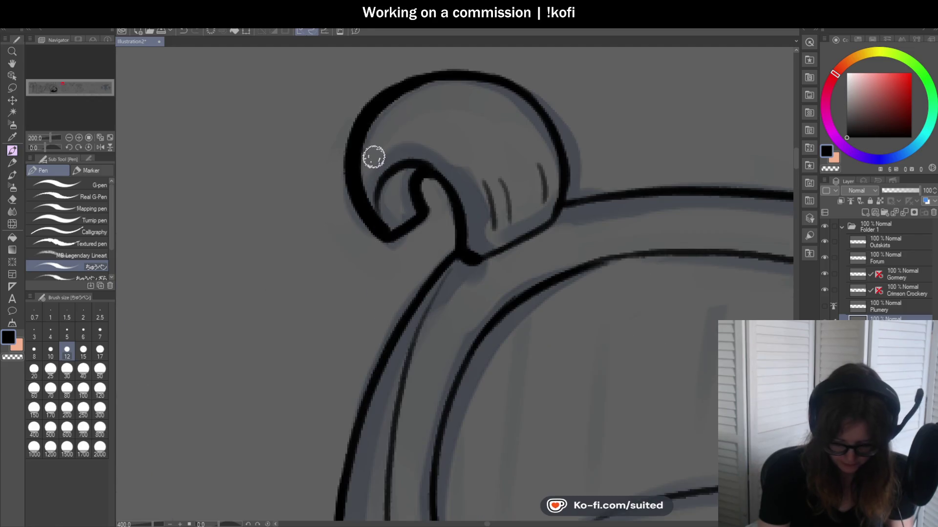
pyautogui.moveTo(437, 74); pyautogui.dragTo(424, 218)
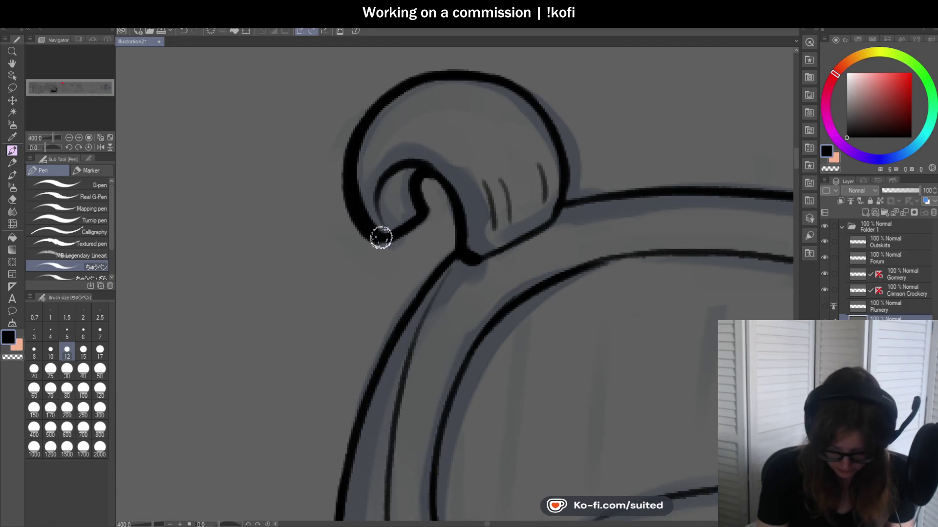
pyautogui.moveTo(424, 218); pyautogui.dragTo(467, 255)
pyautogui.scroll(-3, 473, 144)
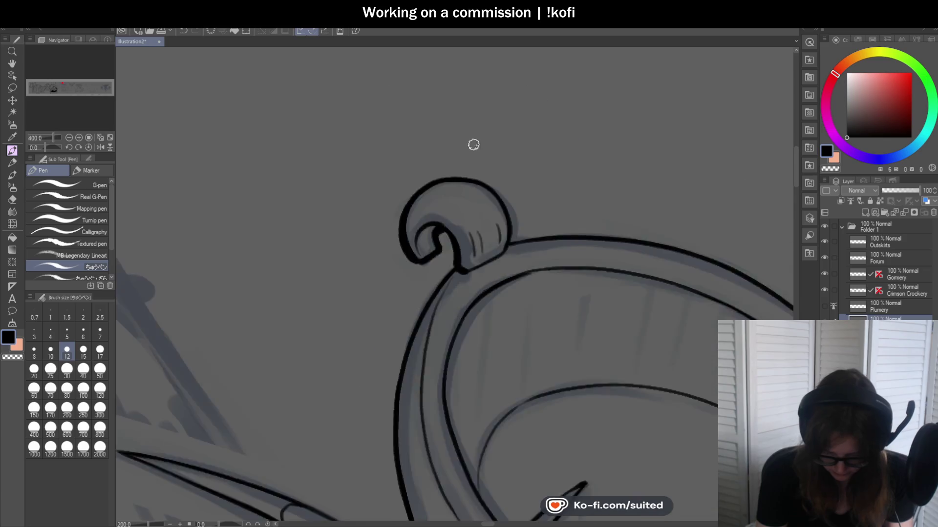
pyautogui.scroll(2, 456, 317)
pyautogui.scroll(2, 455, 317)
# - Ink the ring arm's outer curve, redrawing it after one rejected attempt
pyautogui.moveTo(461, 125); pyautogui.dragTo(356, 310)
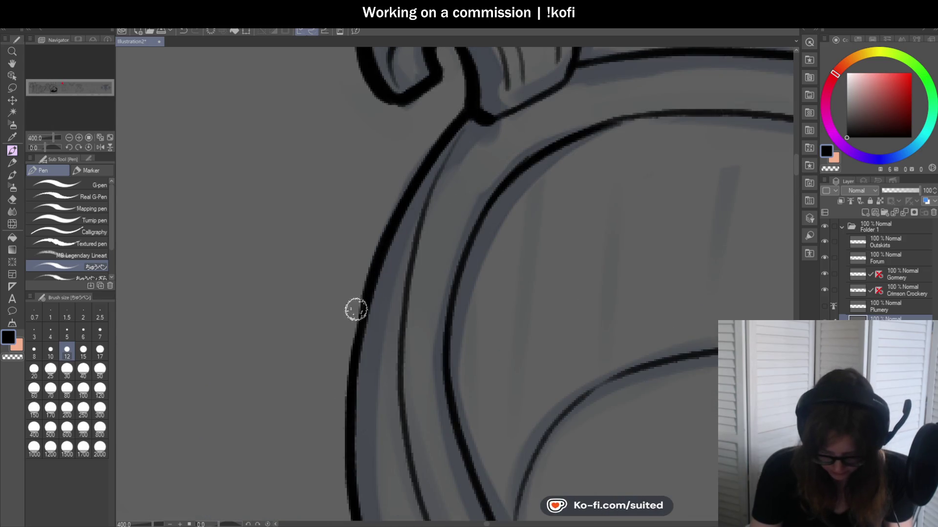
pyautogui.scroll(-3, 449, 205)
pyautogui.scroll(1, 448, 205)
pyautogui.moveTo(463, 76); pyautogui.dragTo(406, 215)
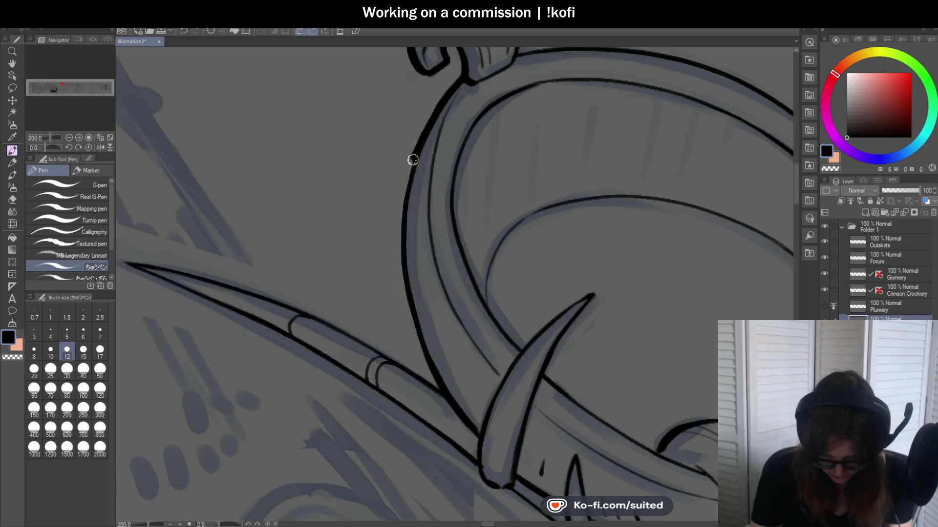
pyautogui.hotkey('ctrl', 'z')
pyautogui.moveTo(453, 89); pyautogui.dragTo(419, 342)
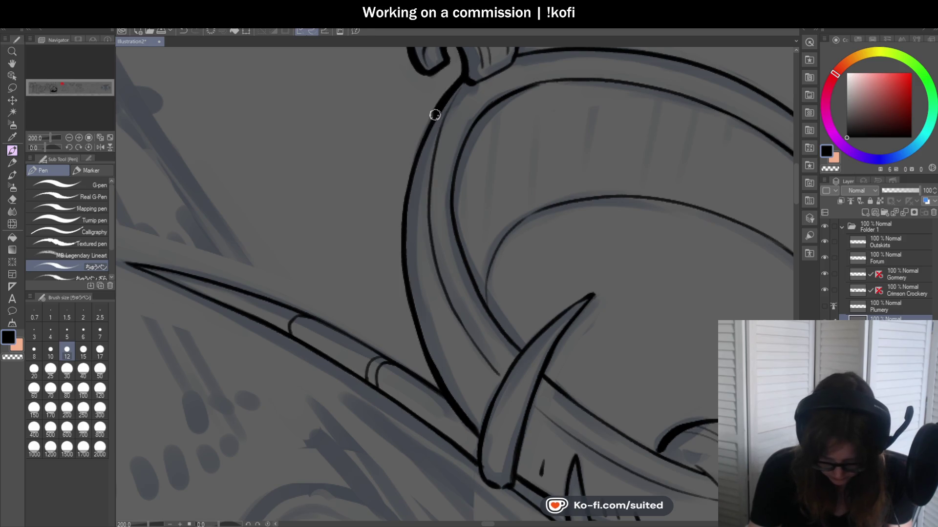
pyautogui.scroll(-1, 412, 254)
pyautogui.scroll(3, 412, 253)
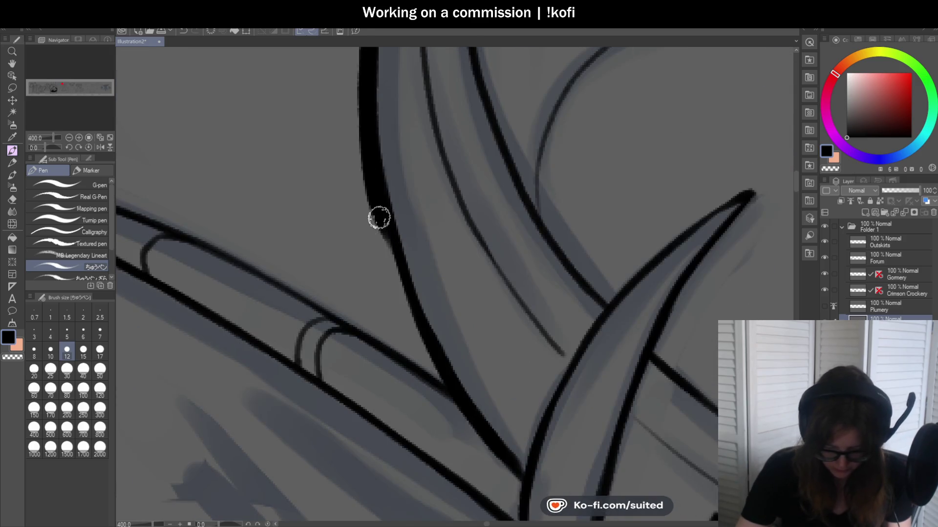
pyautogui.scroll(-5, 410, 325)
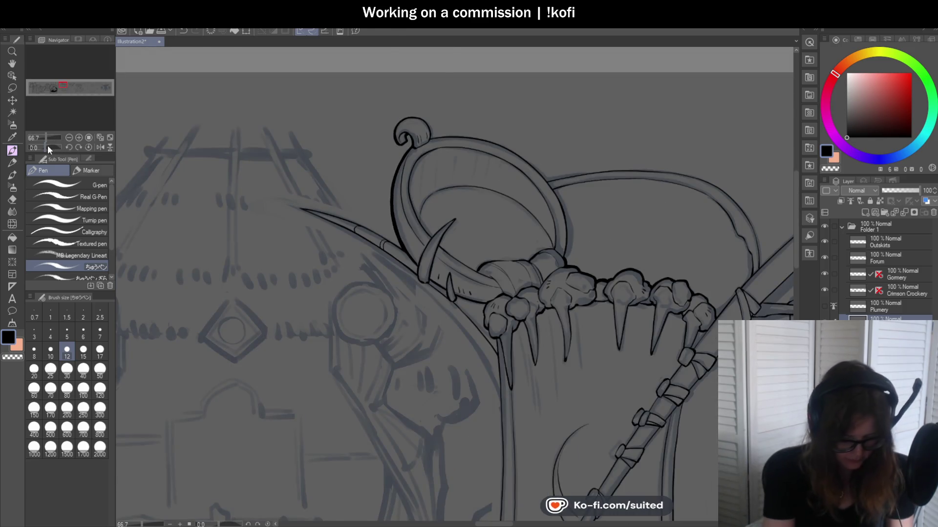
# - Rotate and mirror the canvas, then re-ink the spike's sharper tip with bolder left and right edges
pyautogui.moveTo(48, 145); pyautogui.dragTo(52, 145)
pyautogui.scroll(2, 533, 180)
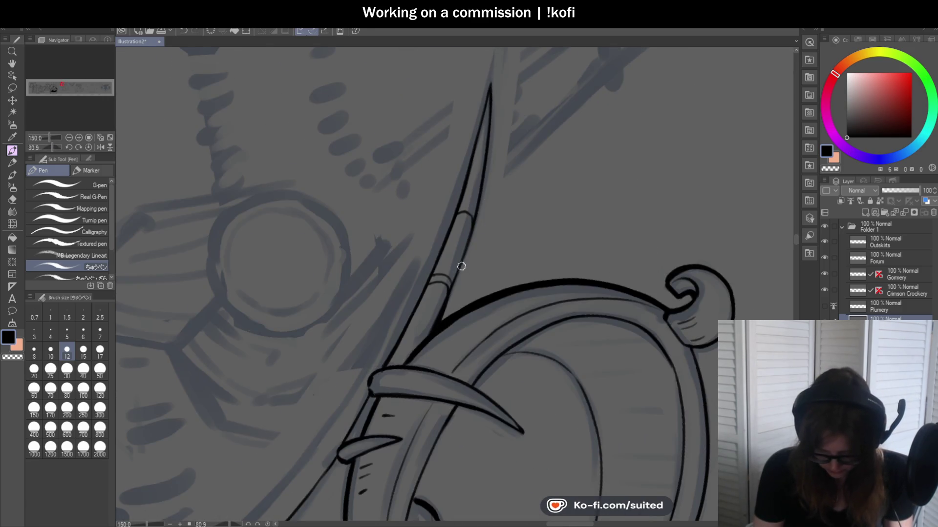
pyautogui.press('h')
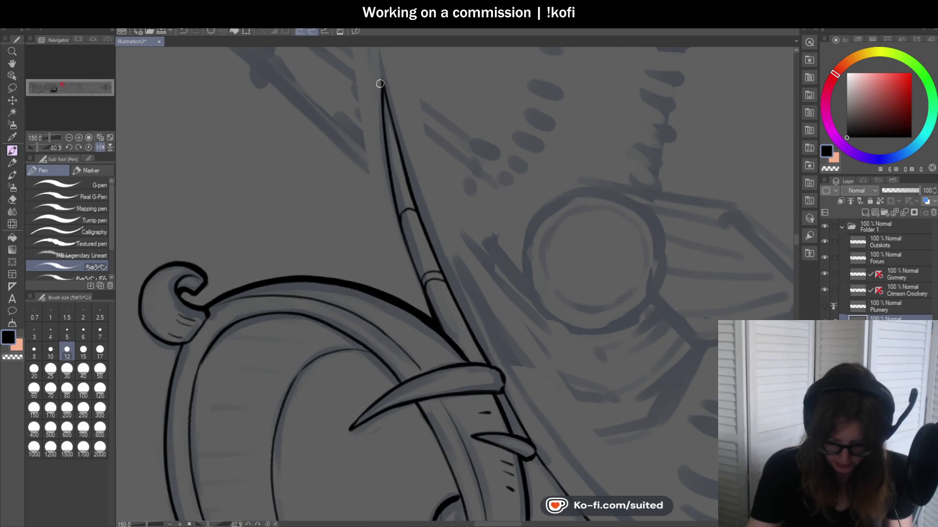
pyautogui.moveTo(380, 83); pyautogui.dragTo(386, 145)
pyautogui.hotkey('ctrl', 'z')
pyautogui.moveTo(380, 80); pyautogui.dragTo(395, 203)
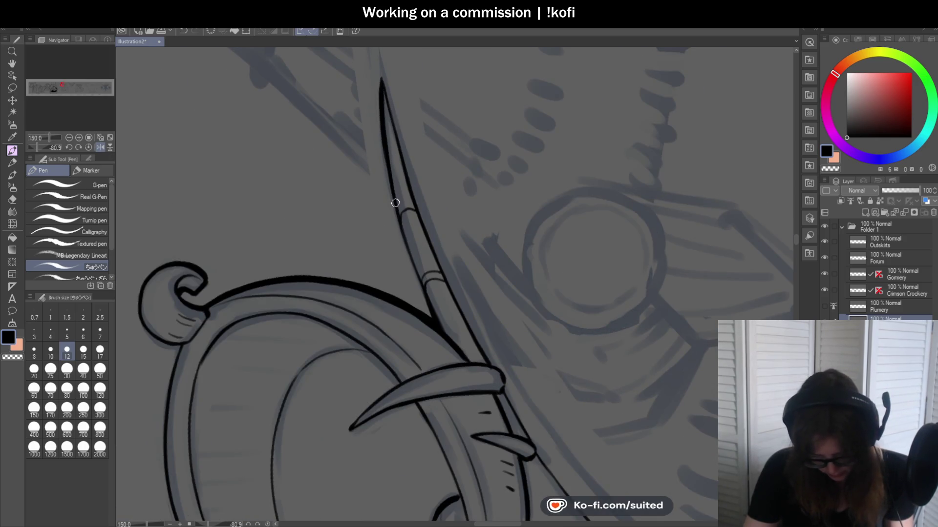
pyautogui.moveTo(384, 136); pyautogui.dragTo(393, 211)
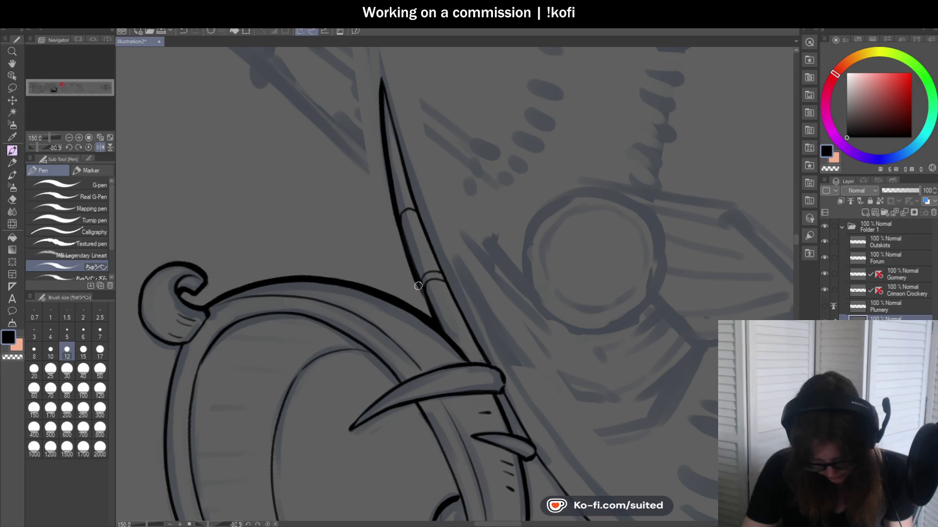
pyautogui.moveTo(383, 79); pyautogui.dragTo(416, 196)
pyautogui.hotkey('ctrl', 'z')
pyautogui.moveTo(382, 82); pyautogui.dragTo(410, 183)
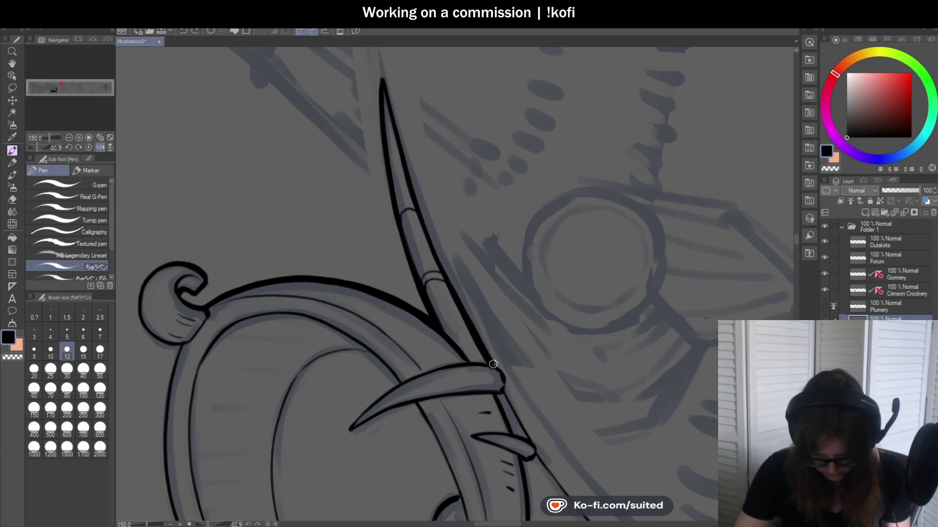
pyautogui.hotkey('ctrl', '-')
pyautogui.hotkey('ctrl', '-')
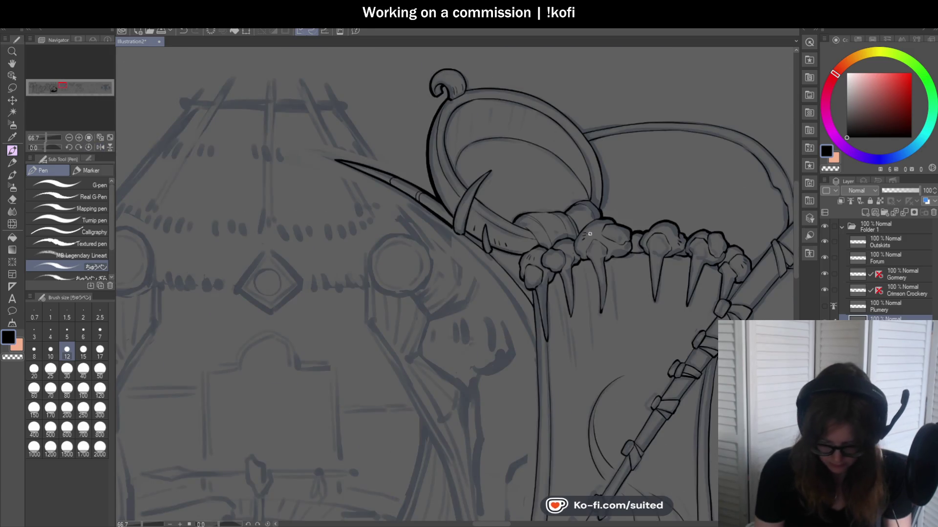
# - Ink one thick black stroke from the bone claw down the arch's slanted left edge
pyautogui.hotkey('ctrl', '+')
pyautogui.hotkey('ctrl', '+')
pyautogui.hotkey('ctrl', '+')
pyautogui.hotkey('ctrl', '+')
pyautogui.hotkey('ctrl', '+')
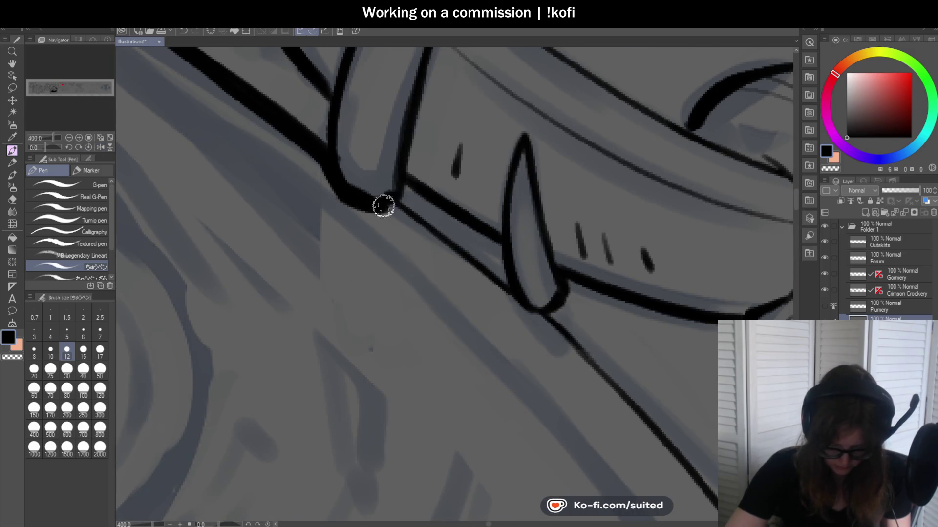
pyautogui.moveTo(169, 171)
pyautogui.mouseDown()
pyautogui.moveTo(327, 72)
pyautogui.moveTo(457, 153)
pyautogui.moveTo(486, 134)
pyautogui.mouseUp()
pyautogui.scroll(-2, 415, 245)
pyautogui.moveTo(511, 182); pyautogui.dragTo(469, 211)
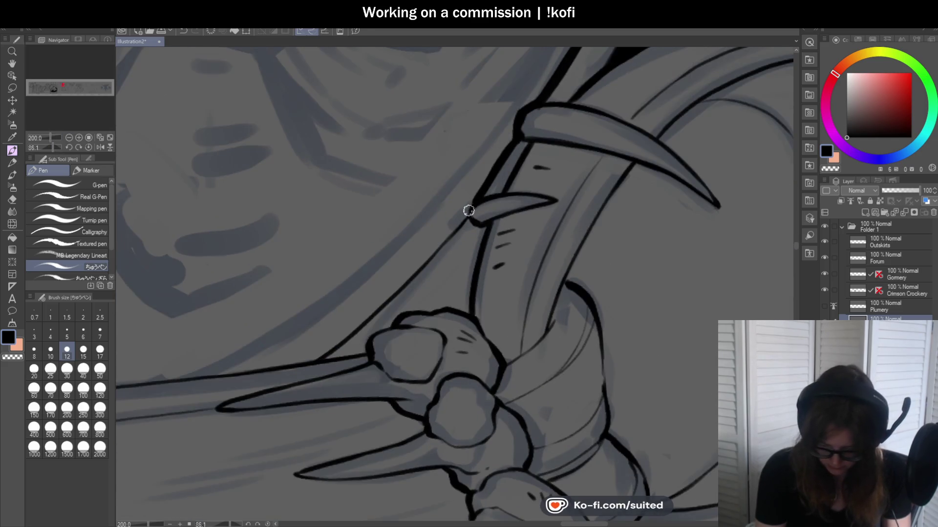
pyautogui.click(88, 147)
pyautogui.scroll(-2, 432, 162)
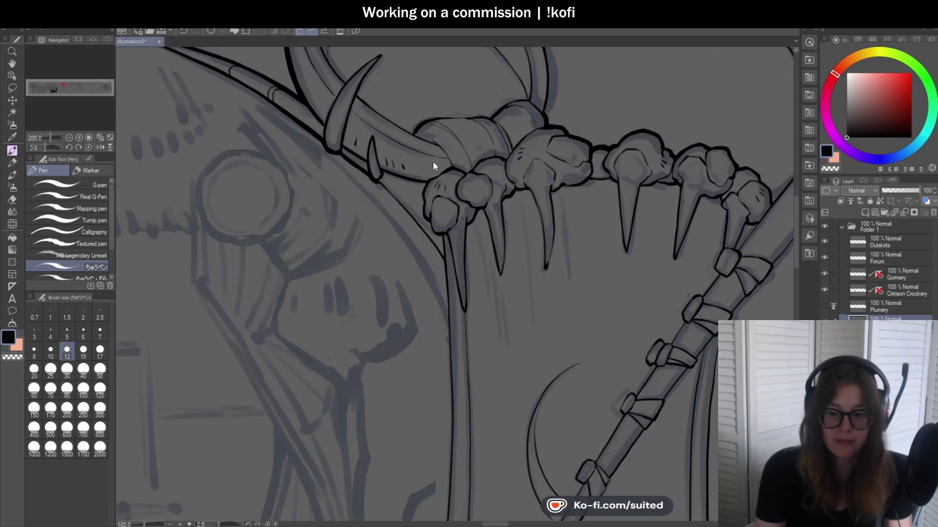
pyautogui.scroll(1, 431, 291)
pyautogui.scroll(1, 401, 173)
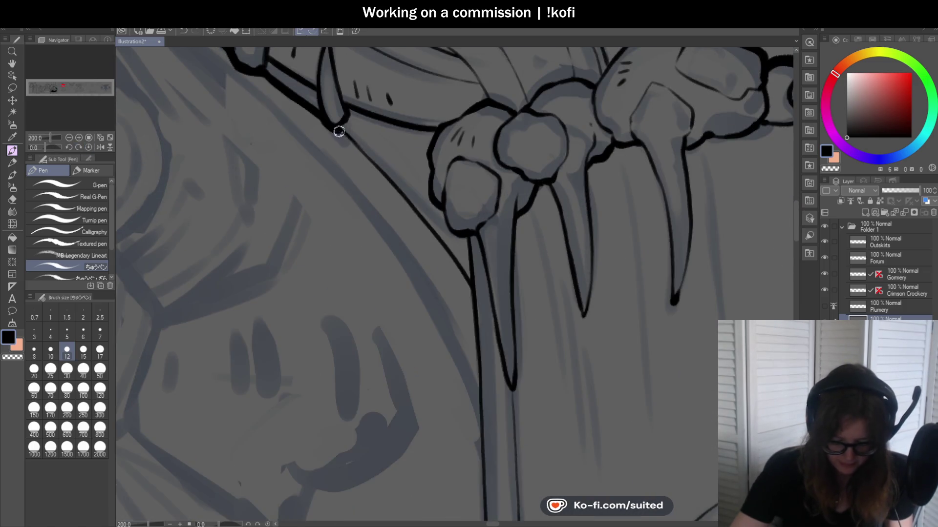
pyautogui.moveTo(337, 133); pyautogui.dragTo(469, 293)
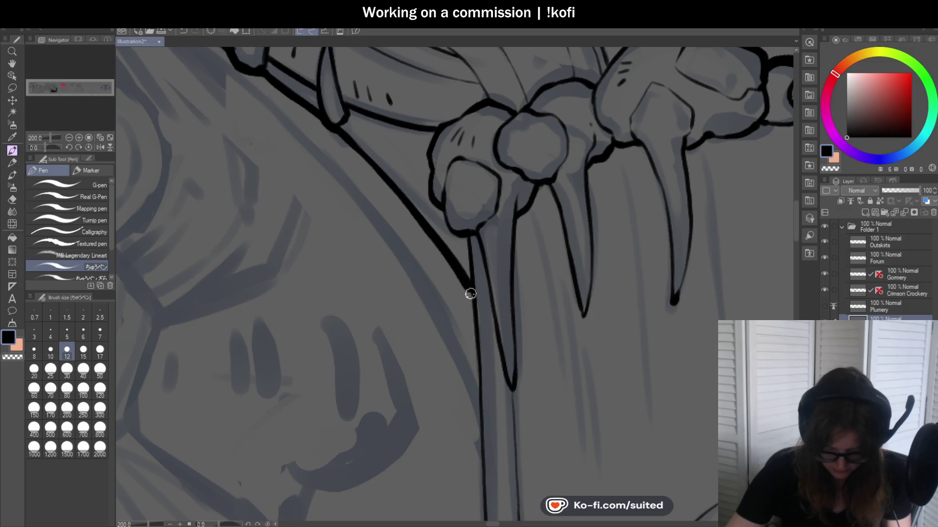
pyautogui.scroll(-2, 445, 171)
pyautogui.scroll(2, 445, 172)
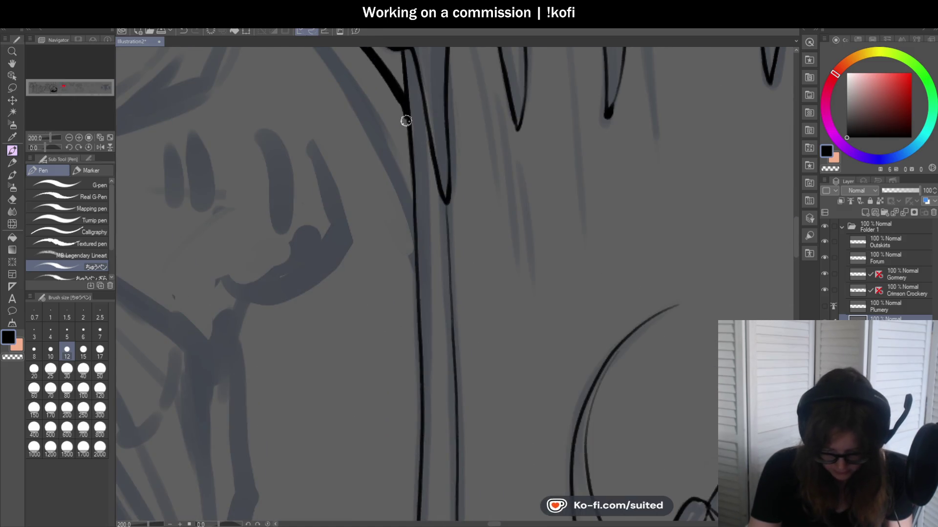
pyautogui.scroll(-2, 411, 190)
pyautogui.scroll(-2, 456, 192)
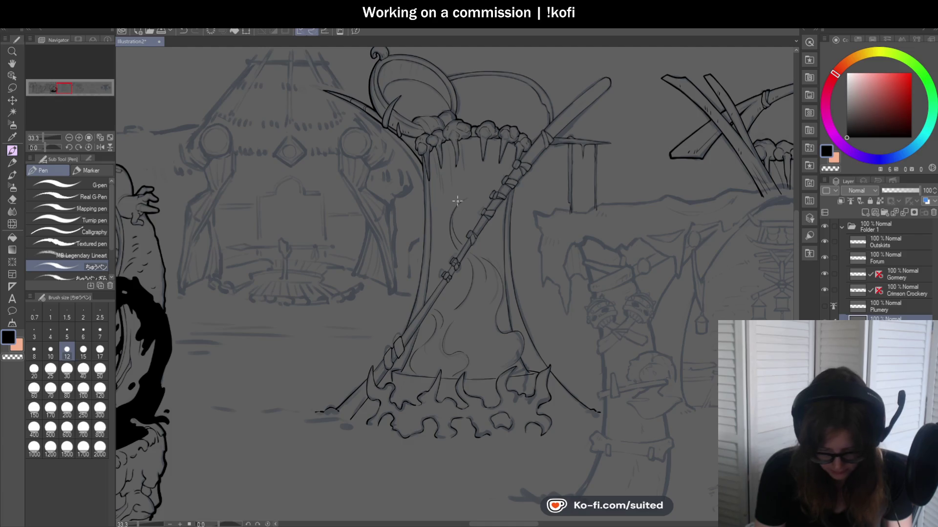
# - Rotate the canvas to about -60 degrees and ink a thick outer ring outline rising from the swirl
pyautogui.scroll(-1, 457, 201)
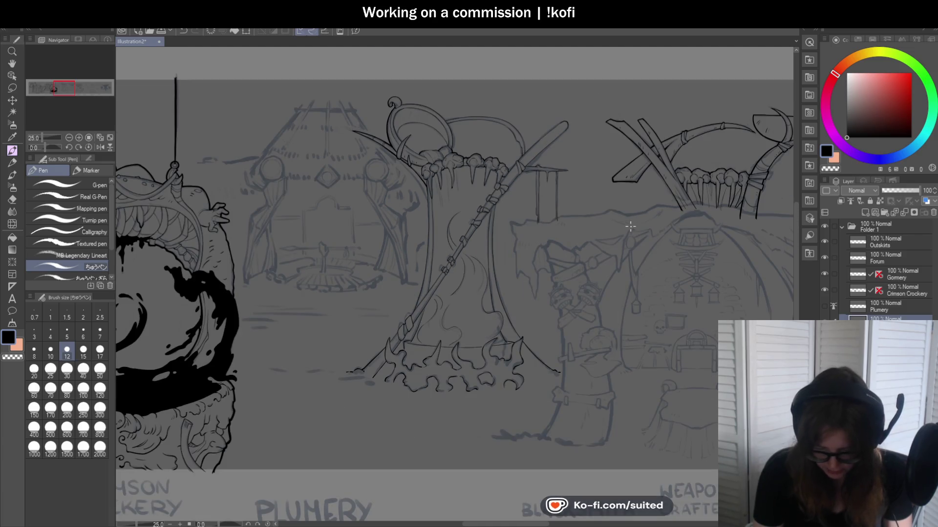
pyautogui.scroll(1, 397, 92)
pyautogui.scroll(3, 385, 127)
pyautogui.scroll(2, 382, 132)
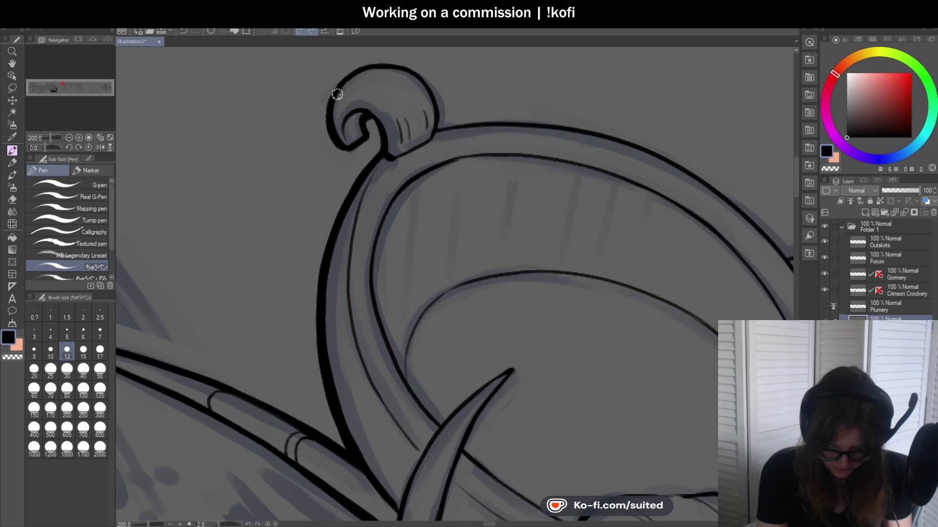
pyautogui.moveTo(46, 147); pyautogui.dragTo(35, 147)
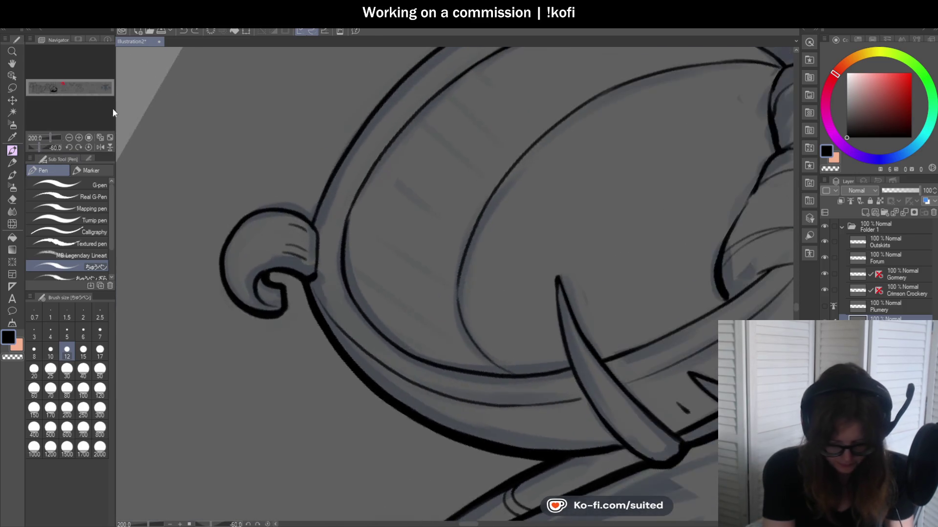
pyautogui.scroll(-1, 314, 199)
pyautogui.scroll(3, 295, 253)
pyautogui.moveTo(295, 253)
pyautogui.mouseDown()
pyautogui.moveTo(314, 135)
pyautogui.moveTo(492, 132)
pyautogui.moveTo(365, 104)
pyautogui.moveTo(293, 245)
pyautogui.mouseUp()
pyautogui.hotkey('ctrl', 'z')
pyautogui.scroll(-2, 340, 329)
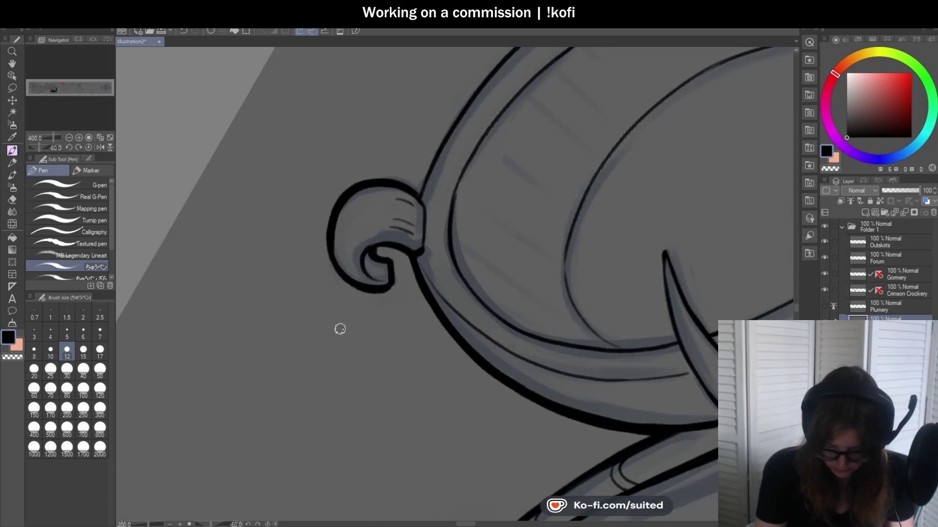
pyautogui.moveTo(405, 227); pyautogui.dragTo(447, 139)
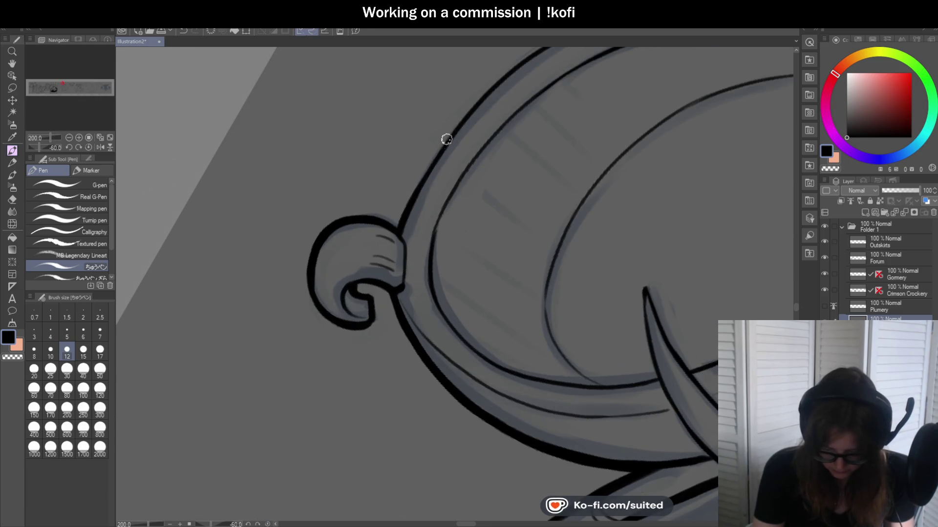
pyautogui.moveTo(401, 222); pyautogui.dragTo(464, 109)
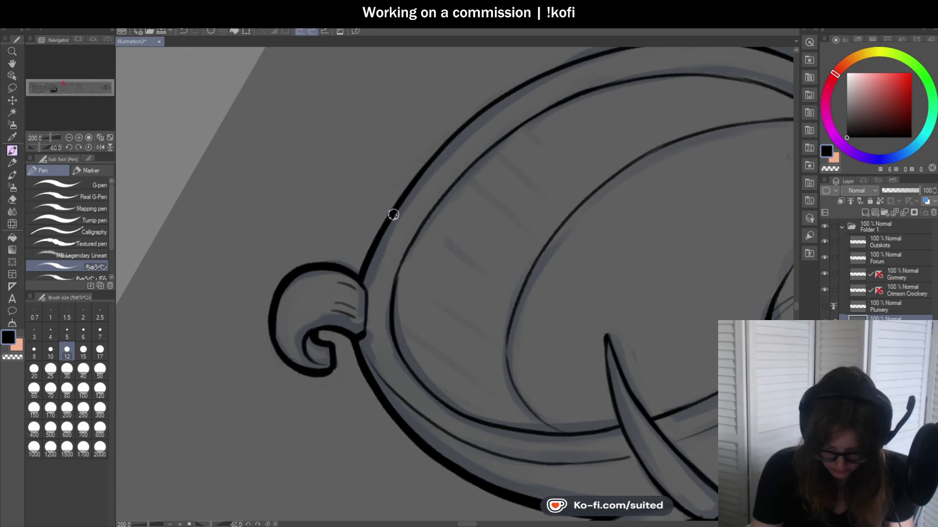
pyautogui.moveTo(420, 172); pyautogui.dragTo(565, 56)
pyautogui.hotkey('ctrl', 'z')
pyautogui.moveTo(396, 205); pyautogui.dragTo(532, 77)
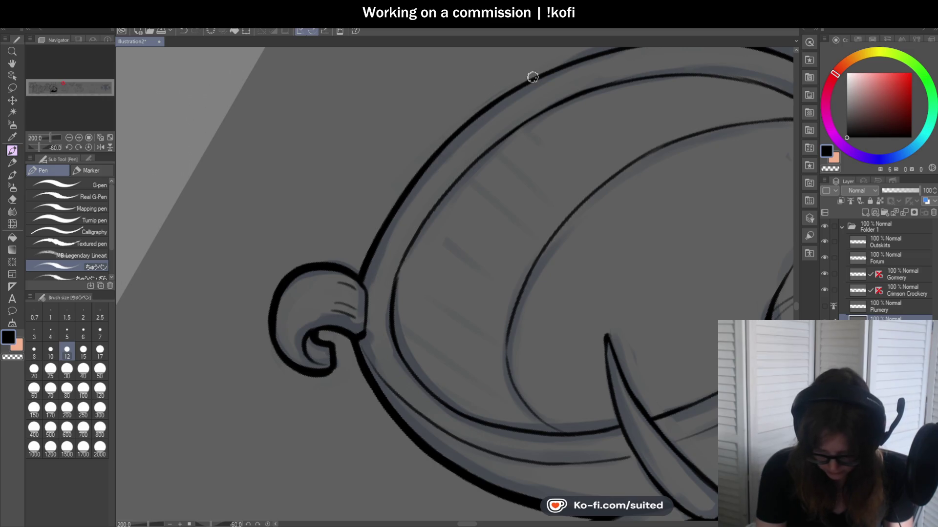
pyautogui.moveTo(396, 207); pyautogui.dragTo(523, 73)
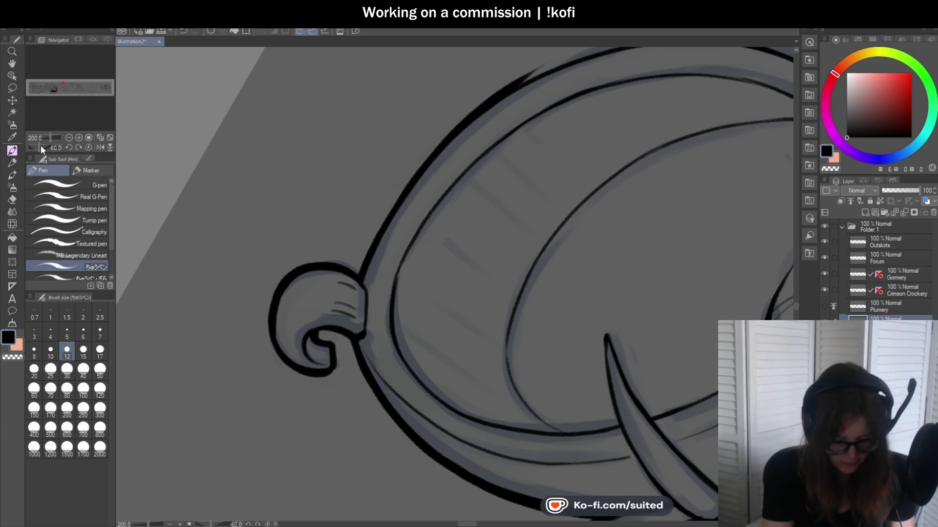
# - Thicken the ring's left outline in black down to its lower curl
pyautogui.moveTo(40, 145); pyautogui.dragTo(66, 157)
pyautogui.scroll(-2, 402, 317)
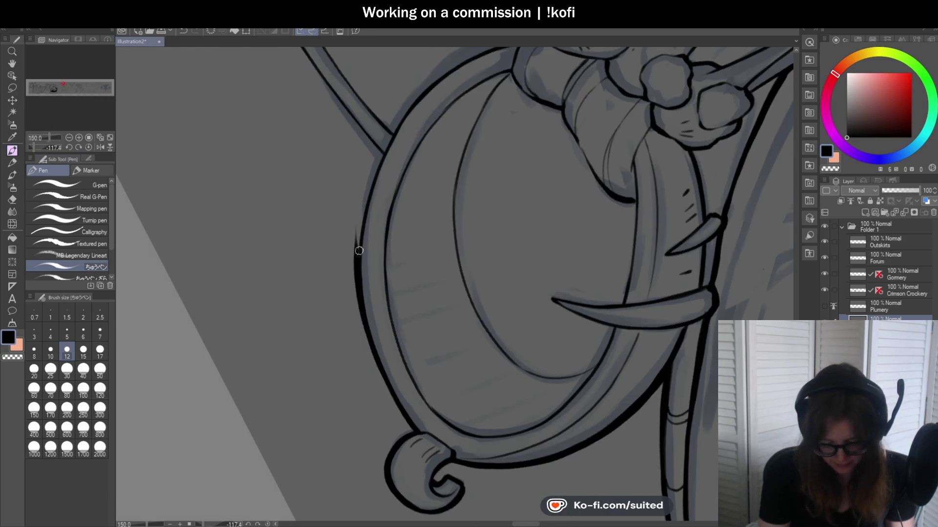
pyautogui.scroll(1, 354, 251)
pyautogui.press('c')
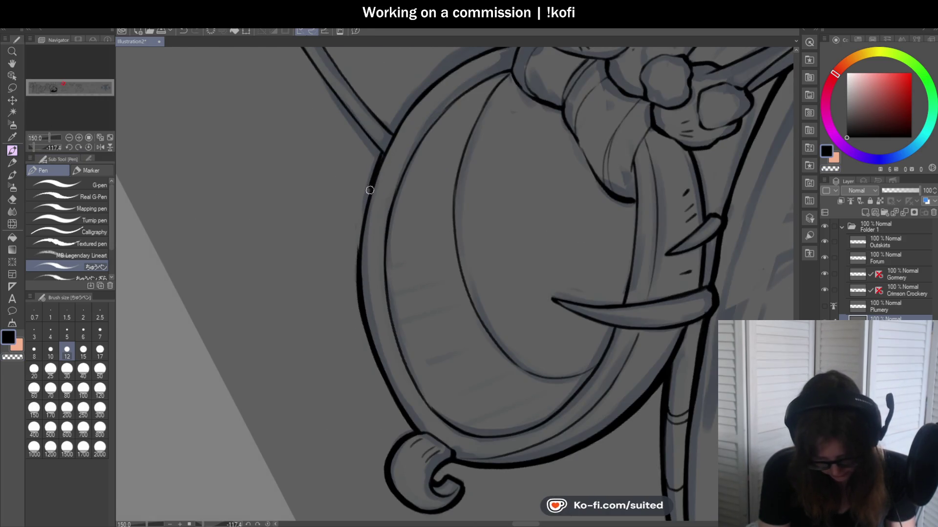
pyautogui.moveTo(382, 153); pyautogui.dragTo(359, 254)
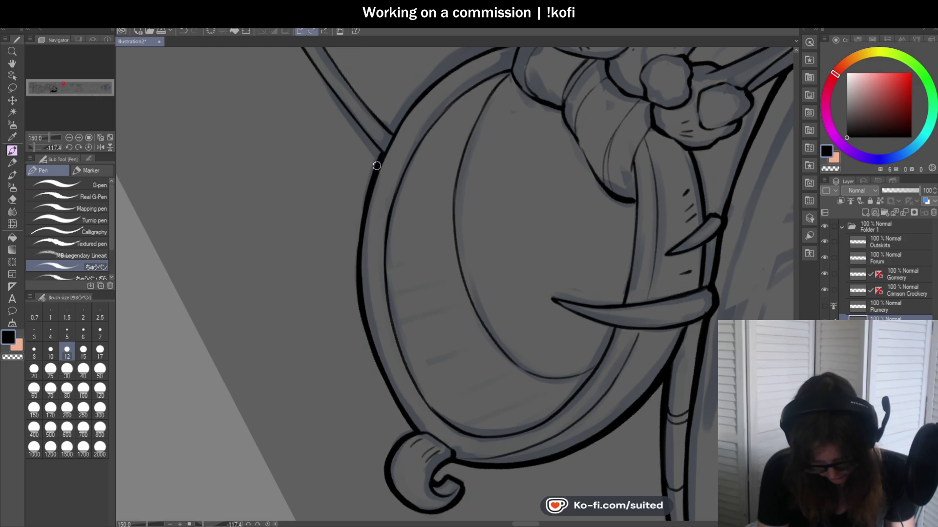
pyautogui.moveTo(363, 219); pyautogui.dragTo(372, 367)
pyautogui.press('c')
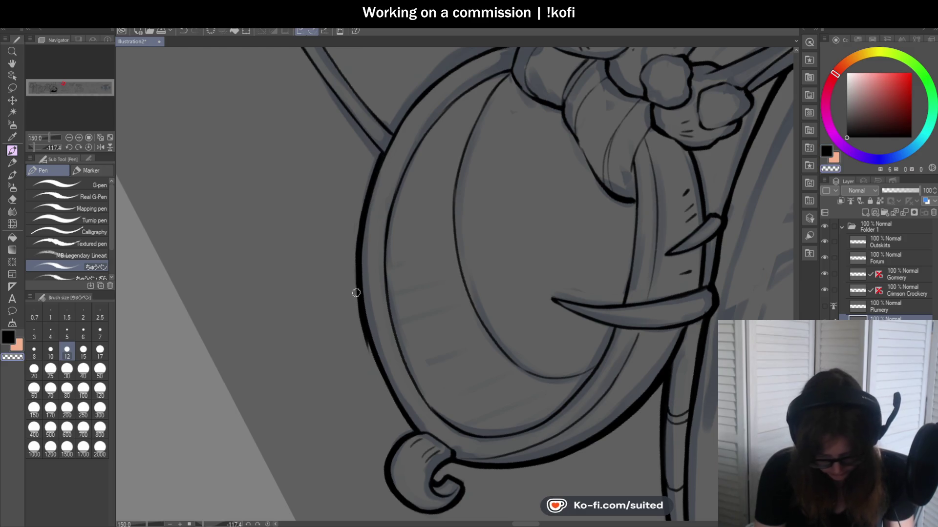
pyautogui.scroll(-3, 380, 342)
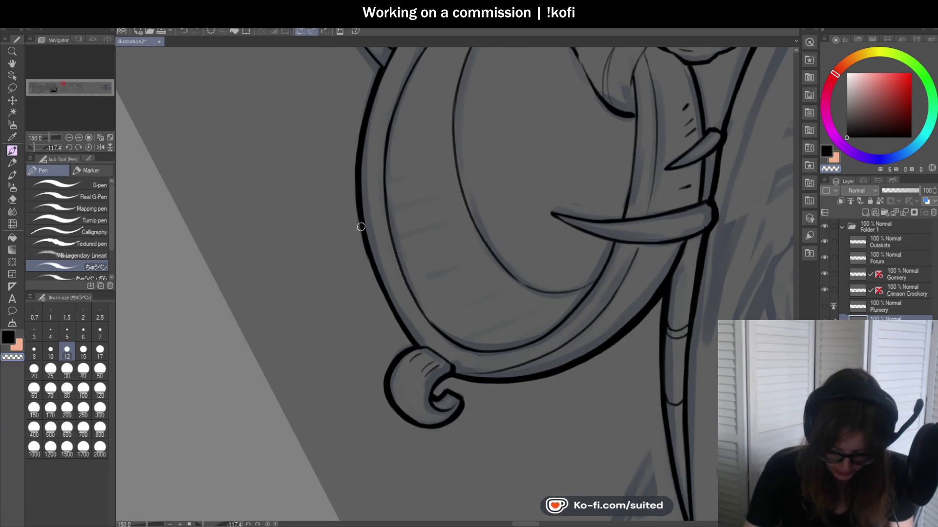
# - Level the canvas and thicken the bone ring's right outer edge in bold black
pyautogui.click(89, 147)
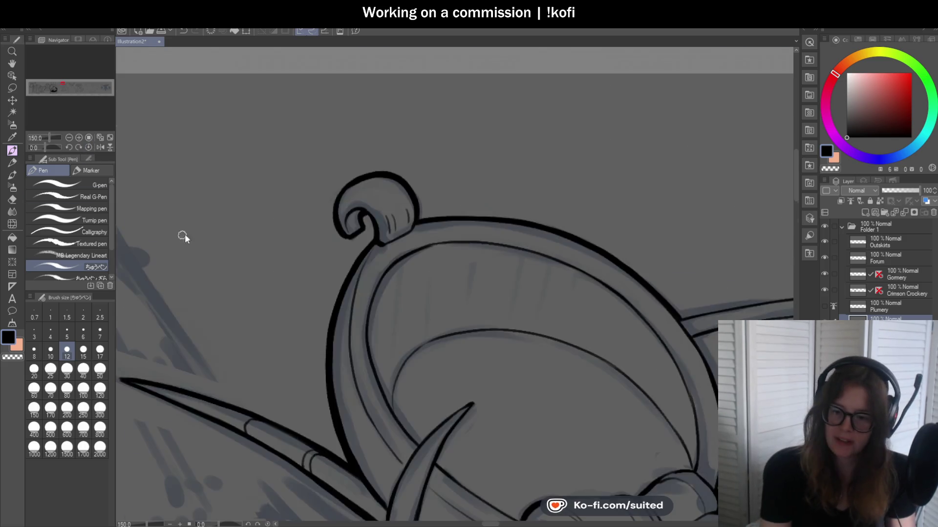
pyautogui.scroll(-3, 185, 233)
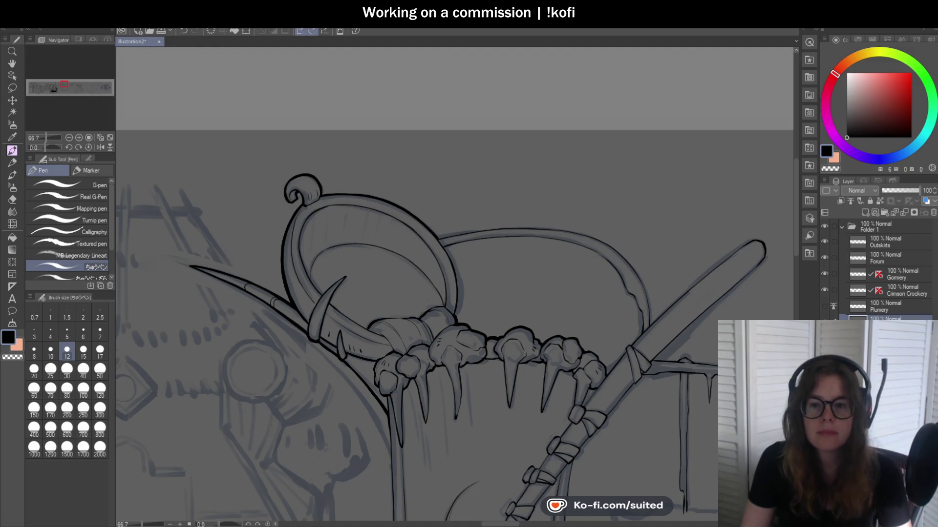
pyautogui.scroll(-1, 426, 85)
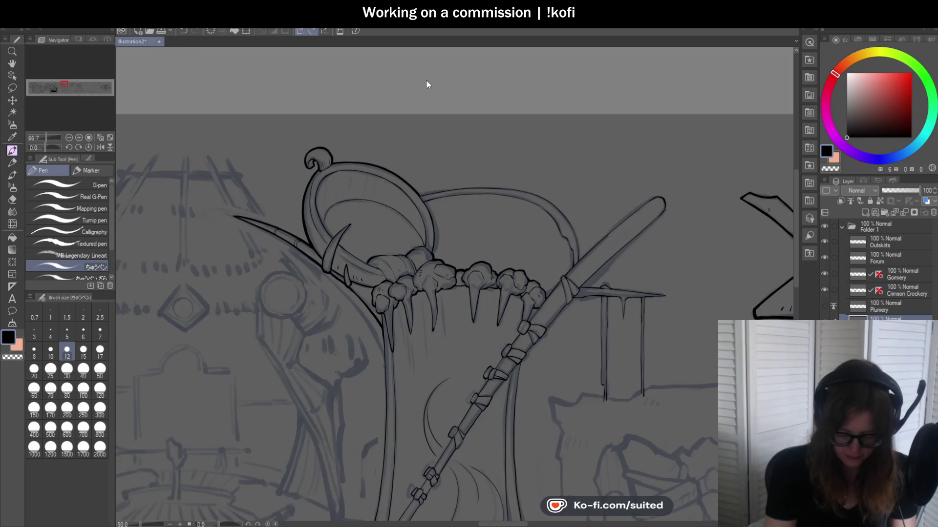
pyautogui.scroll(2, 450, 264)
pyautogui.scroll(1, 418, 150)
pyautogui.scroll(1, 360, 108)
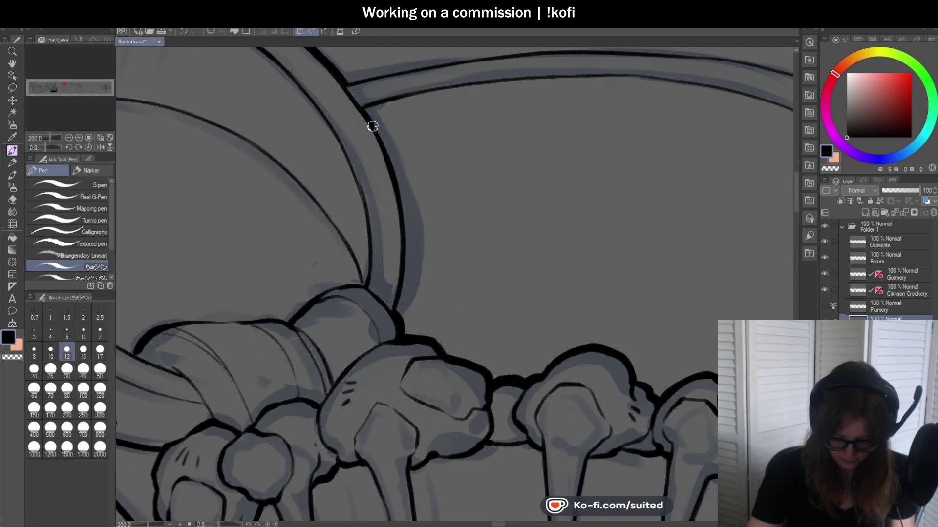
pyautogui.moveTo(361, 104)
pyautogui.mouseDown()
pyautogui.moveTo(398, 181)
pyautogui.moveTo(380, 139)
pyautogui.moveTo(402, 195)
pyautogui.moveTo(403, 259)
pyautogui.mouseUp()
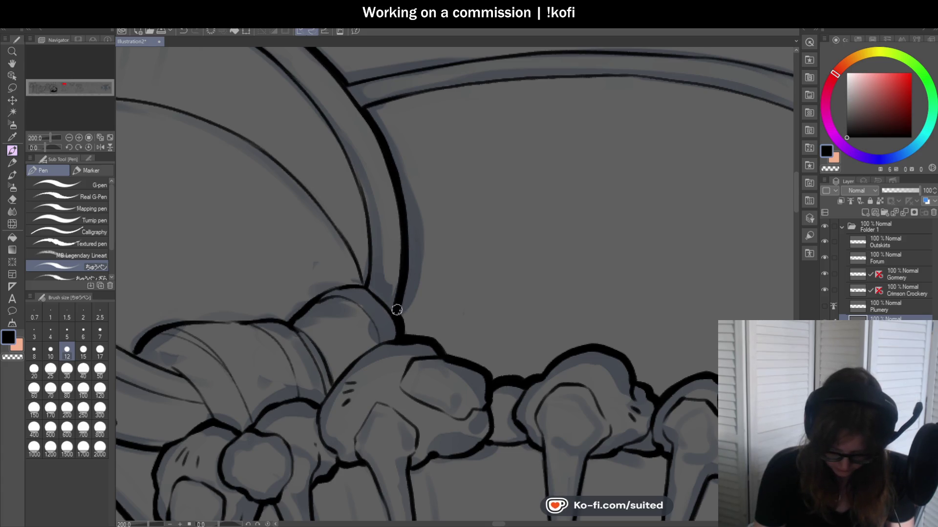
# - Zoom in and out to review the inked claw arch outline
pyautogui.scroll(-2, 396, 310)
pyautogui.scroll(-2, 504, 200)
pyautogui.scroll(-1, 512, 196)
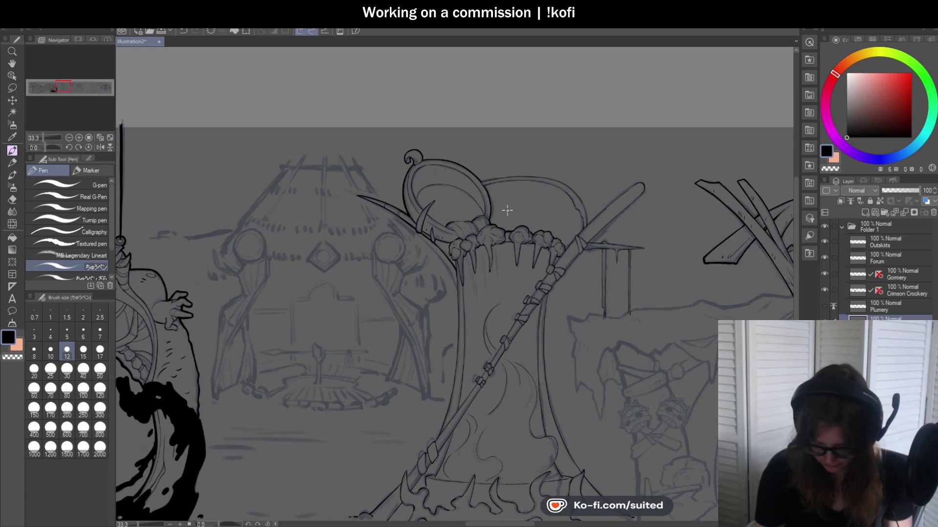
pyautogui.scroll(2, 600, 236)
pyautogui.scroll(2, 545, 242)
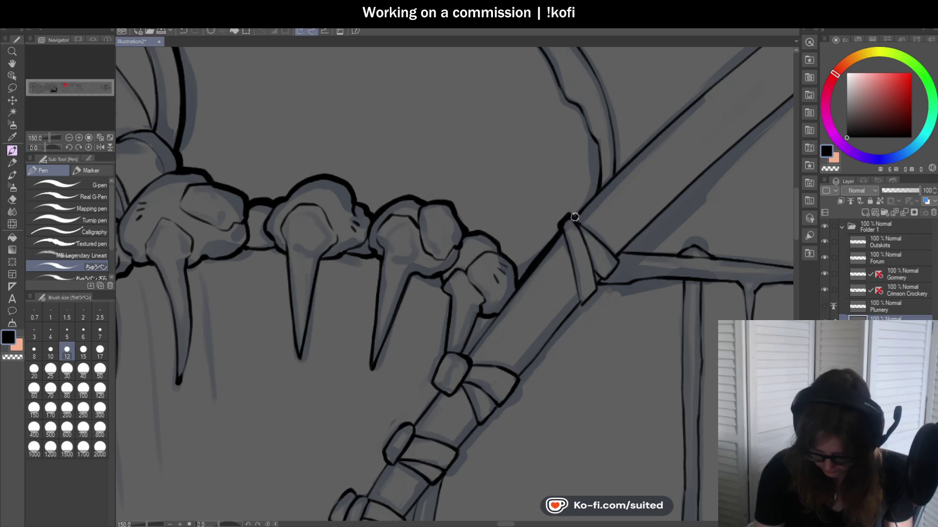
pyautogui.scroll(-2, 588, 199)
pyautogui.scroll(1, 576, 204)
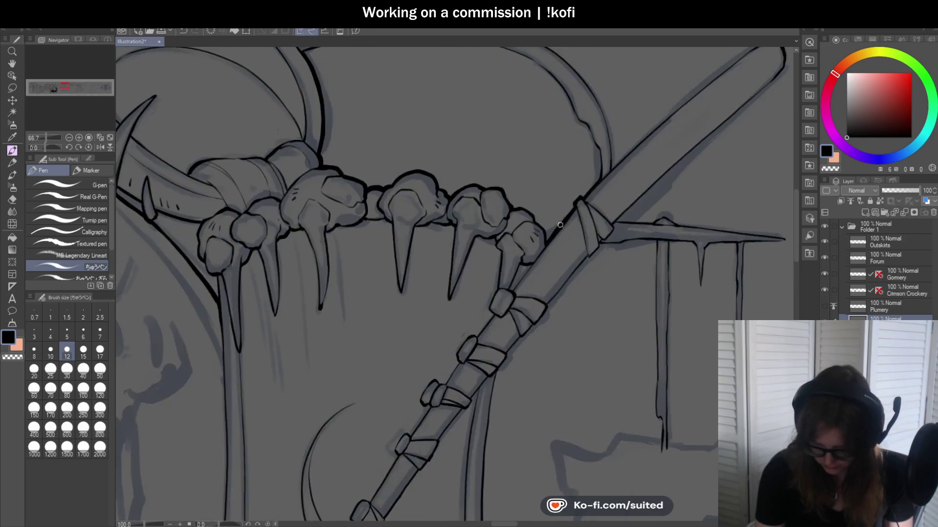
pyautogui.scroll(2, 578, 206)
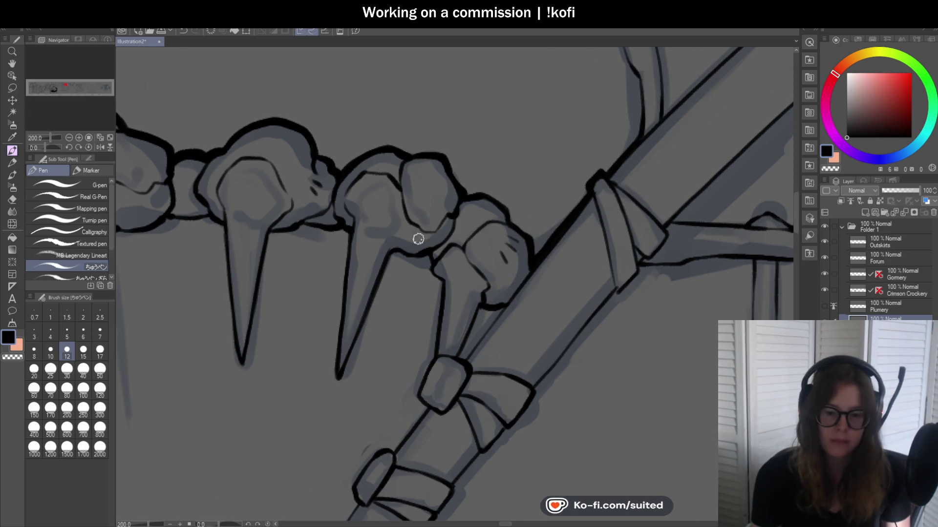
pyautogui.scroll(-3, 520, 221)
pyautogui.scroll(-2, 555, 222)
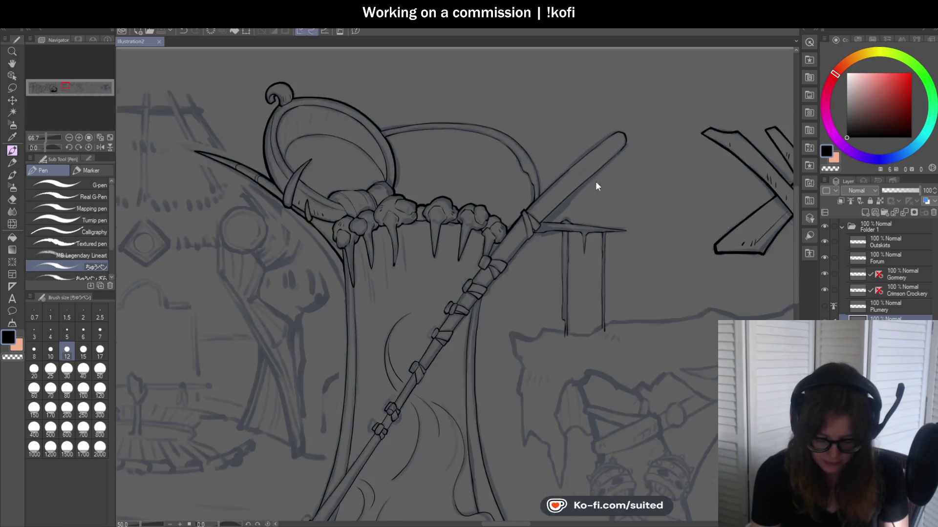
pyautogui.scroll(-1, 595, 181)
pyautogui.scroll(3, 489, 166)
pyautogui.scroll(3, 440, 149)
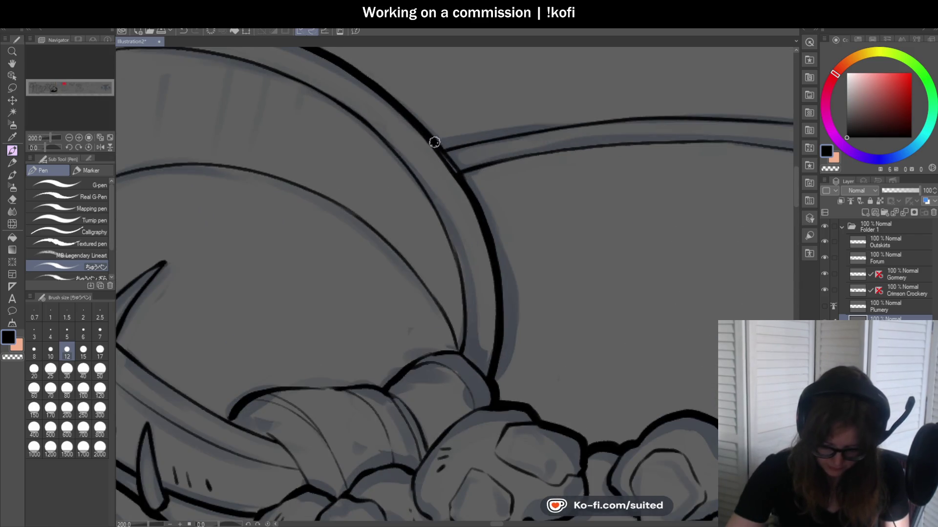
pyautogui.scroll(-2, 432, 141)
pyautogui.scroll(-1, 461, 151)
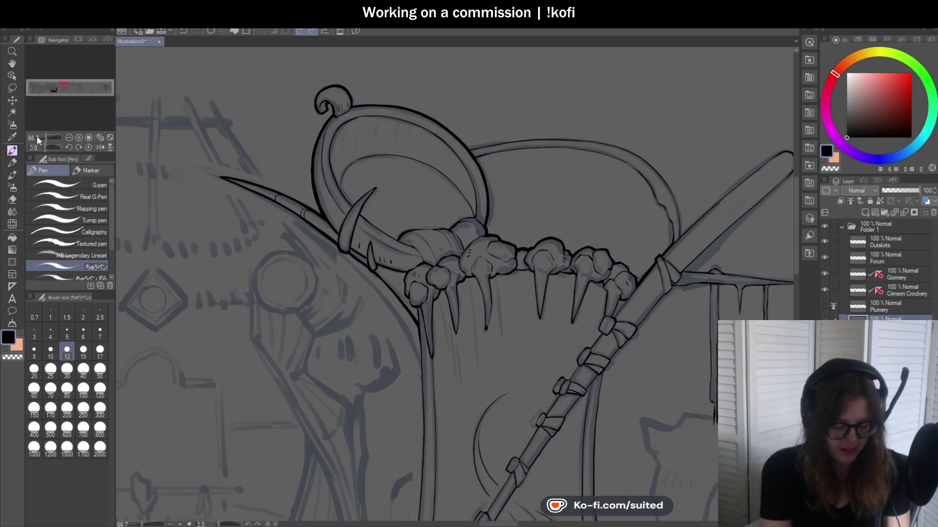
# - Rotate the view and thicken the inner claw outline in black, undoing a stray stroke
pyautogui.click(45, 146)
pyautogui.moveTo(45, 147); pyautogui.dragTo(37, 151)
pyautogui.scroll(1, 444, 283)
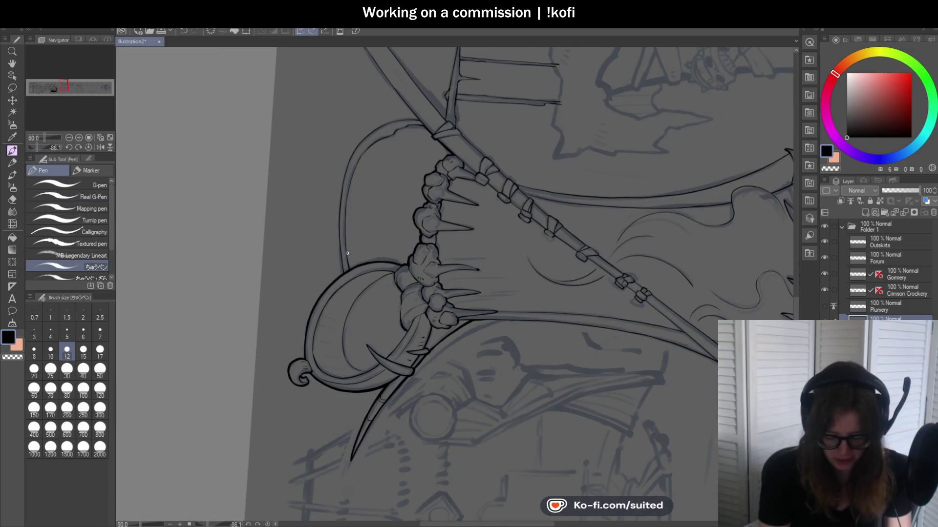
pyautogui.scroll(2, 350, 192)
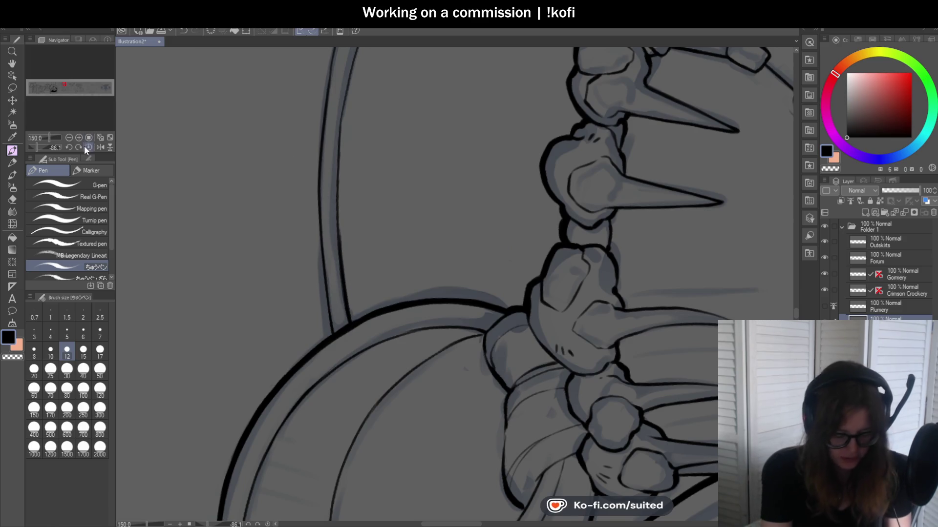
pyautogui.moveTo(84, 146); pyautogui.dragTo(51, 147)
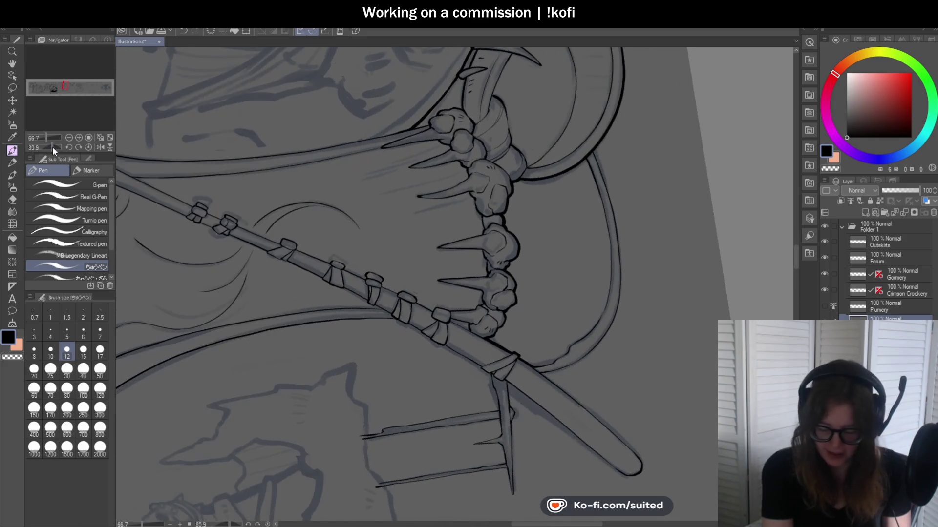
pyautogui.scroll(2, 514, 184)
pyautogui.scroll(2, 464, 116)
pyautogui.moveTo(464, 116); pyautogui.dragTo(484, 190)
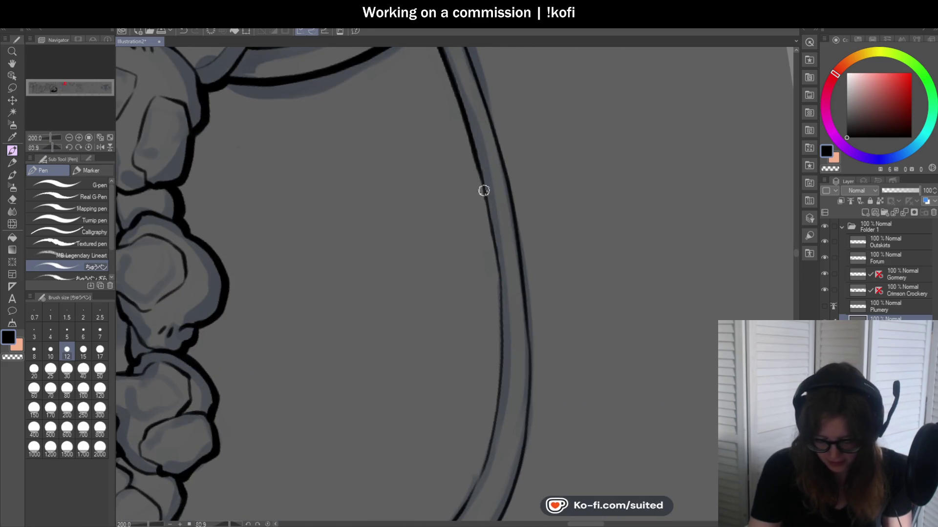
pyautogui.scroll(-2, 477, 147)
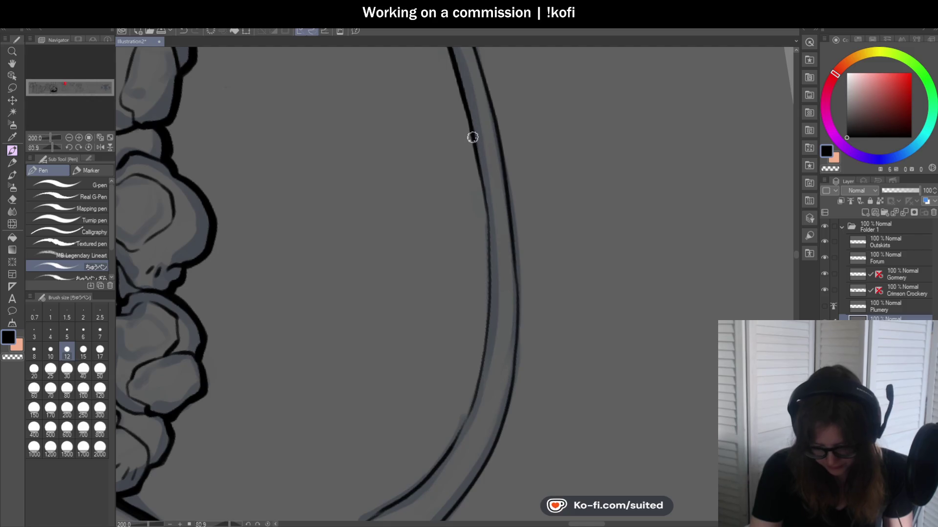
pyautogui.moveTo(470, 136); pyautogui.dragTo(488, 293)
pyautogui.hotkey('ctrl', 'z')
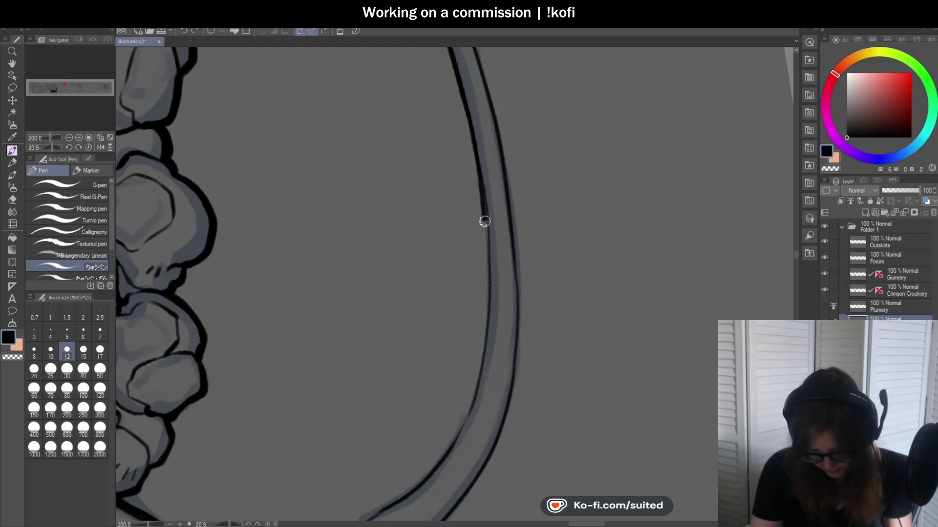
# - Redraw the inner claw outline thicker down to the staff and along its lower curve
pyautogui.moveTo(482, 194); pyautogui.dragTo(487, 249)
pyautogui.scroll(-3, 488, 224)
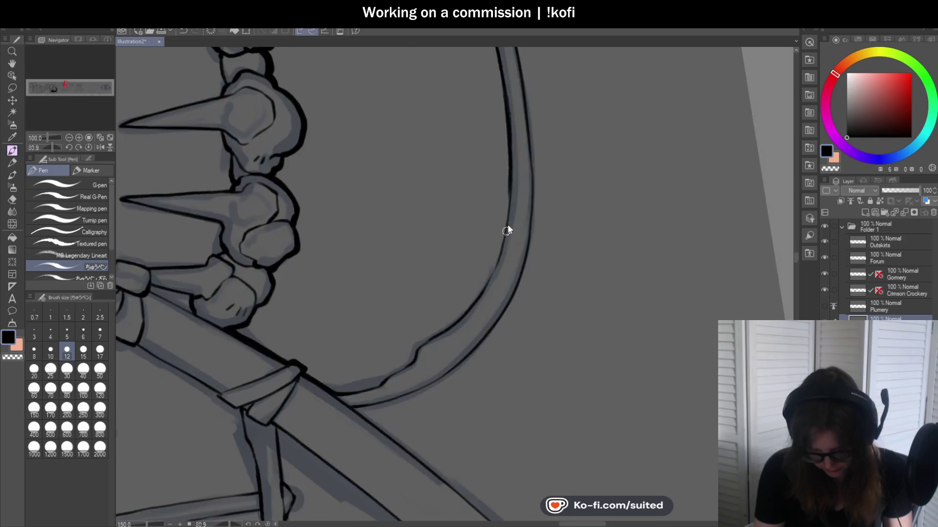
pyautogui.moveTo(511, 153); pyautogui.dragTo(503, 244)
pyautogui.moveTo(509, 190)
pyautogui.mouseDown()
pyautogui.moveTo(473, 317)
pyautogui.moveTo(552, 215)
pyautogui.moveTo(473, 291)
pyautogui.mouseUp()
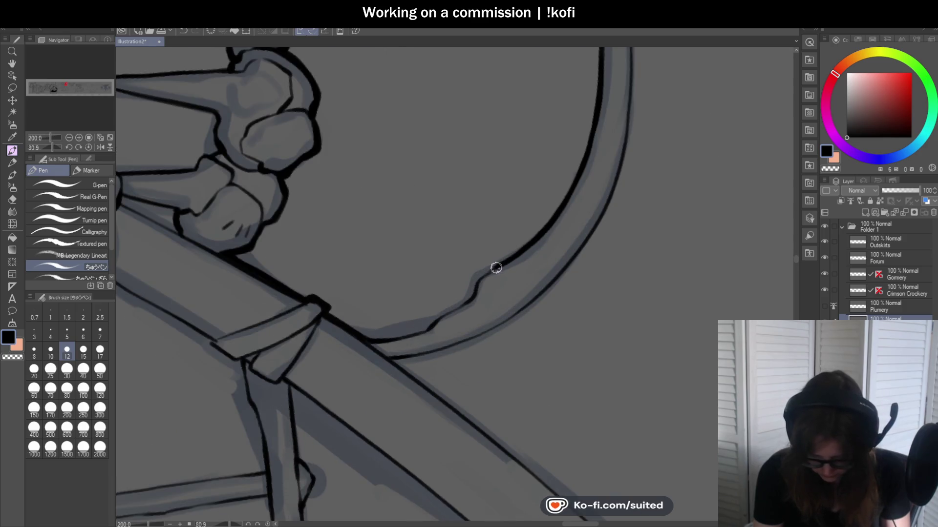
pyautogui.scroll(-2, 473, 292)
pyautogui.scroll(4, 580, 245)
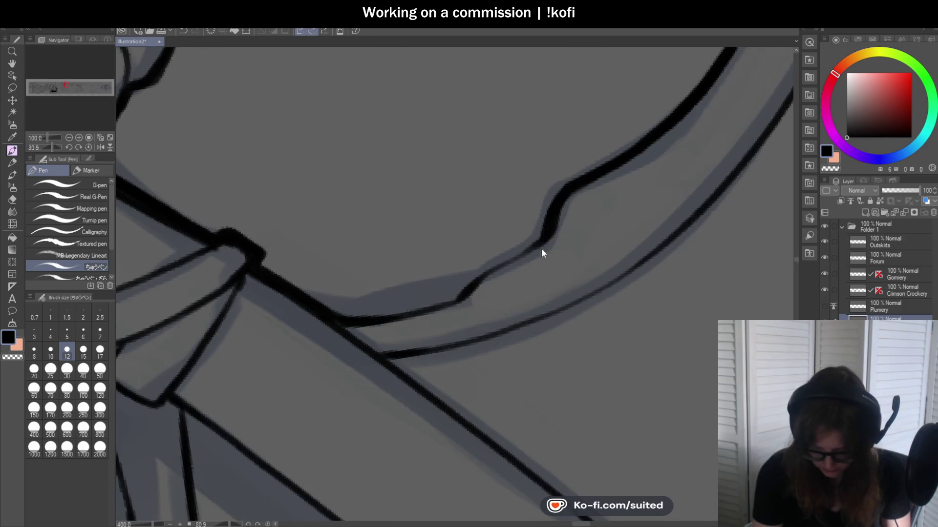
pyautogui.moveTo(555, 230)
pyautogui.mouseDown()
pyautogui.moveTo(450, 307)
pyautogui.moveTo(343, 316)
pyautogui.mouseUp()
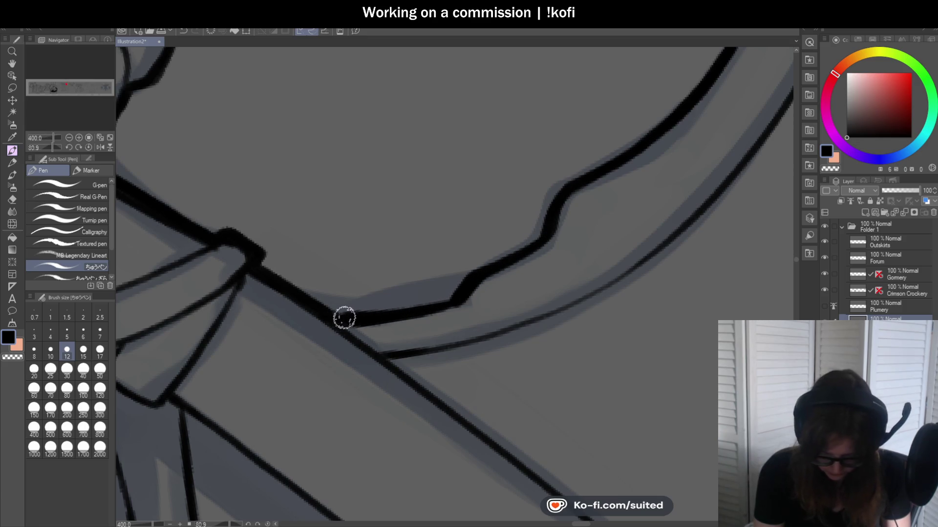
# - Zoom and pan to bring the lower claw outline into view
pyautogui.scroll(-3, 341, 291)
pyautogui.scroll(-2, 379, 299)
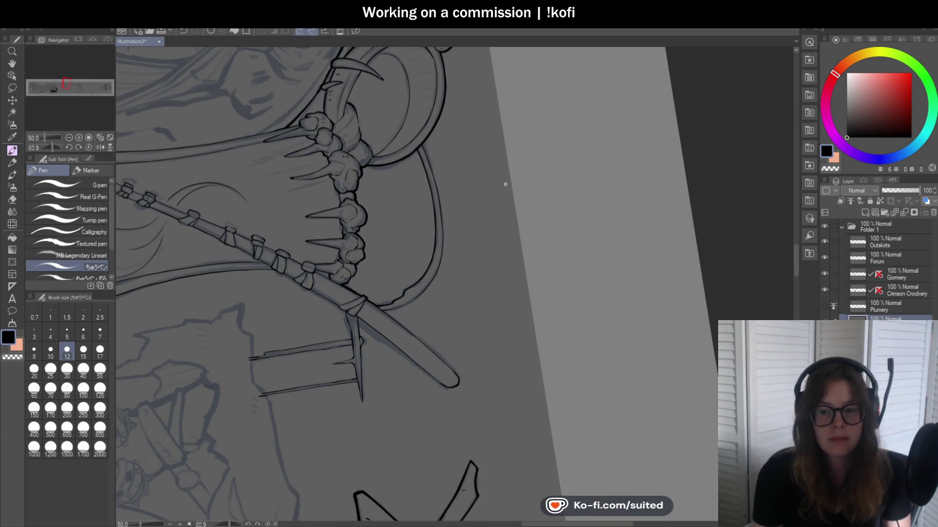
pyautogui.scroll(2, 505, 184)
pyautogui.scroll(1, 337, 112)
pyautogui.scroll(1, 337, 112)
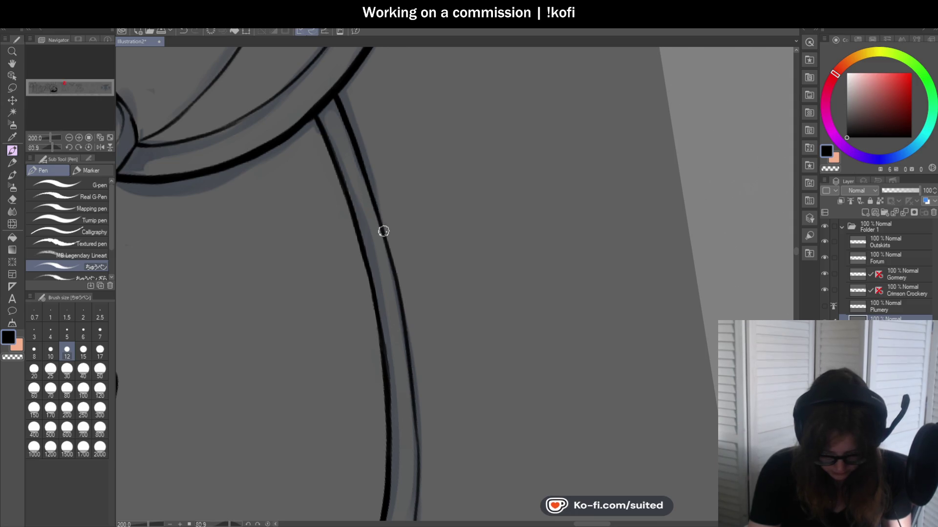
pyautogui.moveTo(430, 195); pyautogui.dragTo(373, 130)
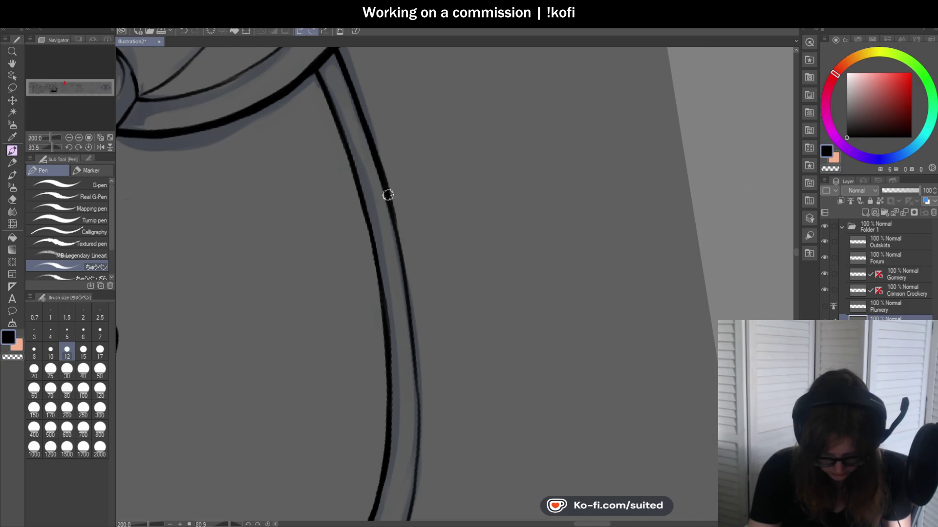
pyautogui.scroll(-4, 485, 206)
# - Reset the canvas rotation and mirror the view to check the linework
pyautogui.click(105, 147)
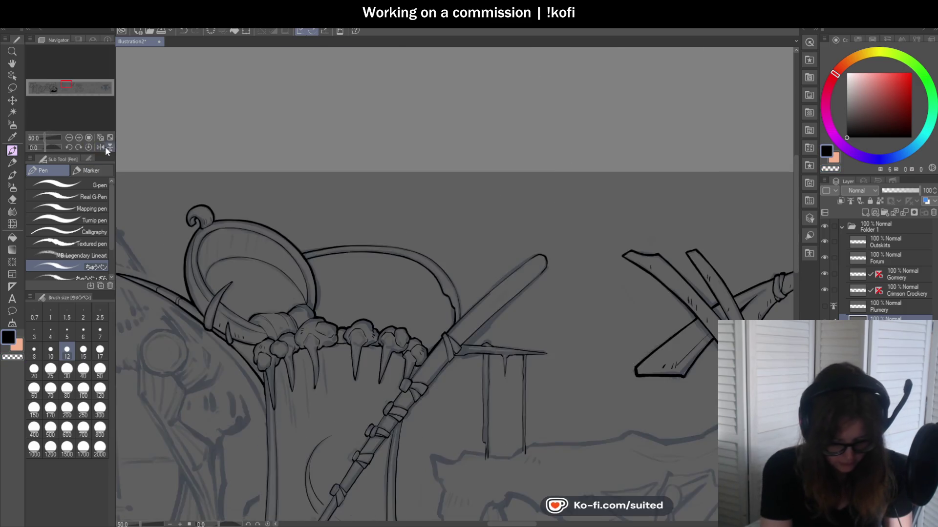
pyautogui.scroll(-1, 519, 168)
pyautogui.click(110, 147)
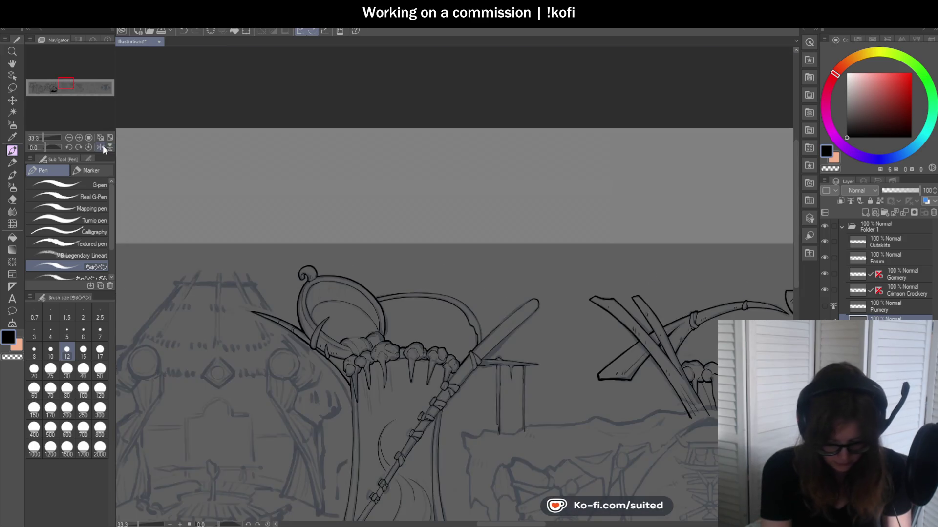
pyautogui.click(100, 147)
pyautogui.scroll(3, 435, 275)
pyautogui.scroll(4, 435, 275)
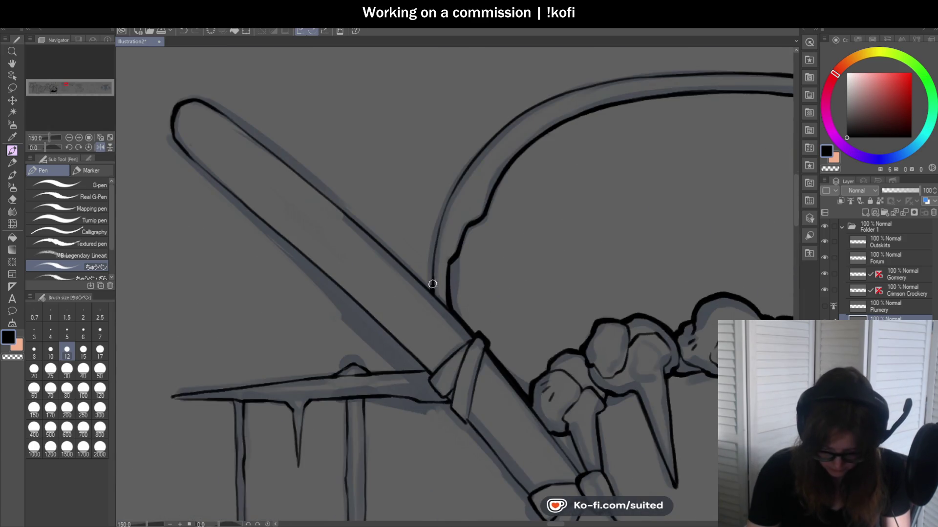
# - Thicken the outline along the outer curve, redrawing one stroke more cleanly
pyautogui.moveTo(434, 251); pyautogui.dragTo(454, 191)
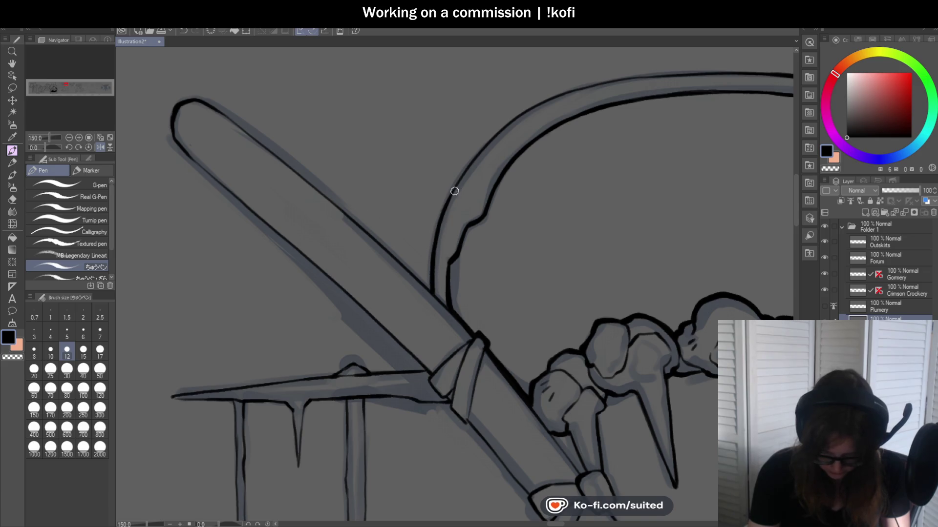
pyautogui.moveTo(552, 100); pyautogui.dragTo(456, 146)
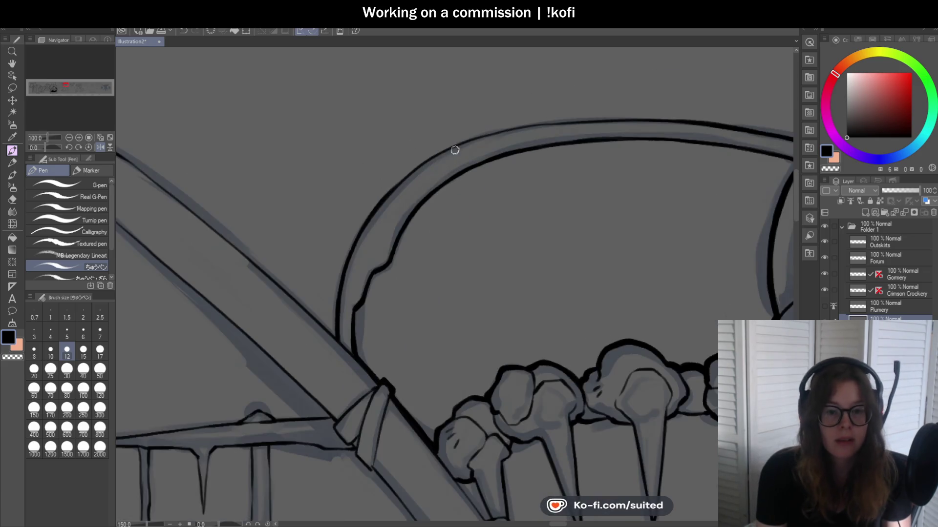
pyautogui.scroll(1, 420, 164)
pyautogui.moveTo(373, 199); pyautogui.dragTo(522, 122)
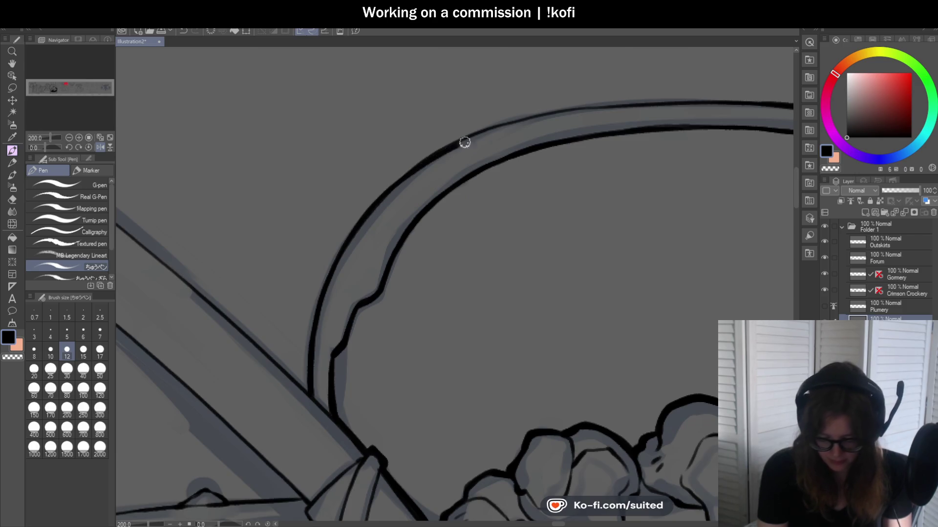
pyautogui.hotkey('ctrl', 'z')
pyautogui.moveTo(405, 180); pyautogui.dragTo(617, 103)
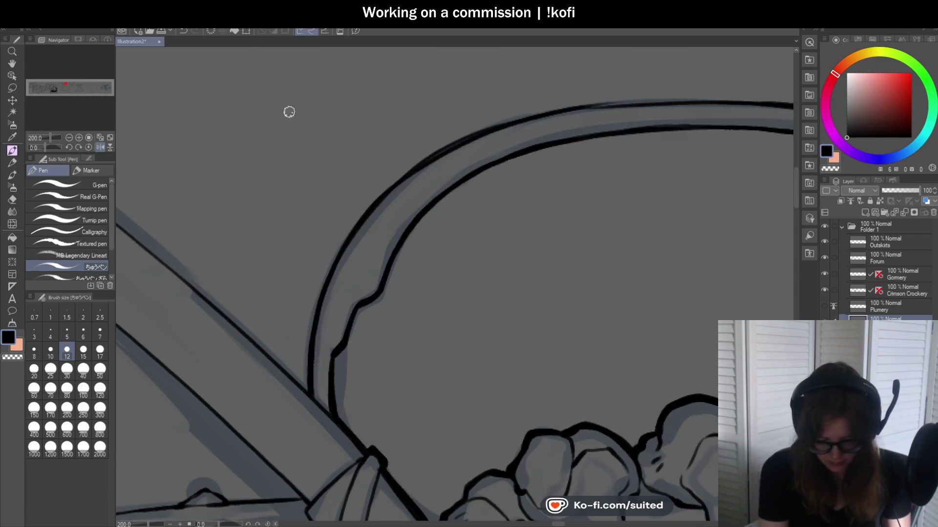
pyautogui.moveTo(47, 148); pyautogui.dragTo(58, 165)
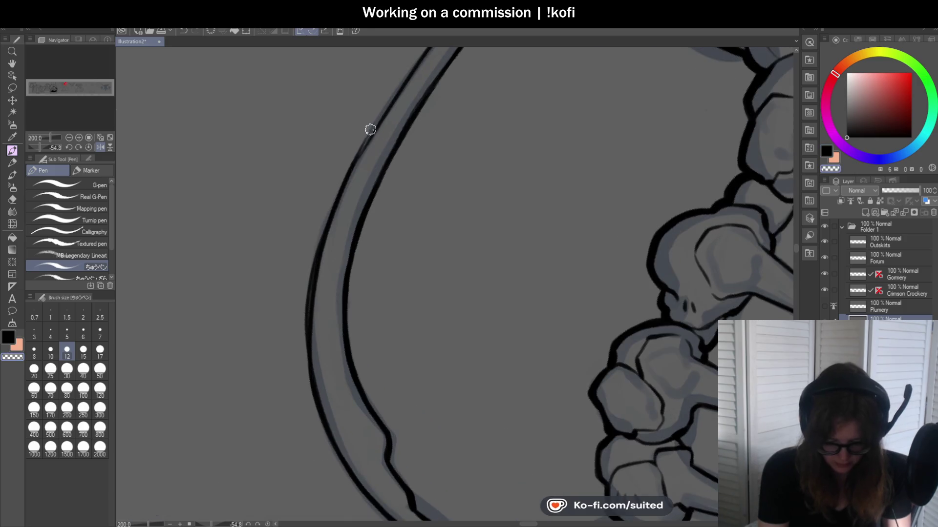
pyautogui.scroll(-2, 366, 149)
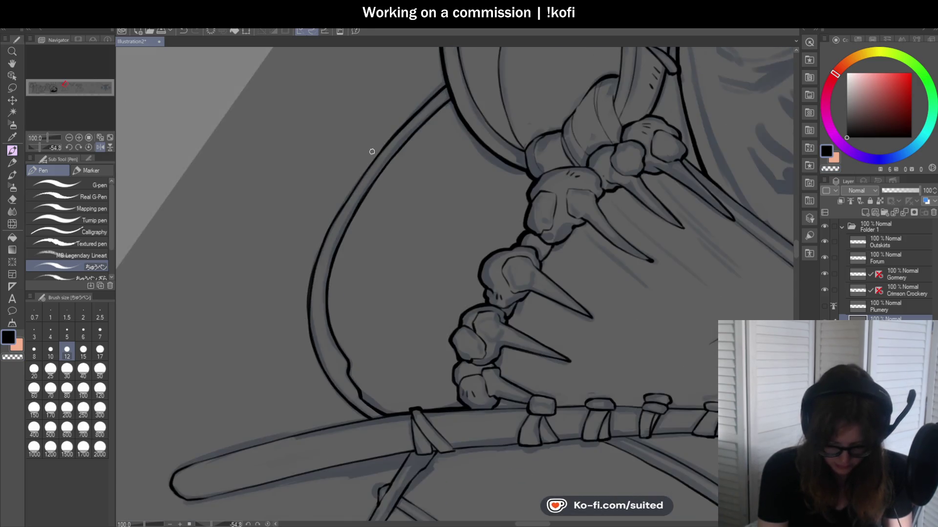
pyautogui.scroll(1, 332, 228)
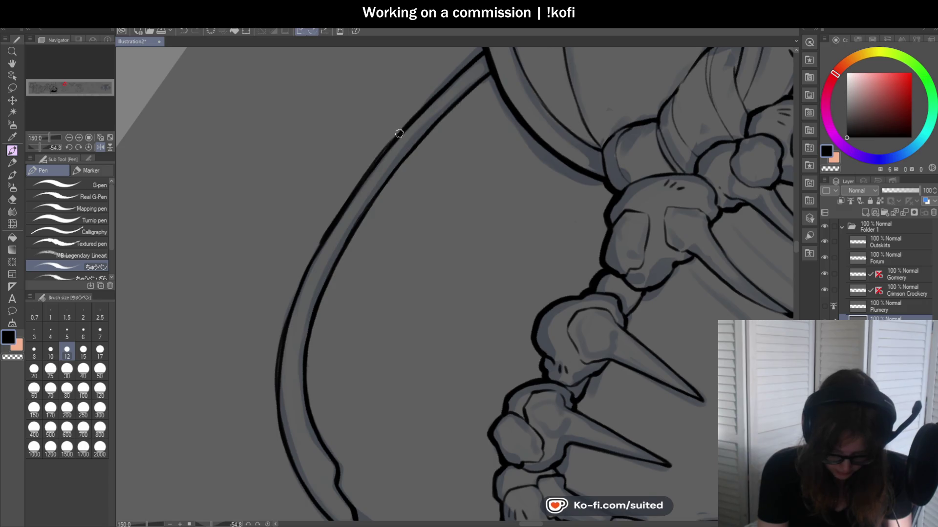
# - Switch the pen to the transparent colour for erasing and level the canvas rotation
pyautogui.press('c')
pyautogui.press('c')
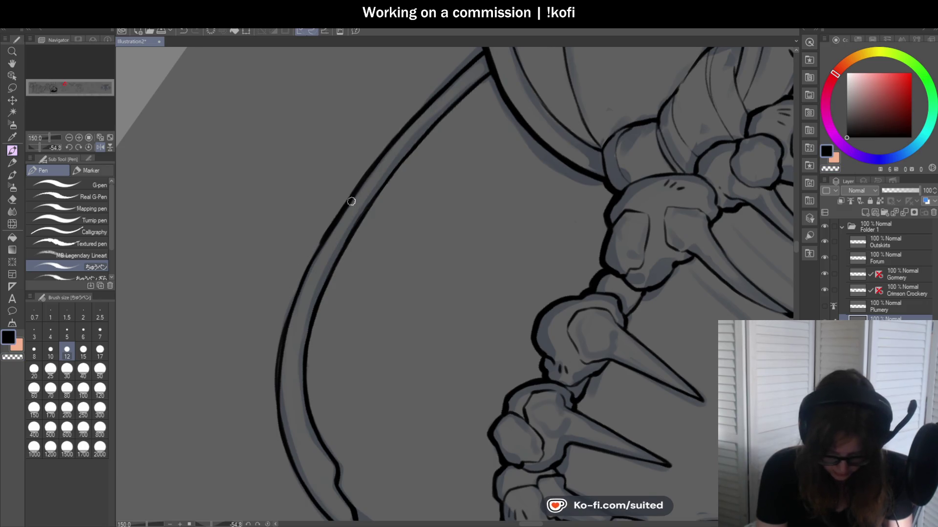
pyautogui.scroll(-3, 442, 145)
pyautogui.scroll(2, 406, 176)
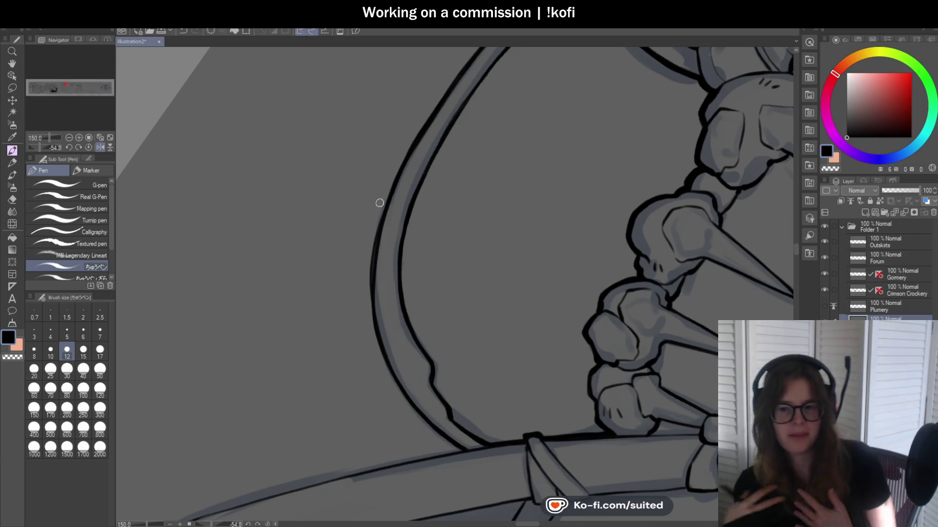
pyautogui.press('c')
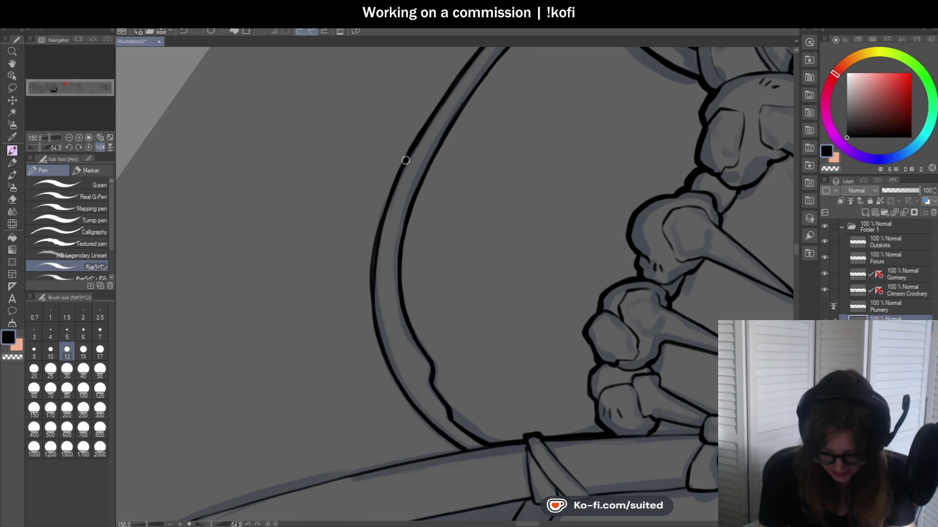
pyautogui.scroll(-3, 377, 237)
pyautogui.scroll(4, 386, 196)
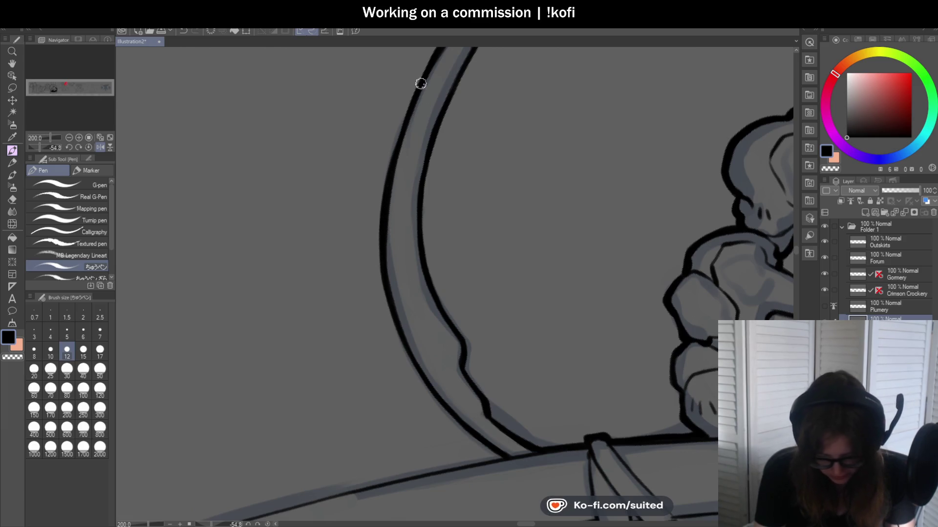
pyautogui.press('c')
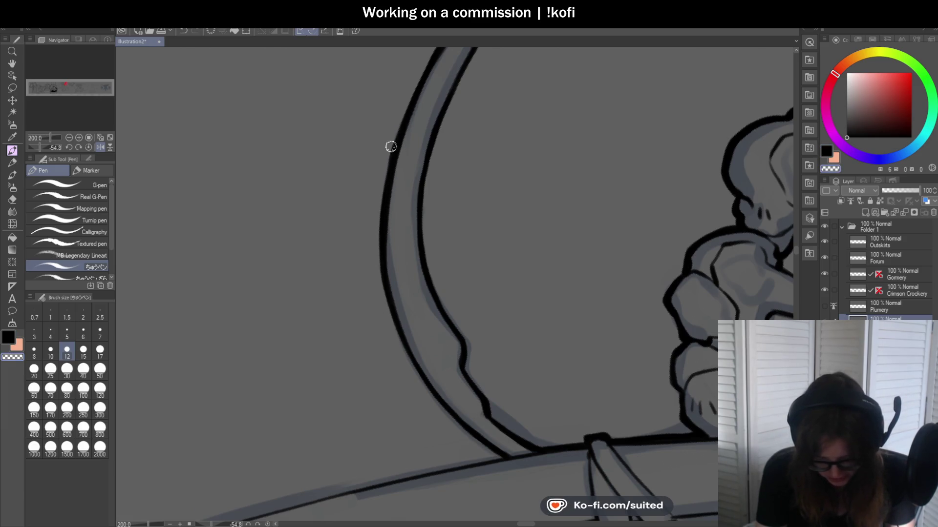
pyautogui.scroll(-2, 394, 166)
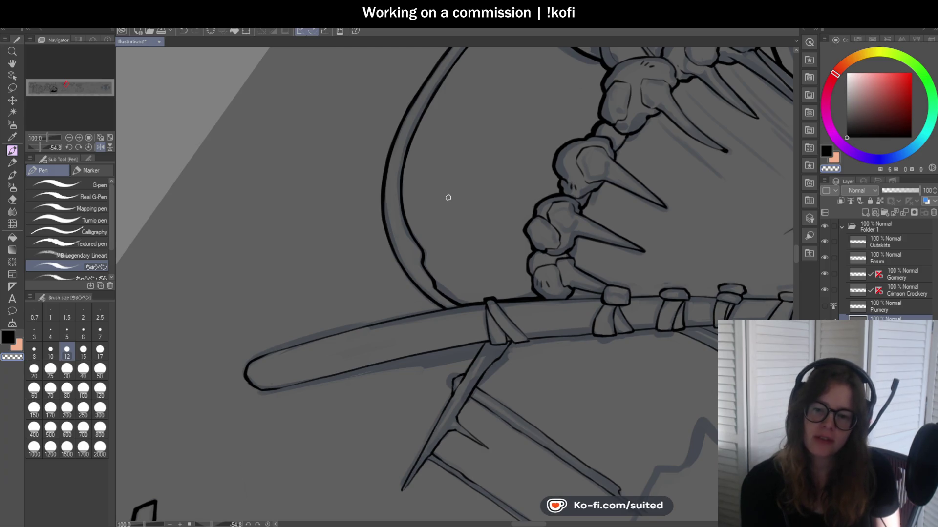
pyautogui.click(88, 147)
# - Join the staff outline to the curve and ink the wedge's lower edge downward
pyautogui.hotkey('ctrl', '-')
pyautogui.scroll(-2, 449, 140)
pyautogui.scroll(2, 525, 163)
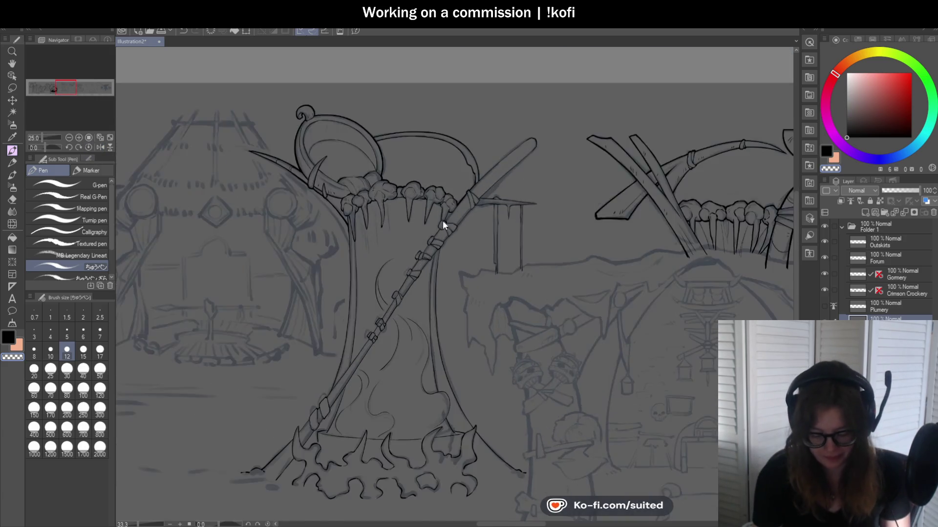
pyautogui.scroll(2, 442, 221)
pyautogui.scroll(1, 460, 155)
pyautogui.scroll(1, 460, 155)
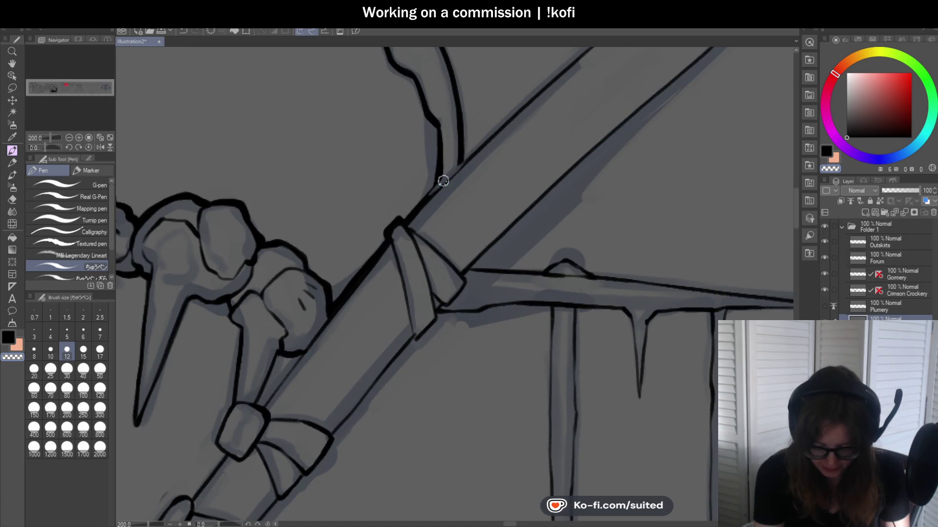
pyautogui.moveTo(430, 193); pyautogui.dragTo(465, 159)
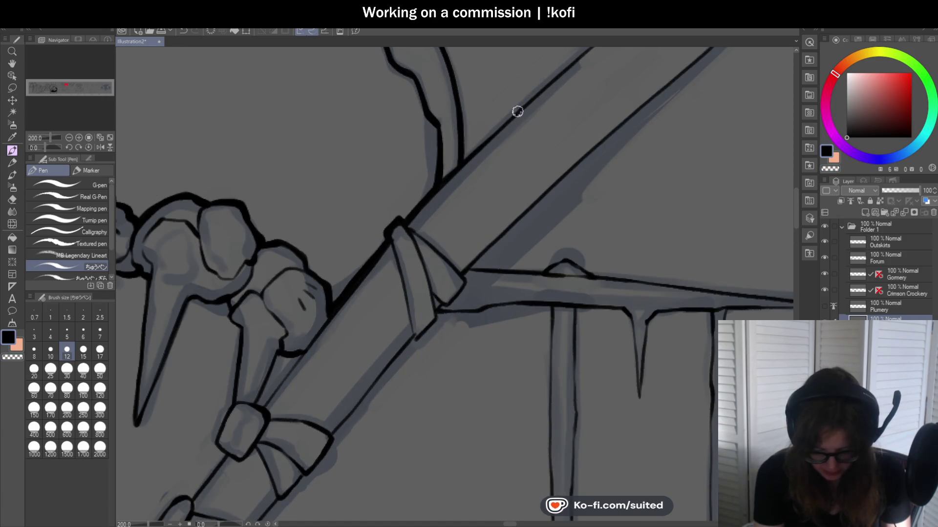
pyautogui.scroll(-1, 436, 194)
pyautogui.scroll(3, 442, 227)
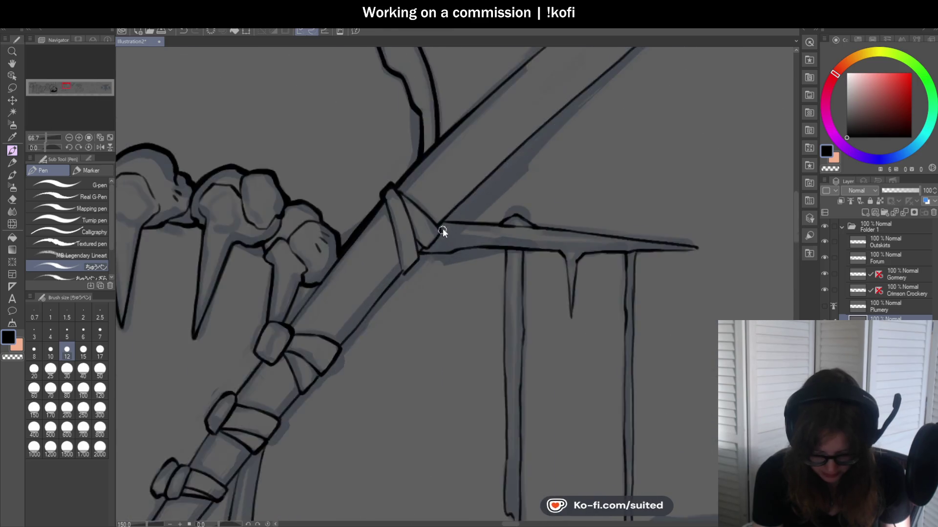
pyautogui.moveTo(442, 229); pyautogui.dragTo(411, 268)
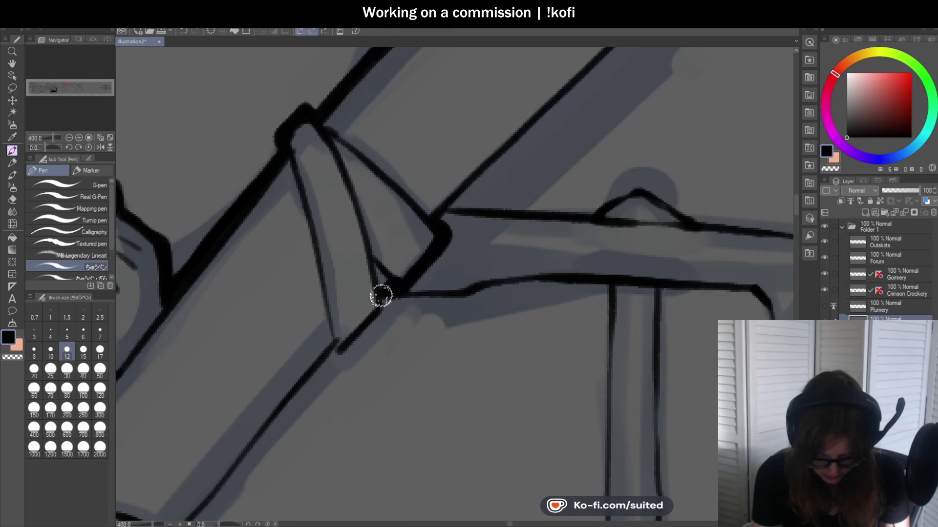
pyautogui.moveTo(380, 296); pyautogui.dragTo(335, 356)
# - Thicken the staff's upper edge line in black up toward its tip
pyautogui.scroll(-3, 444, 251)
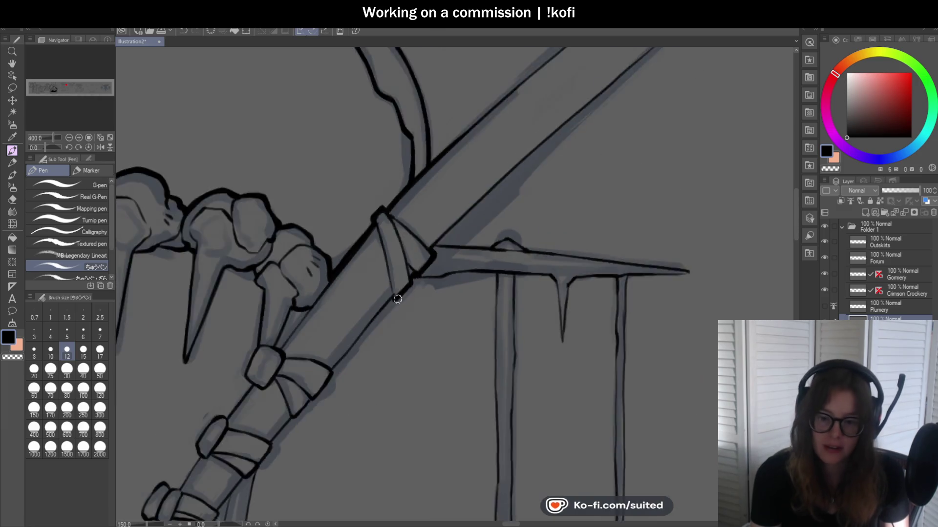
pyautogui.scroll(-2, 398, 299)
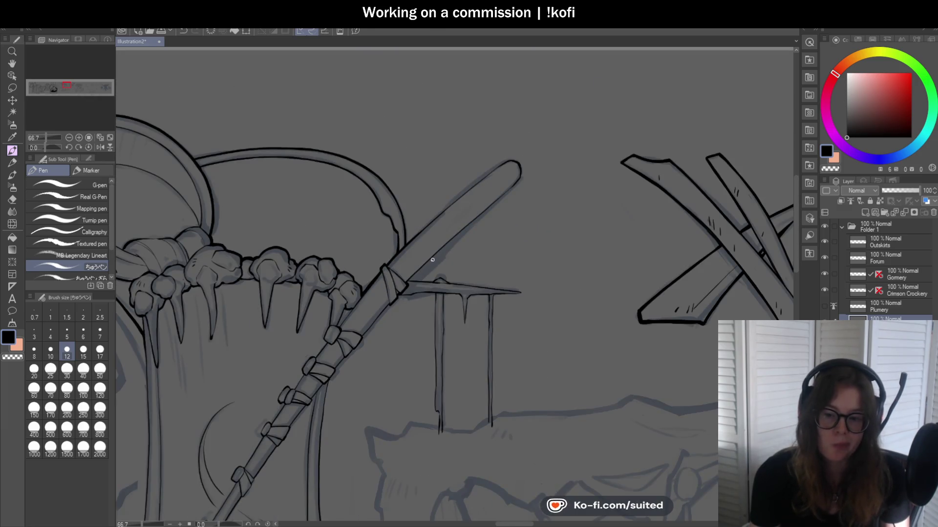
pyautogui.scroll(1, 435, 209)
pyautogui.scroll(1, 383, 274)
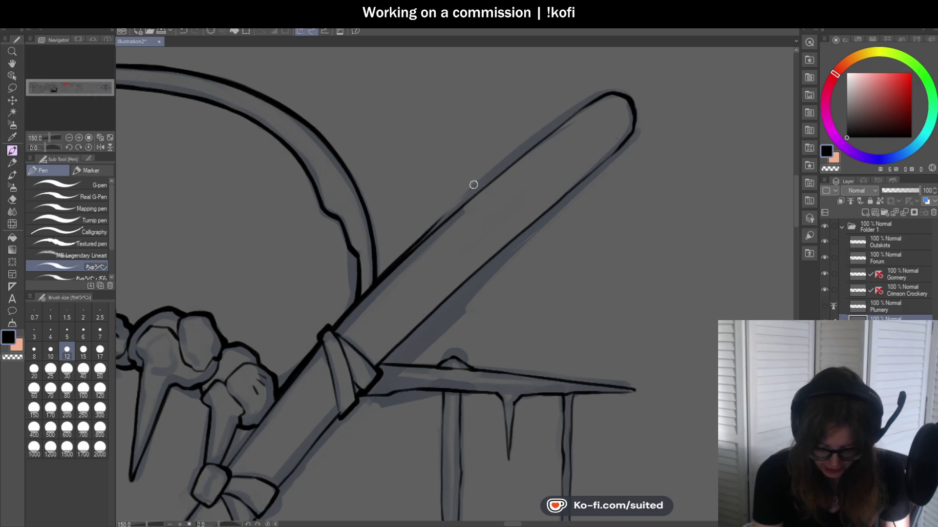
pyautogui.moveTo(367, 289); pyautogui.dragTo(482, 186)
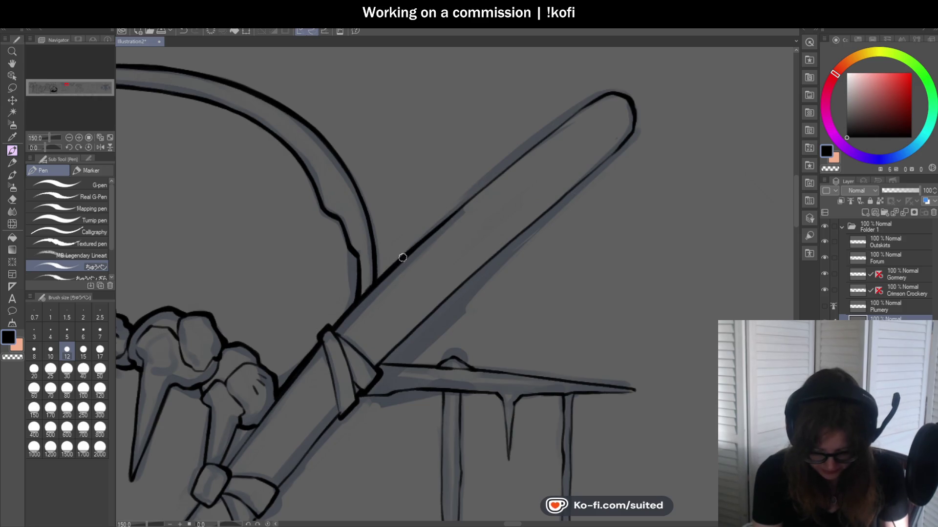
pyautogui.moveTo(403, 257); pyautogui.dragTo(501, 171)
pyautogui.moveTo(469, 197); pyautogui.dragTo(574, 112)
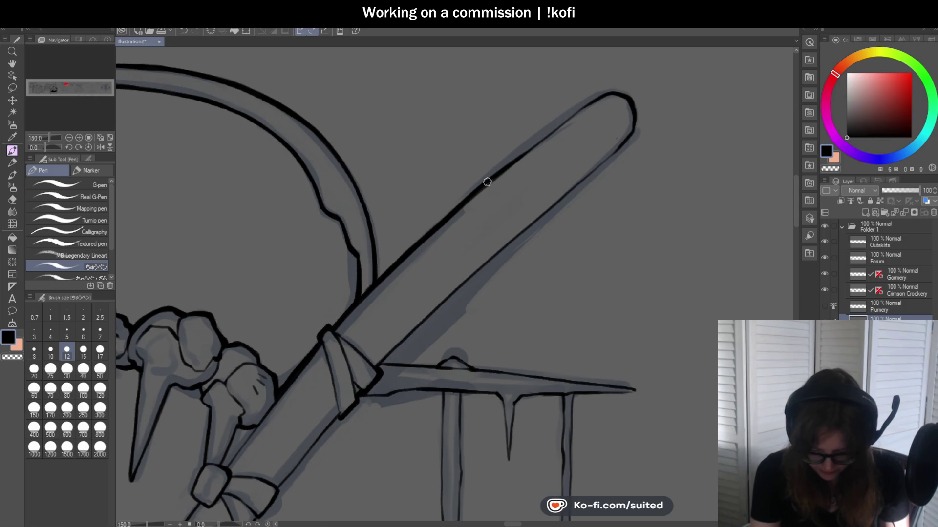
pyautogui.moveTo(500, 171); pyautogui.dragTo(583, 110)
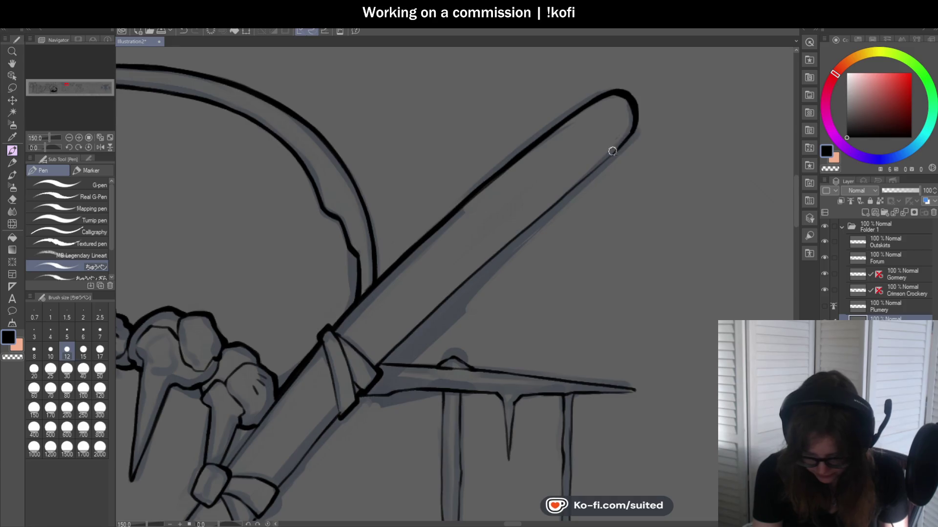
# - Tilt the canvas to line up with the staff's angle
pyautogui.moveTo(50, 138); pyautogui.dragTo(37, 146)
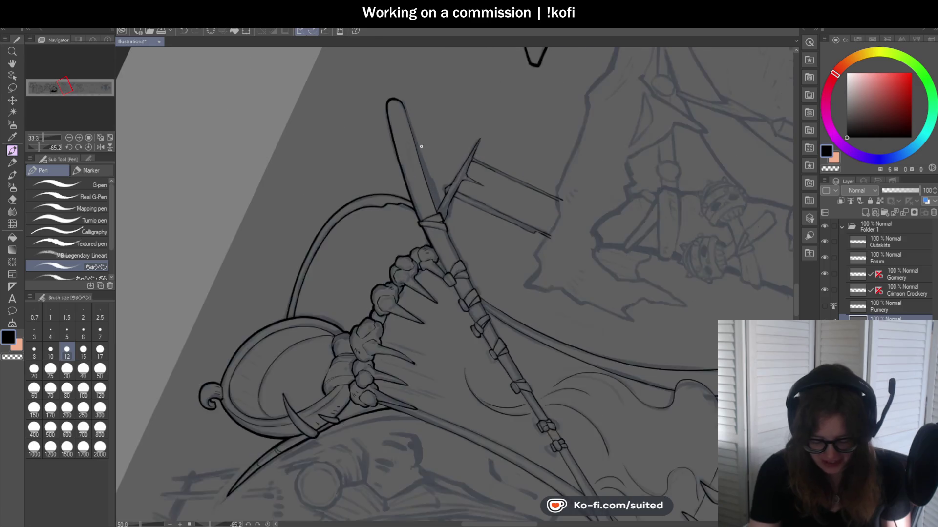
pyautogui.scroll(3, 421, 146)
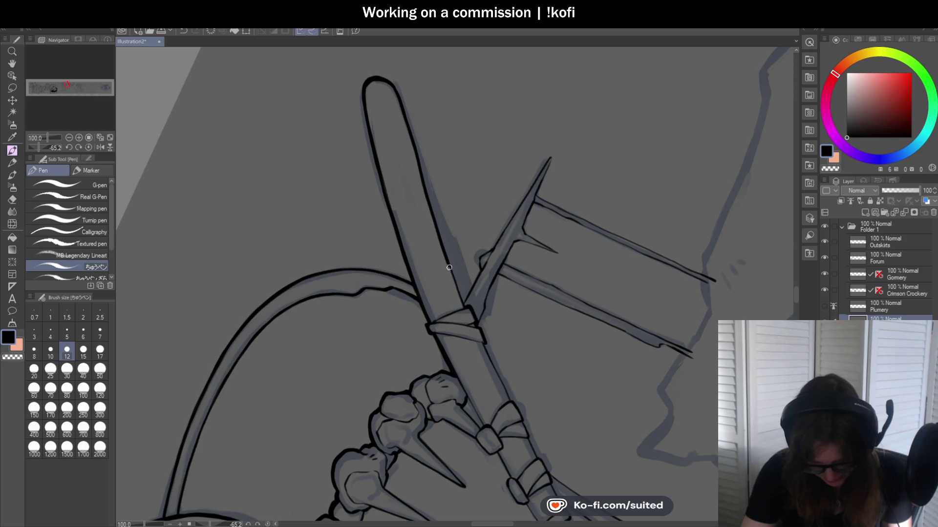
pyautogui.hotkey('ctrl', '@')
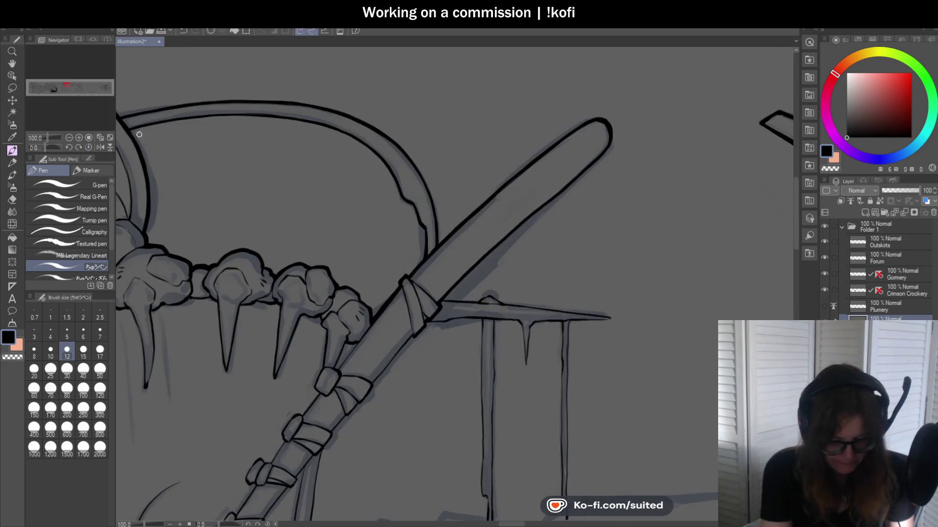
pyautogui.scroll(-2, 537, 195)
pyautogui.scroll(3, 594, 135)
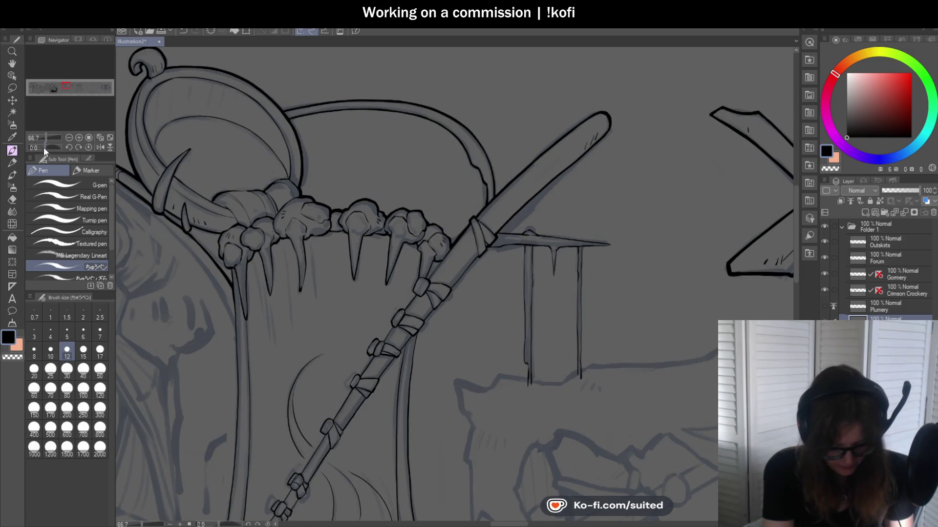
pyautogui.moveTo(43, 147); pyautogui.dragTo(39, 148)
# - Ink the thorny branch's edge and extend the line along its upper edge
pyautogui.scroll(-1, 426, 242)
pyautogui.scroll(-1, 425, 283)
pyautogui.scroll(-1, 427, 324)
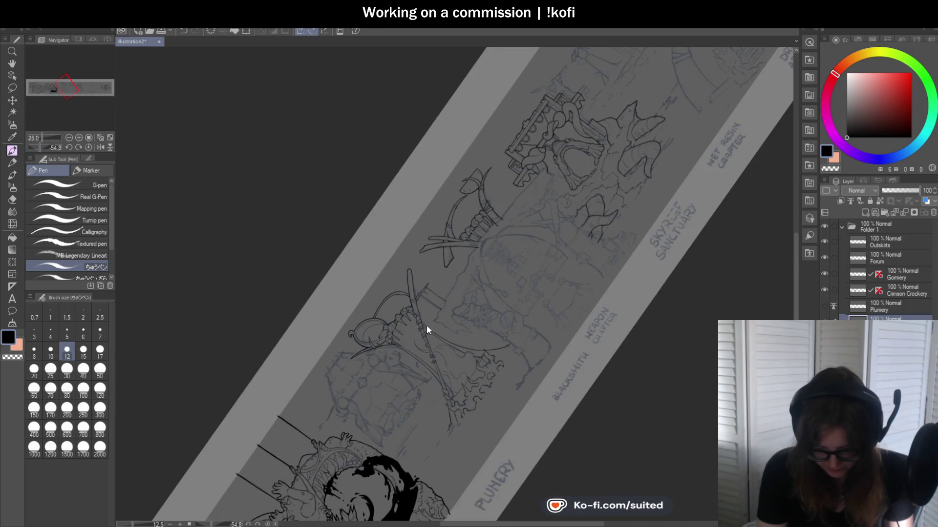
pyautogui.scroll(3, 417, 328)
pyautogui.scroll(2, 404, 170)
pyautogui.scroll(2, 374, 176)
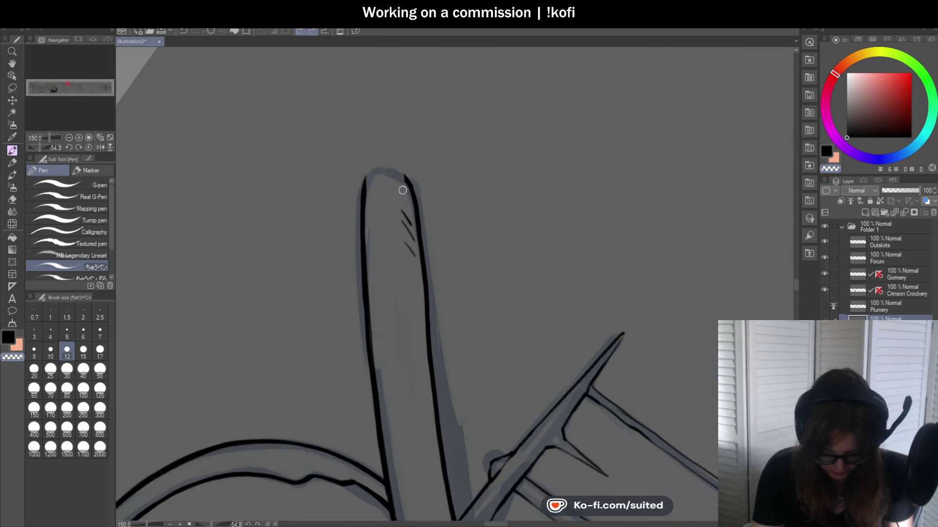
pyautogui.scroll(1, 398, 171)
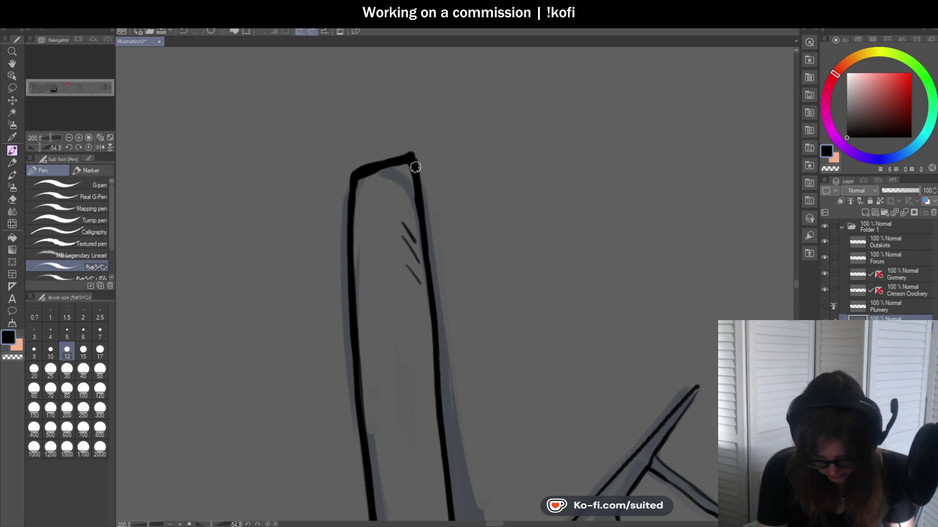
pyautogui.scroll(-2, 433, 75)
pyautogui.scroll(-2, 433, 75)
pyautogui.scroll(2, 433, 182)
pyautogui.scroll(1, 430, 125)
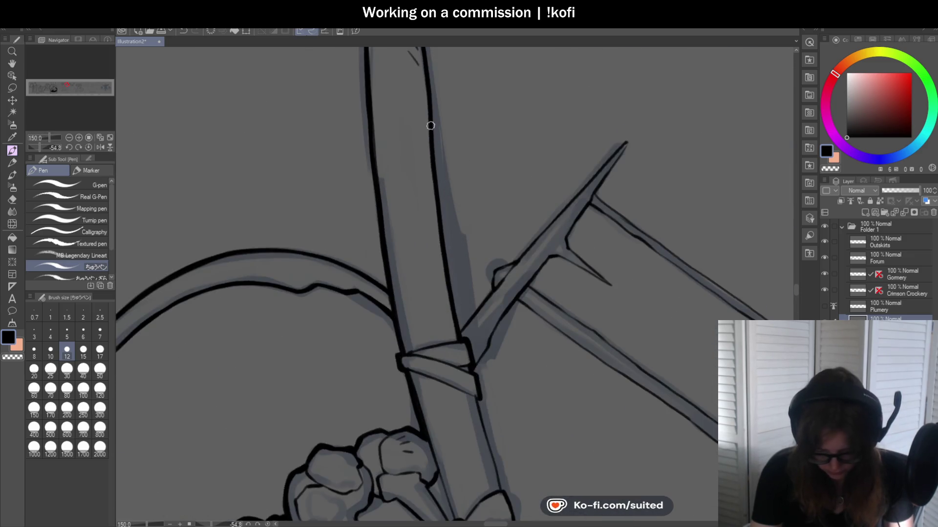
pyautogui.scroll(-1, 457, 325)
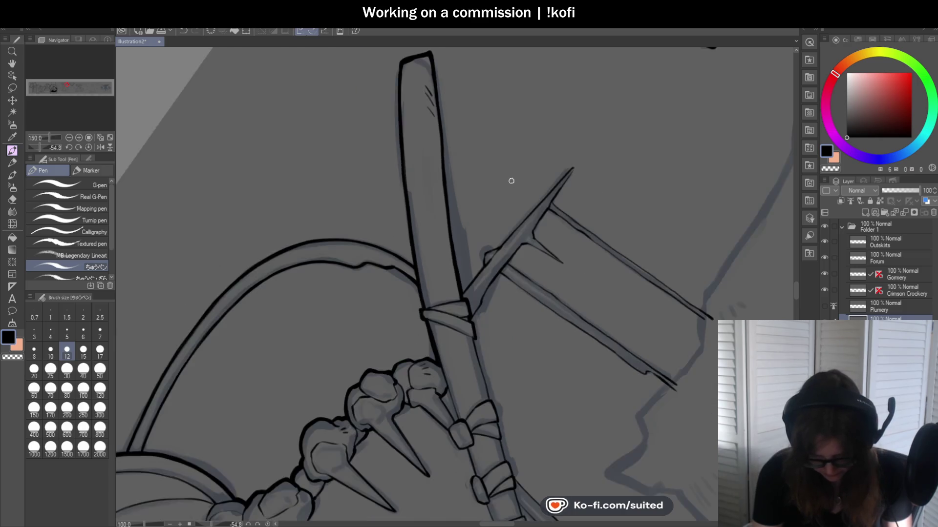
pyautogui.scroll(2, 460, 295)
pyautogui.moveTo(446, 308); pyautogui.dragTo(487, 257)
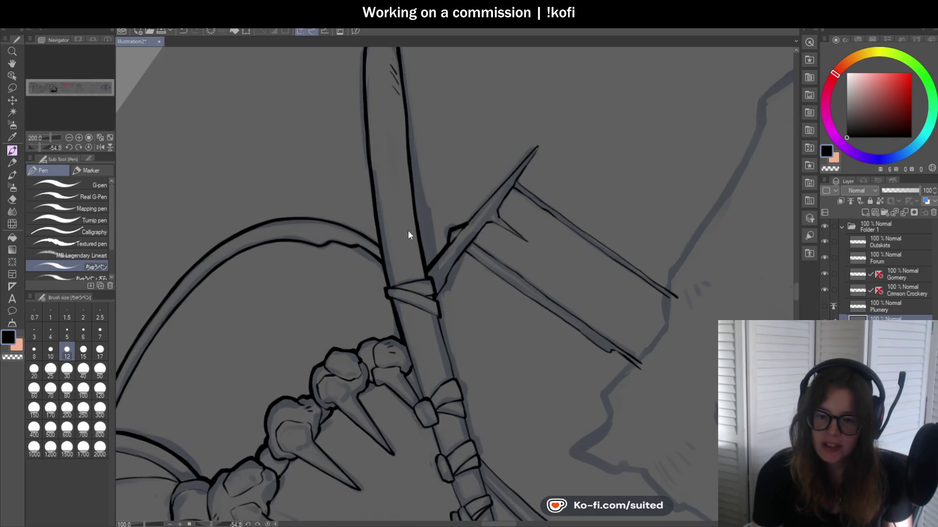
pyautogui.scroll(-3, 408, 230)
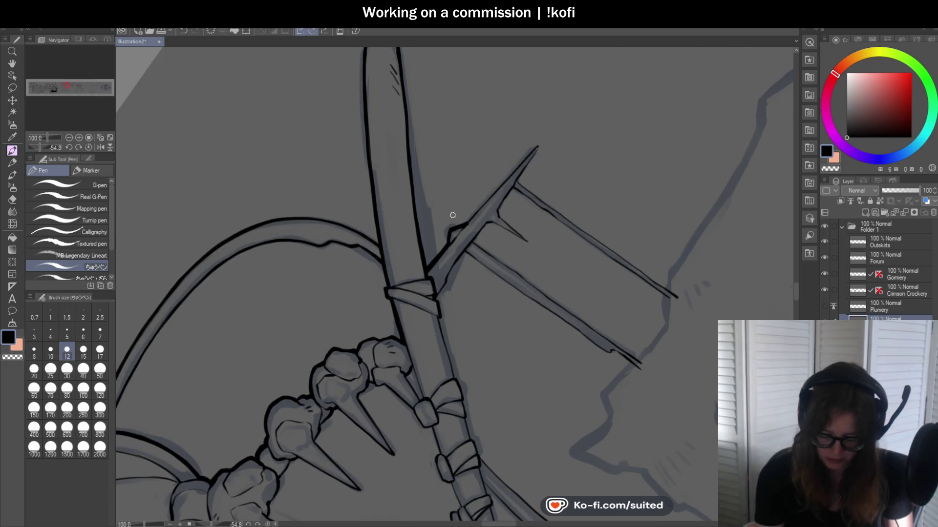
pyautogui.scroll(3, 453, 215)
pyautogui.moveTo(477, 223); pyautogui.dragTo(545, 150)
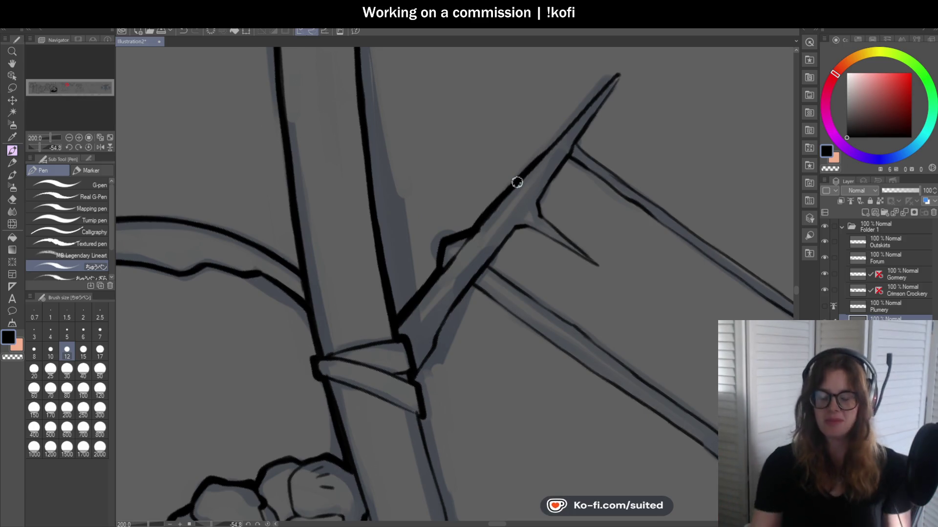
# - Darken the branch outline near the thorn and thicken the line at its tip
pyautogui.scroll(-1, 406, 207)
pyautogui.scroll(1, 531, 163)
pyautogui.moveTo(486, 180); pyautogui.dragTo(512, 153)
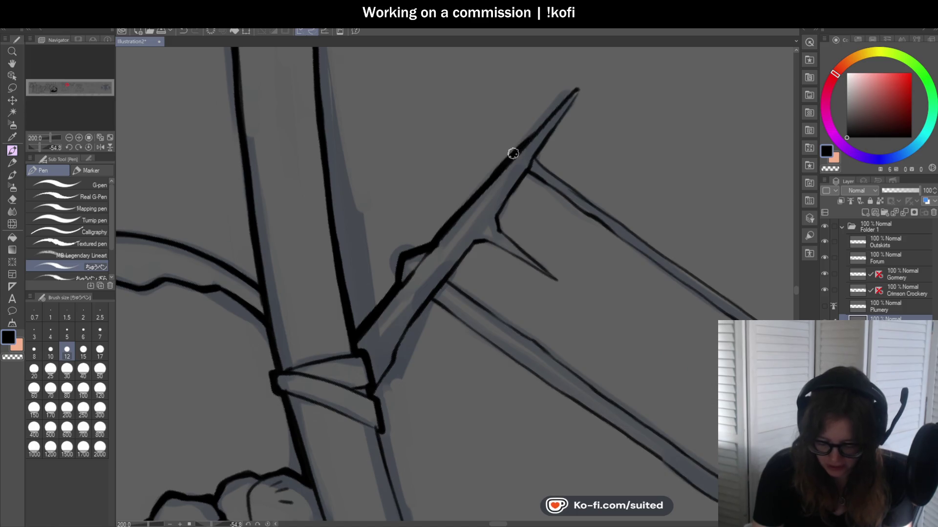
pyautogui.moveTo(582, 80); pyautogui.dragTo(579, 93)
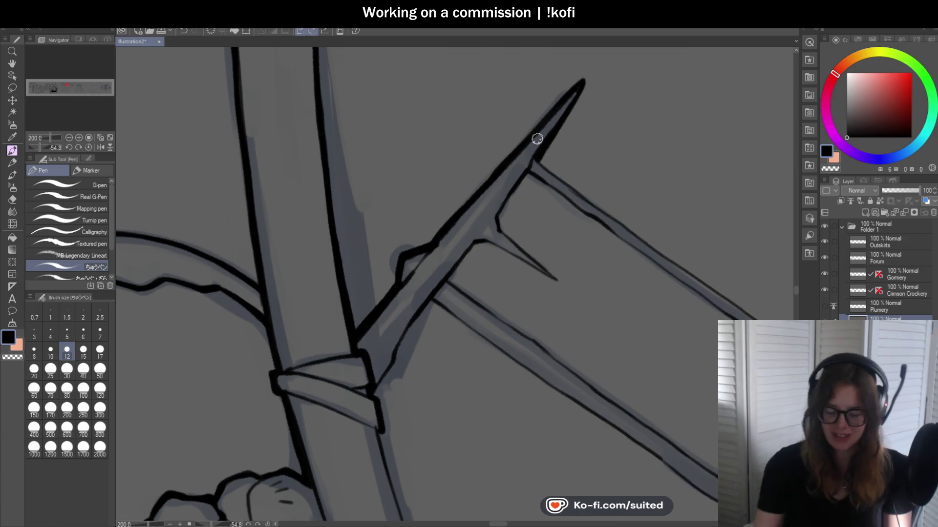
pyautogui.moveTo(537, 139); pyautogui.dragTo(448, 238)
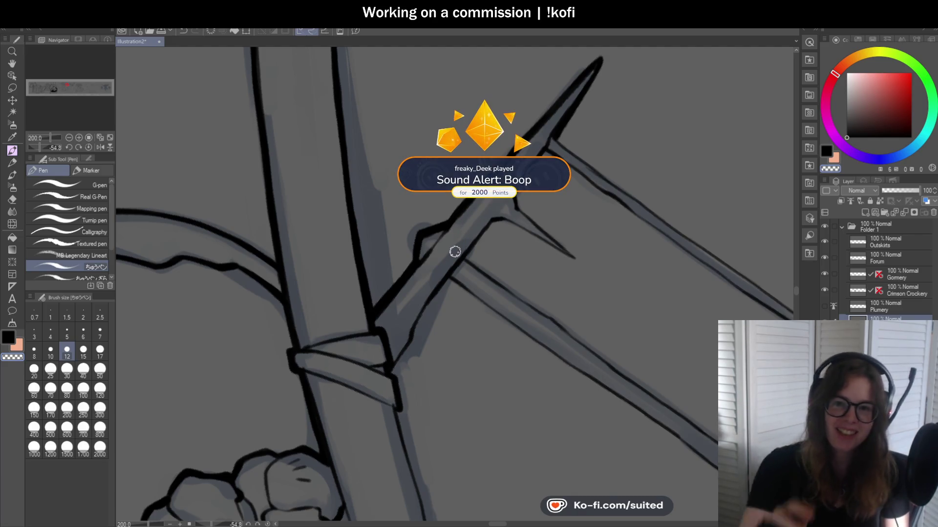
pyautogui.scroll(-2, 440, 175)
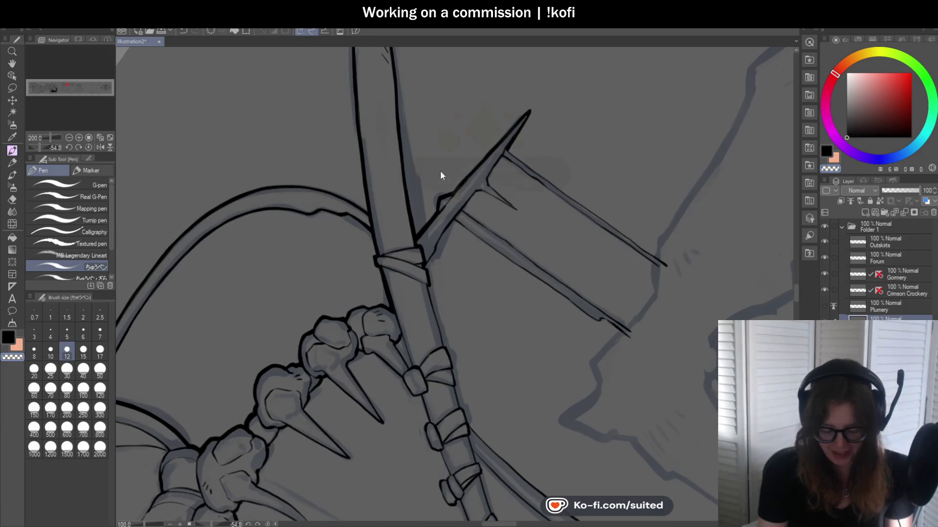
pyautogui.click(88, 146)
pyautogui.scroll(-1, 420, 128)
pyautogui.scroll(-1, 420, 128)
pyautogui.scroll(1, 501, 284)
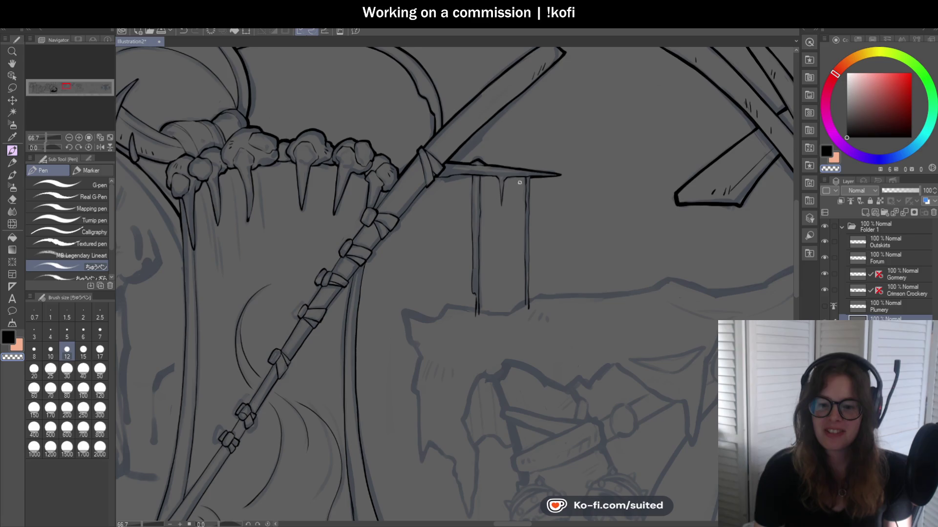
pyautogui.scroll(-1, 501, 172)
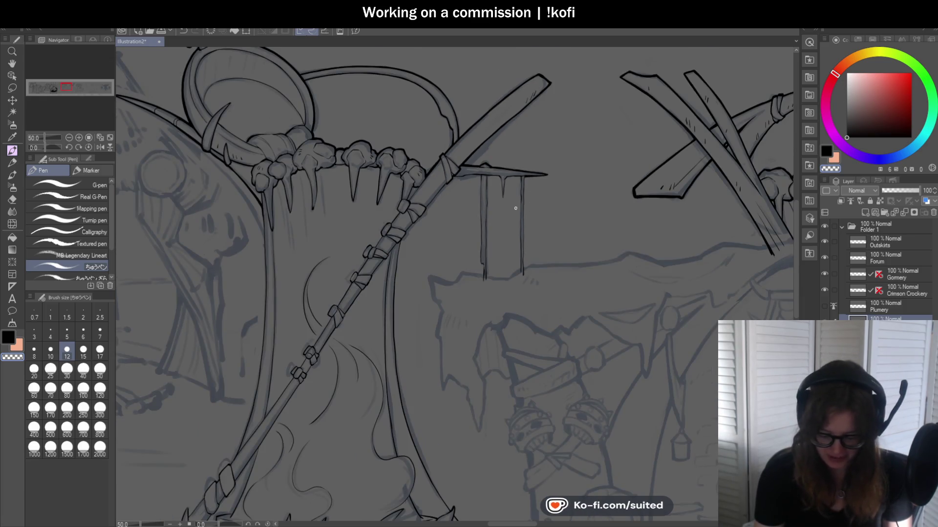
pyautogui.scroll(2, 488, 207)
pyautogui.scroll(1, 458, 207)
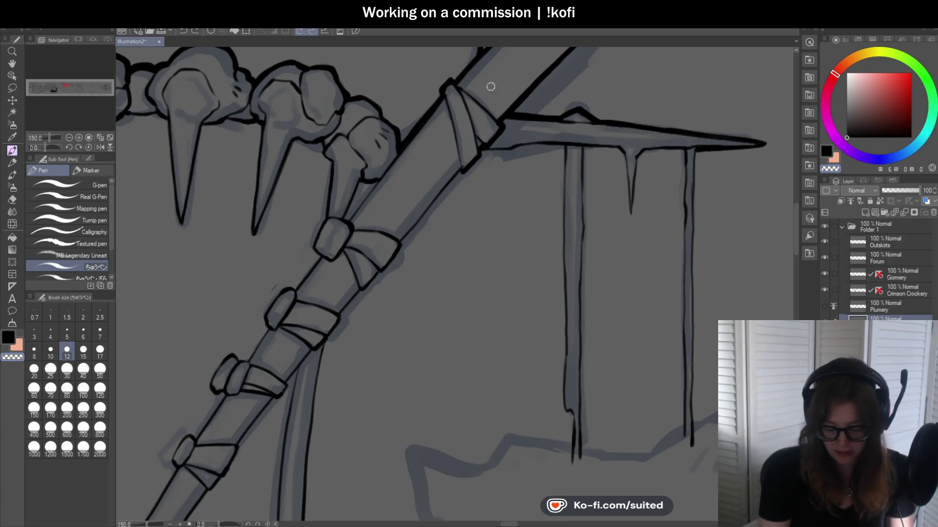
# - Thicken the right hanging post's upper and lower ink lines
pyautogui.scroll(-3, 487, 88)
pyautogui.scroll(3, 638, 184)
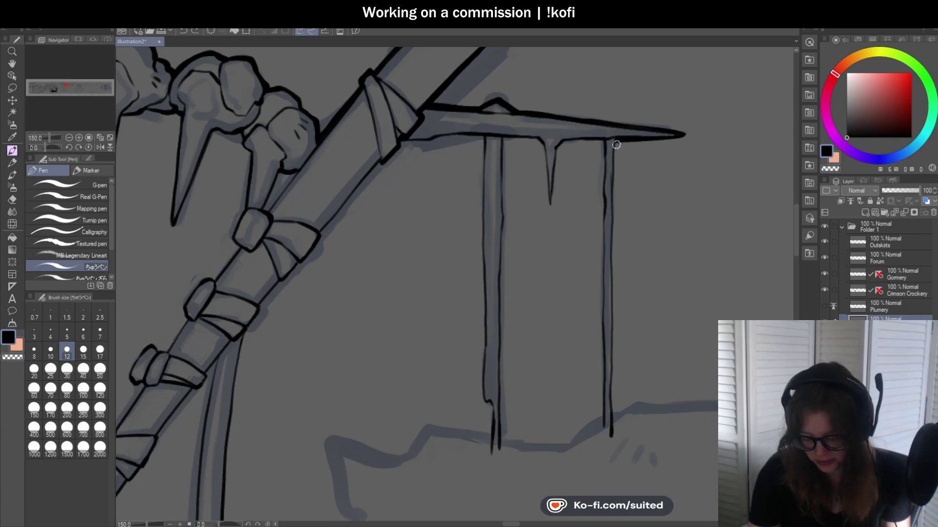
pyautogui.scroll(-3, 615, 143)
pyautogui.scroll(3, 523, 107)
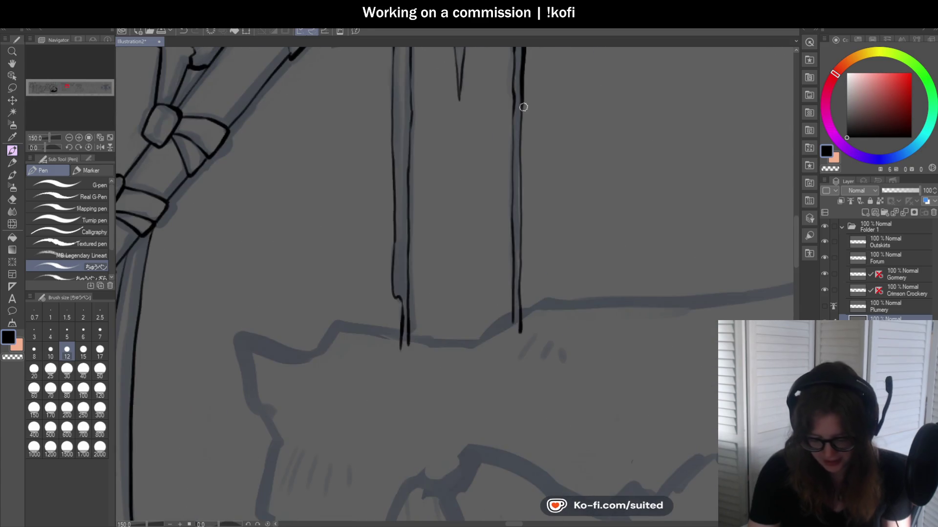
pyautogui.moveTo(521, 137); pyautogui.dragTo(521, 192)
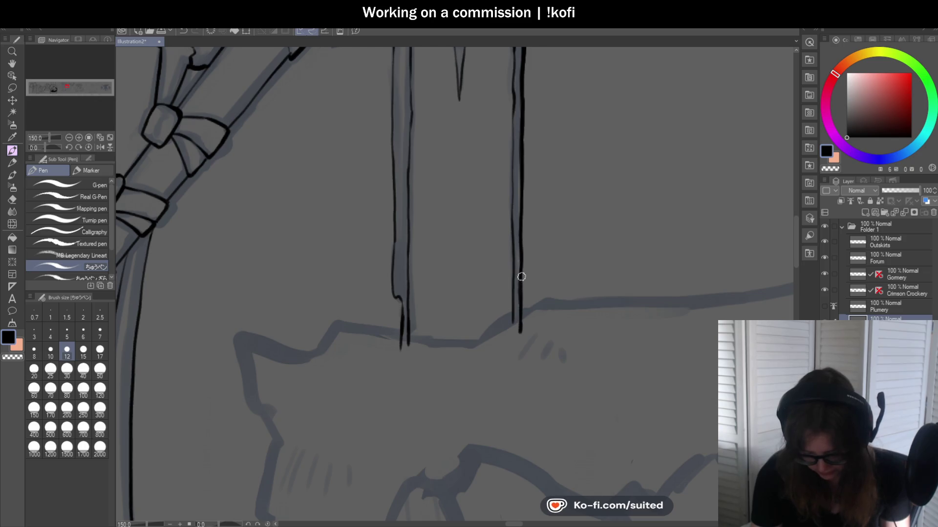
pyautogui.moveTo(521, 277); pyautogui.dragTo(521, 337)
# - Thicken the crossbar's lower edge and ink both sides of the hanging drip
pyautogui.scroll(-2, 523, 268)
pyautogui.scroll(2, 517, 174)
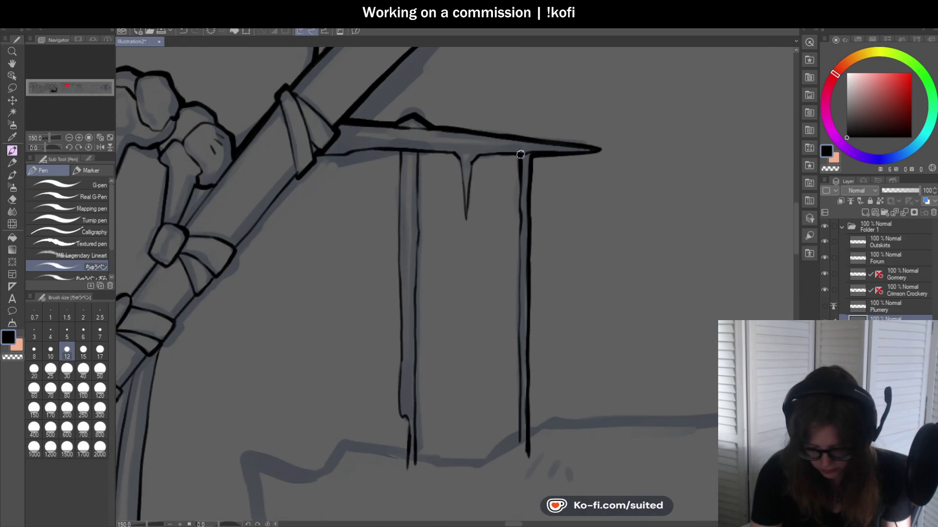
pyautogui.scroll(-3, 518, 276)
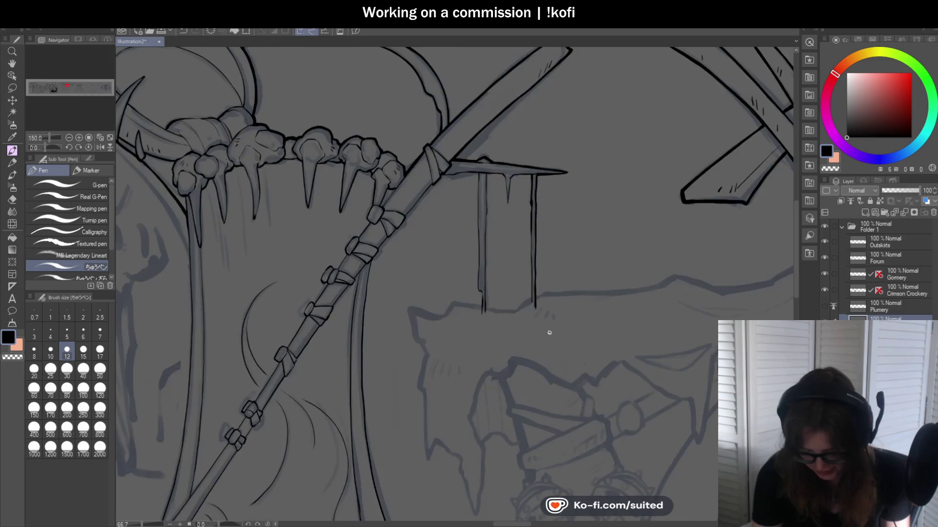
pyautogui.scroll(3, 548, 329)
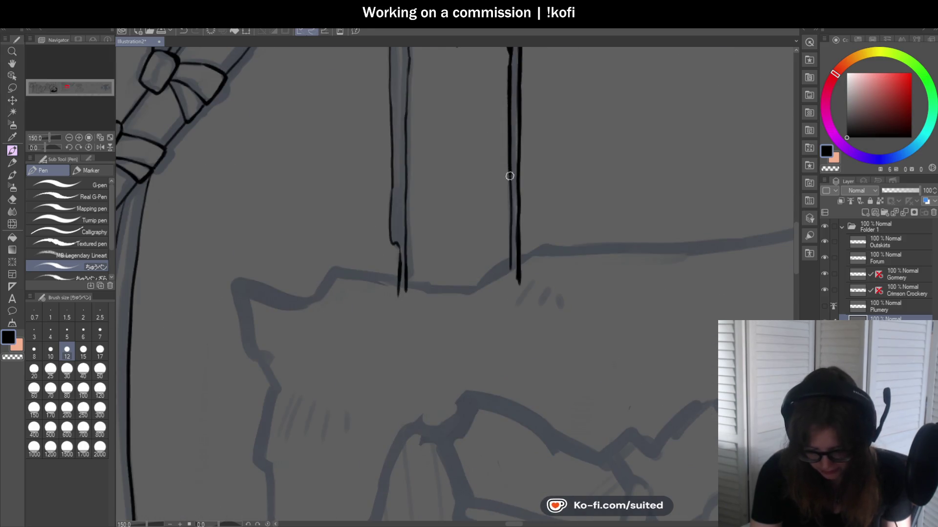
pyautogui.scroll(-4, 537, 337)
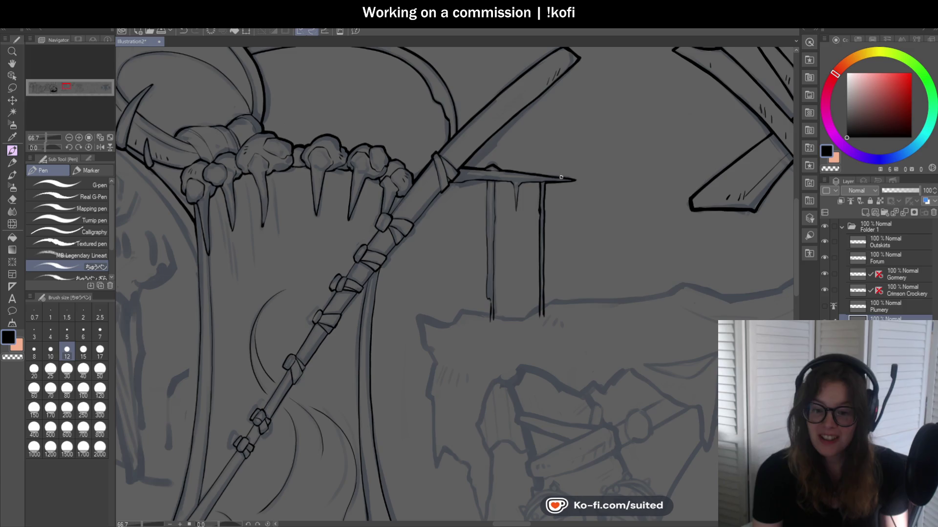
pyautogui.scroll(3, 537, 166)
pyautogui.scroll(2, 537, 162)
pyautogui.moveTo(538, 162)
pyautogui.mouseDown()
pyautogui.moveTo(430, 165)
pyautogui.moveTo(412, 204)
pyautogui.moveTo(395, 324)
pyautogui.mouseUp()
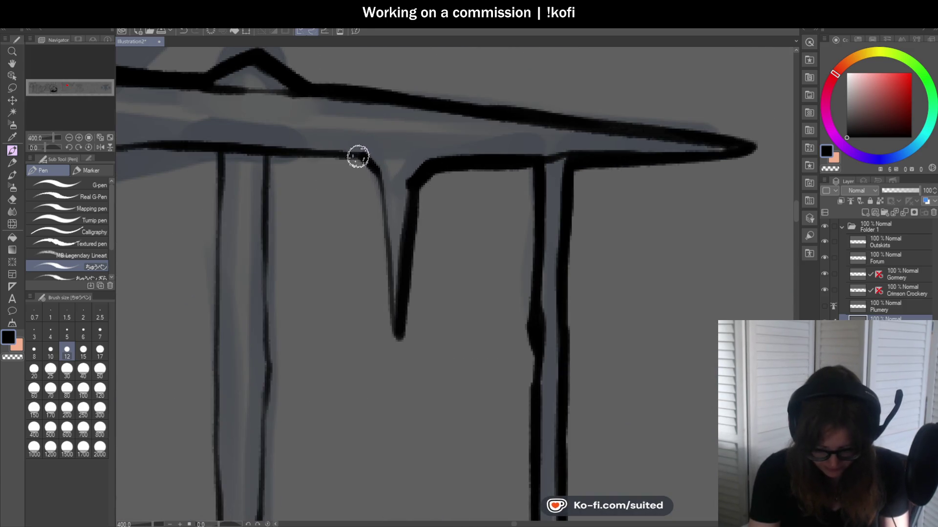
pyautogui.moveTo(358, 155); pyautogui.dragTo(395, 342)
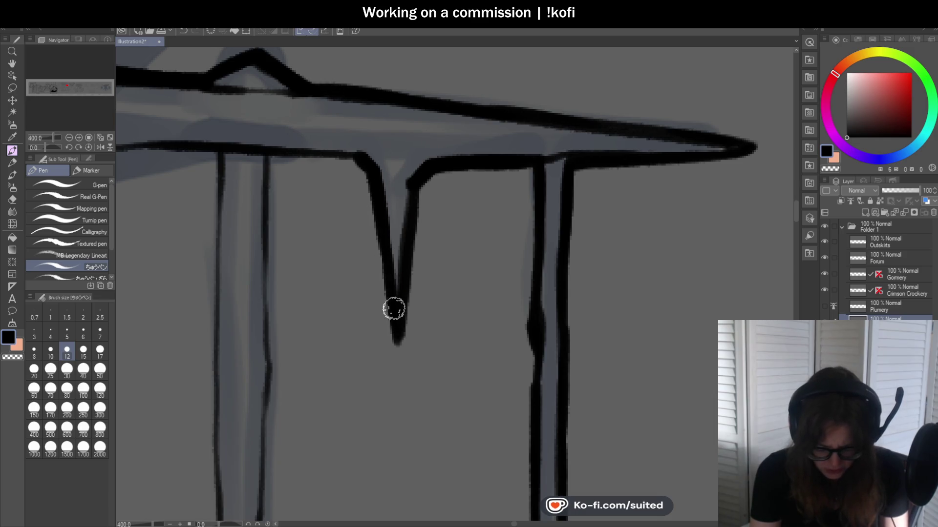
pyautogui.scroll(-3, 417, 279)
pyautogui.scroll(-2, 581, 213)
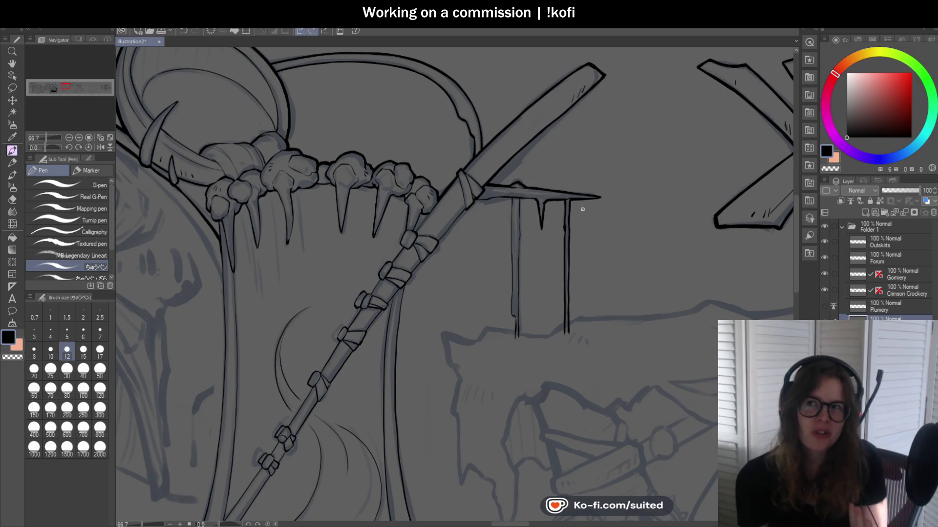
# - At 400% zoom, thicken the left post's left edge with the Pen and extend its line down to the ground
pyautogui.scroll(-1, 545, 188)
pyautogui.scroll(3, 545, 189)
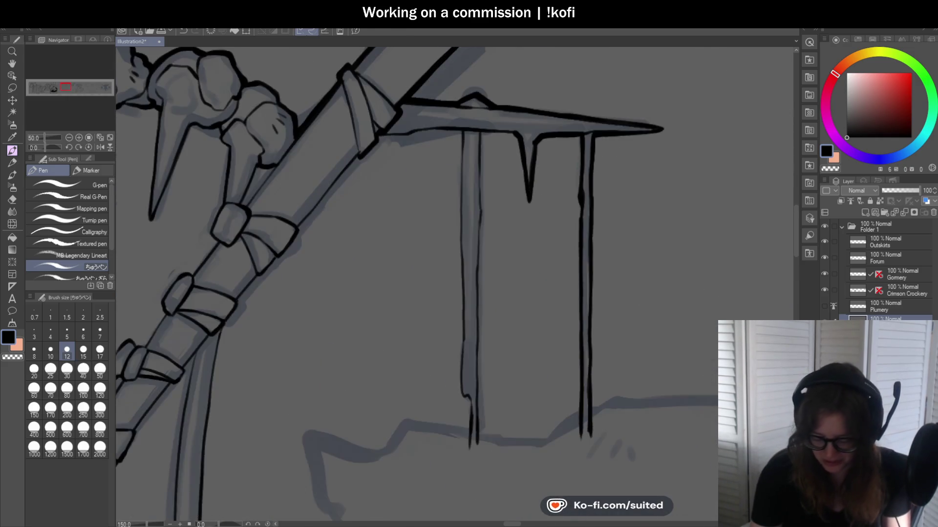
pyautogui.scroll(3, 519, 130)
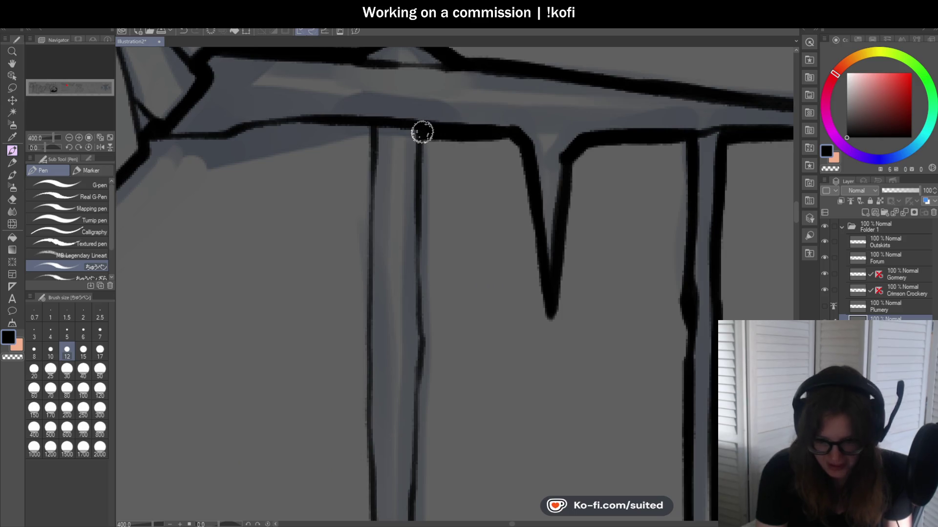
pyautogui.scroll(-5, 448, 119)
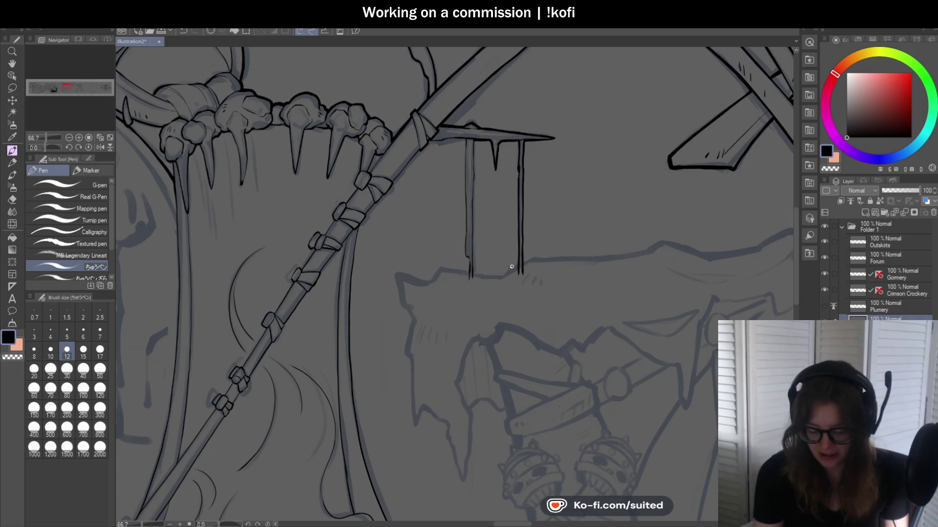
pyautogui.scroll(3, 497, 180)
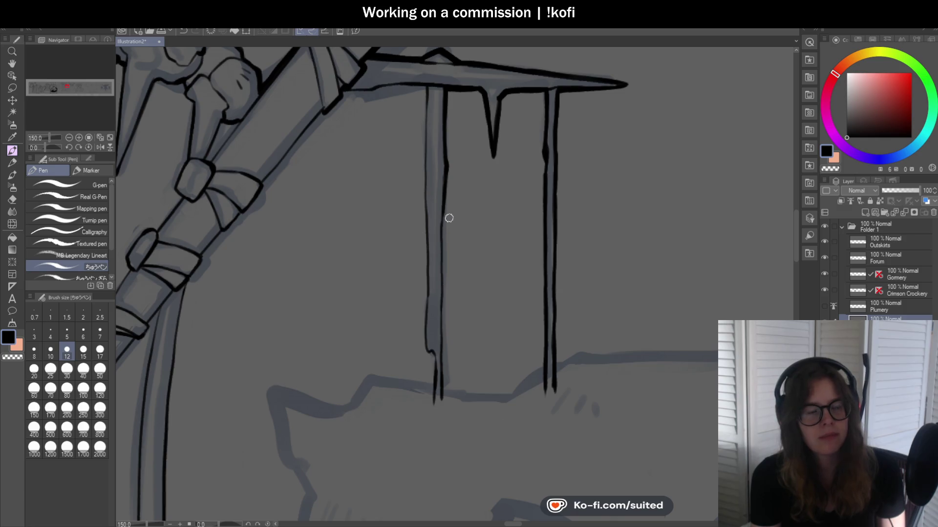
pyautogui.scroll(1, 463, 184)
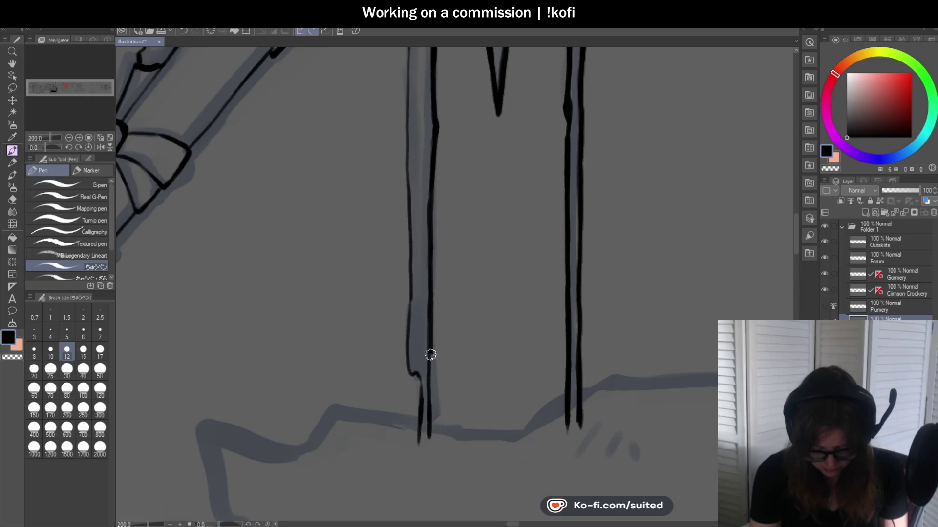
pyautogui.scroll(-1, 430, 424)
pyautogui.scroll(1, 433, 147)
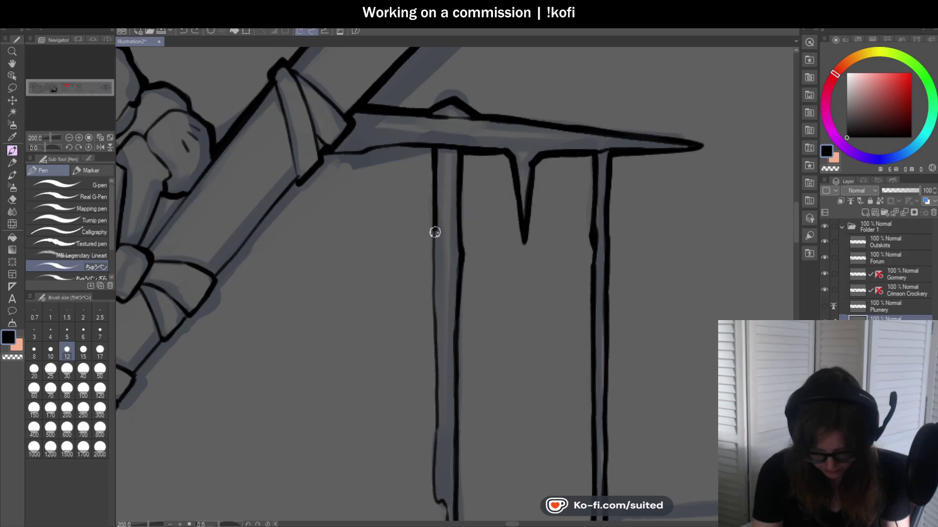
pyautogui.scroll(-1, 448, 206)
pyautogui.scroll(3, 446, 191)
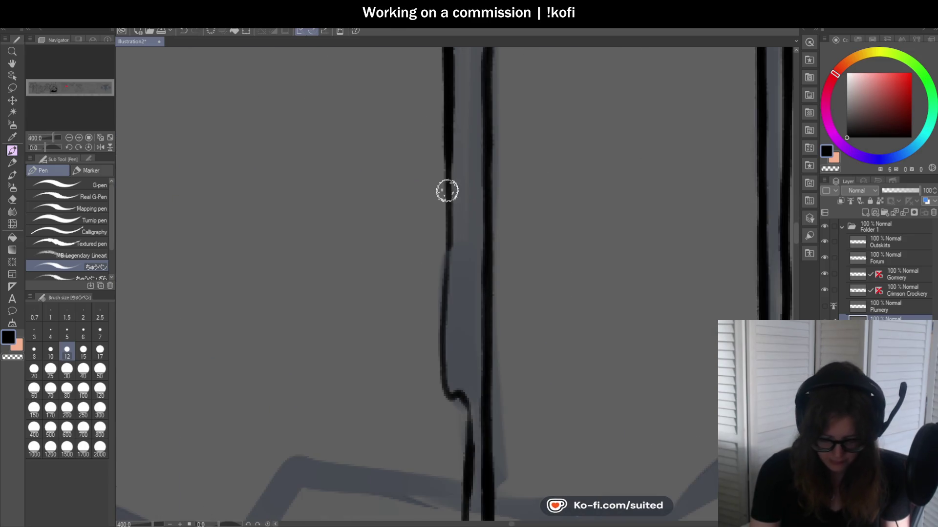
pyautogui.moveTo(446, 190); pyautogui.dragTo(444, 392)
pyautogui.scroll(-2, 444, 392)
pyautogui.scroll(2, 457, 230)
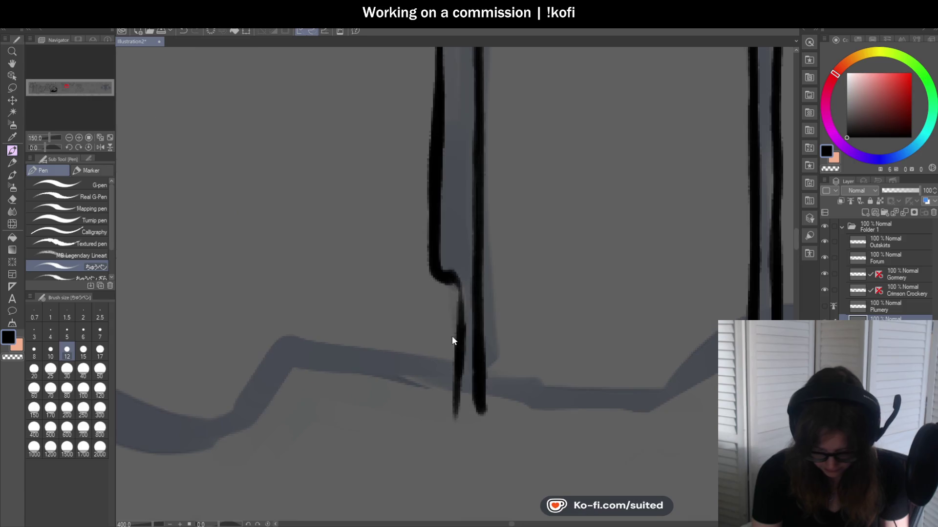
pyautogui.moveTo(450, 283); pyautogui.dragTo(448, 418)
# - Ink a reinforcing stroke along the underside of the crossbar
pyautogui.scroll(-4, 429, 338)
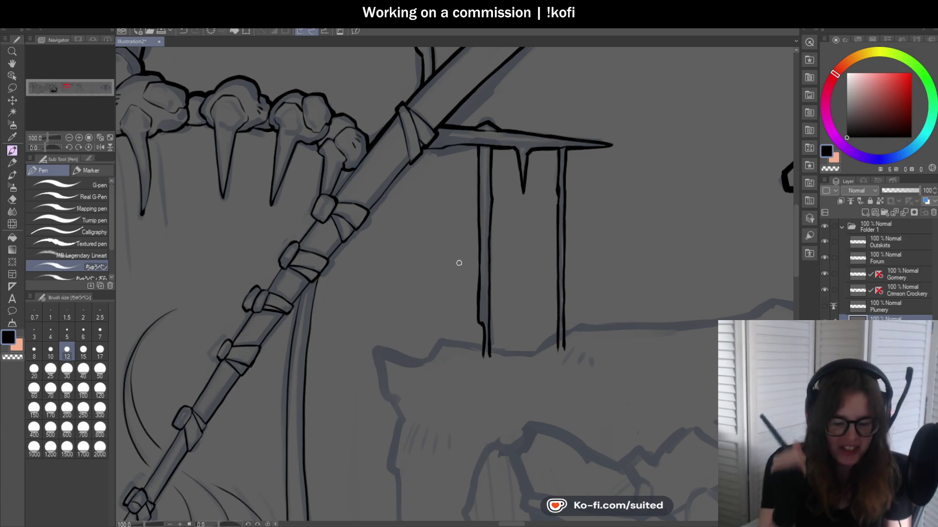
pyautogui.scroll(2, 474, 185)
pyautogui.scroll(2, 478, 143)
pyautogui.moveTo(470, 125); pyautogui.dragTo(270, 140)
pyautogui.scroll(-2, 485, 190)
pyautogui.scroll(-2, 484, 220)
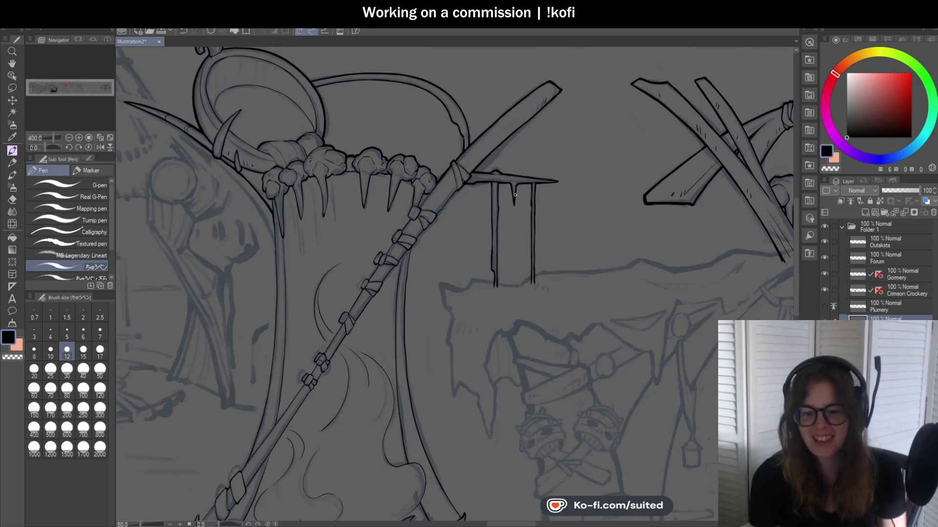
pyautogui.scroll(-1, 483, 255)
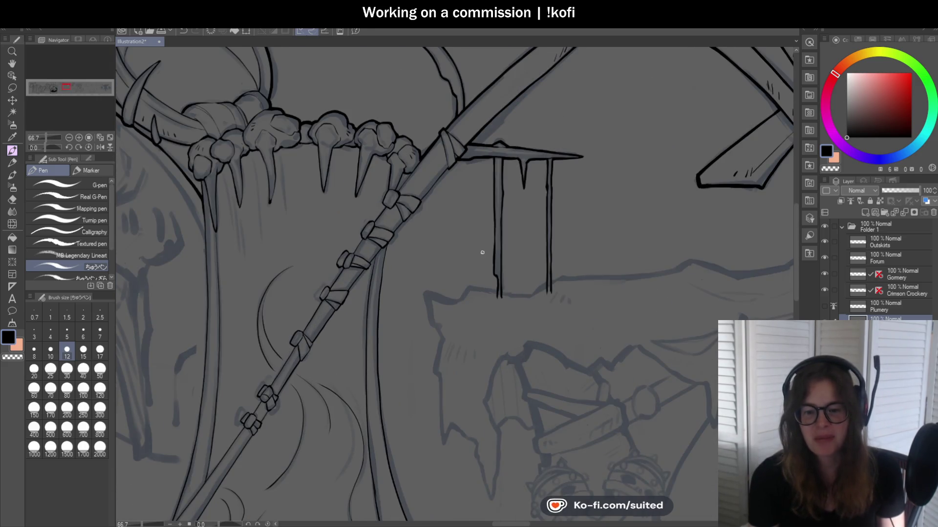
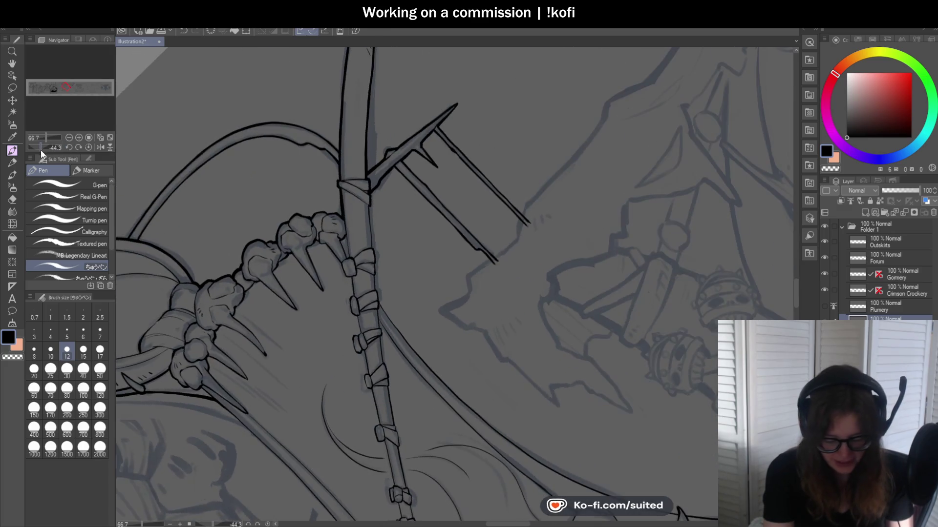
# - Ink a short black stroke down the wrapped staff's right edge, then straighten the rotated view
pyautogui.scroll(5, 369, 145)
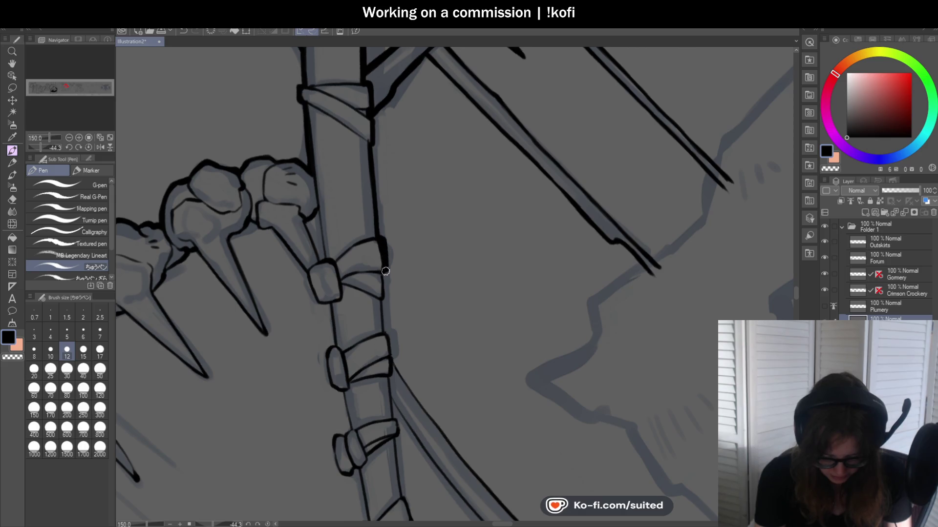
pyautogui.scroll(-3, 385, 295)
pyautogui.scroll(2, 419, 279)
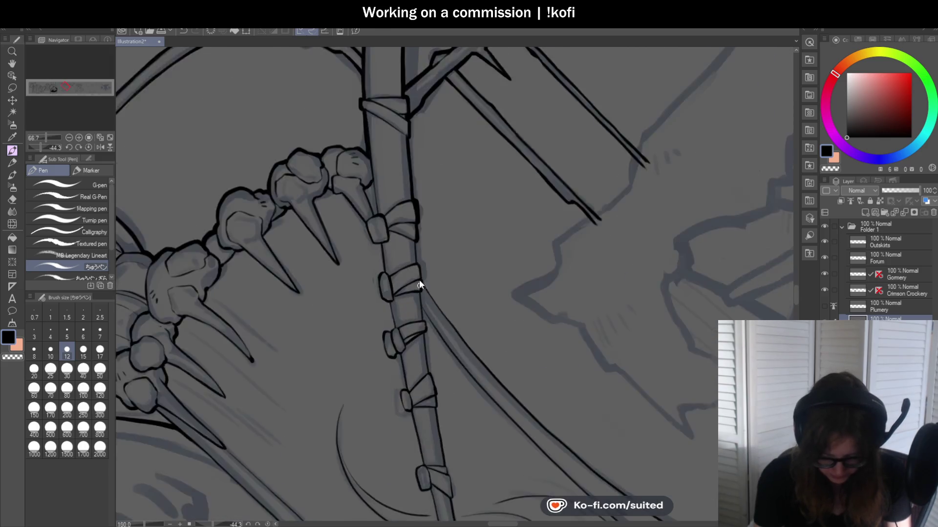
pyautogui.scroll(3, 411, 211)
pyautogui.scroll(-2, 424, 278)
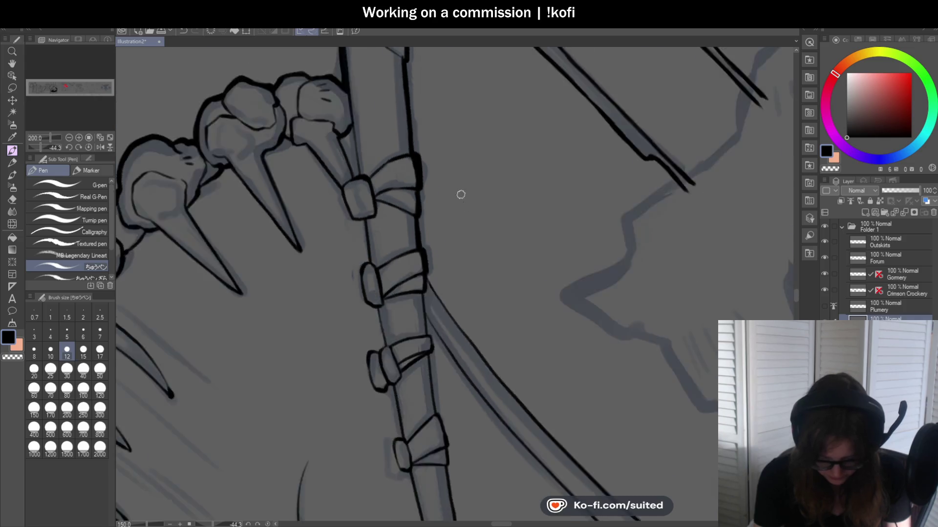
pyautogui.scroll(2, 438, 243)
pyautogui.moveTo(425, 253); pyautogui.dragTo(435, 312)
pyautogui.scroll(-3, 433, 302)
pyautogui.click(88, 147)
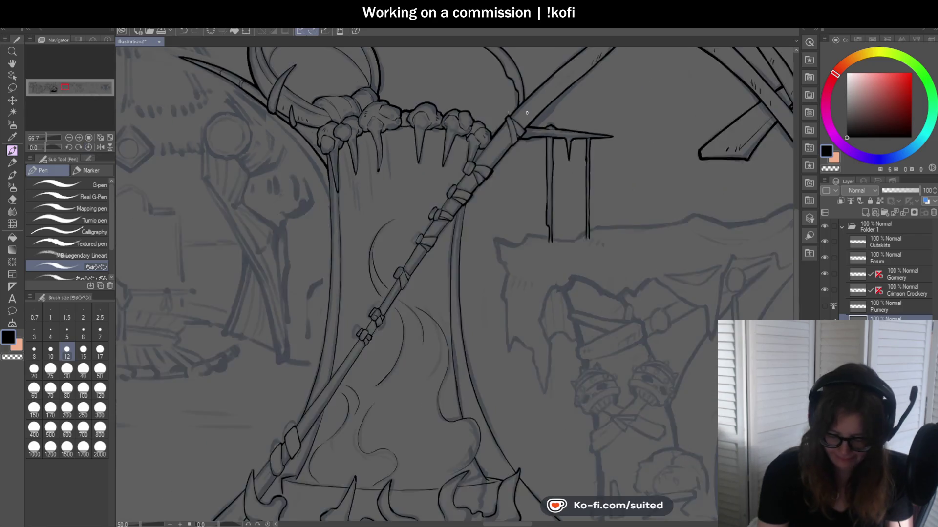
pyautogui.scroll(-3, 637, 205)
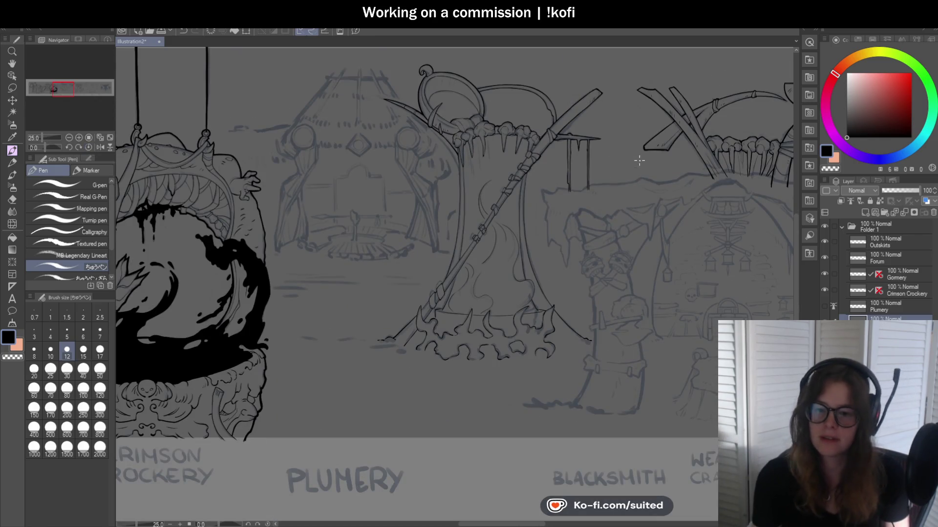
pyautogui.scroll(1, 616, 126)
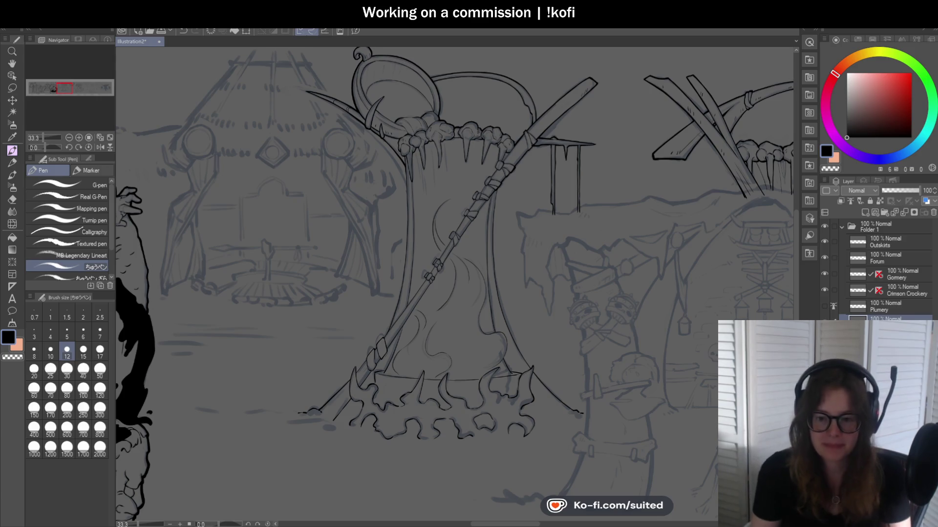
pyautogui.scroll(-1, 536, 216)
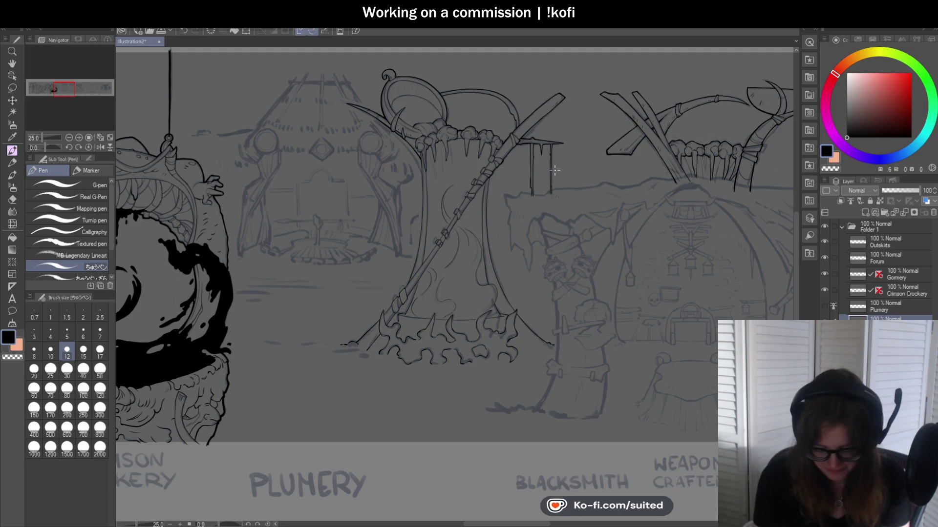
pyautogui.scroll(2, 521, 218)
# - Save the illustration with Ctrl+S
pyautogui.scroll(1, 517, 220)
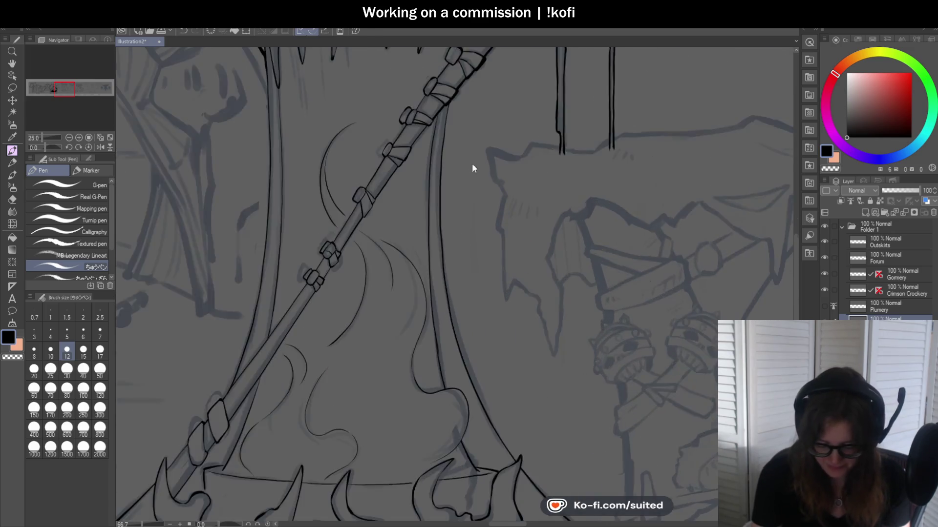
pyautogui.scroll(1, 472, 163)
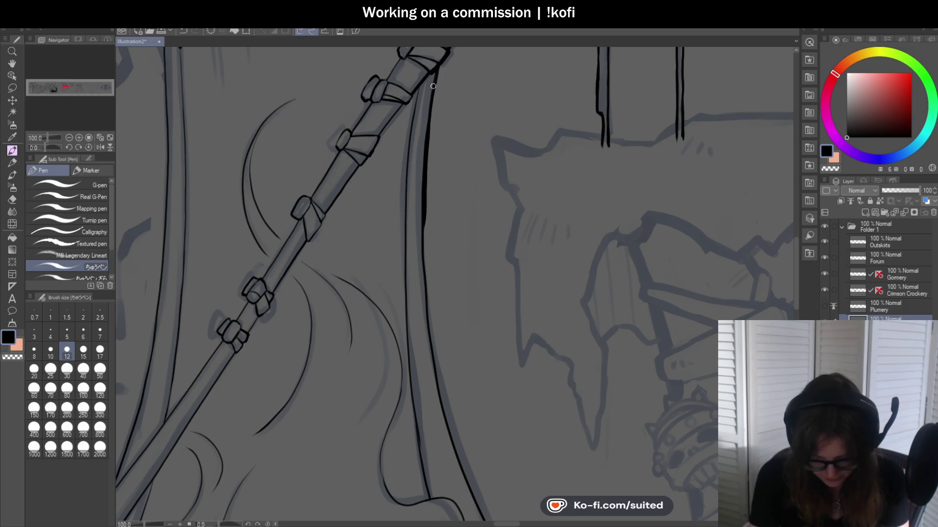
pyautogui.scroll(-2, 427, 146)
pyautogui.scroll(-1, 425, 210)
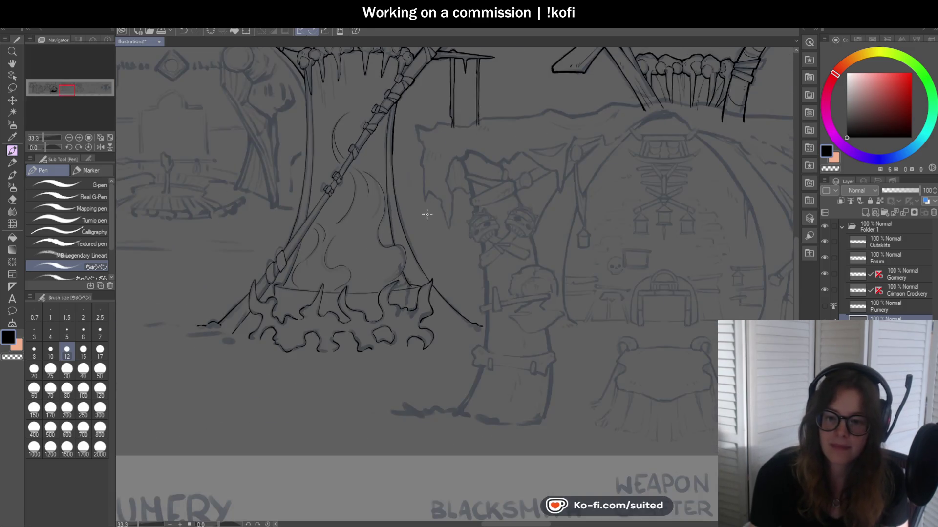
pyautogui.scroll(1, 427, 223)
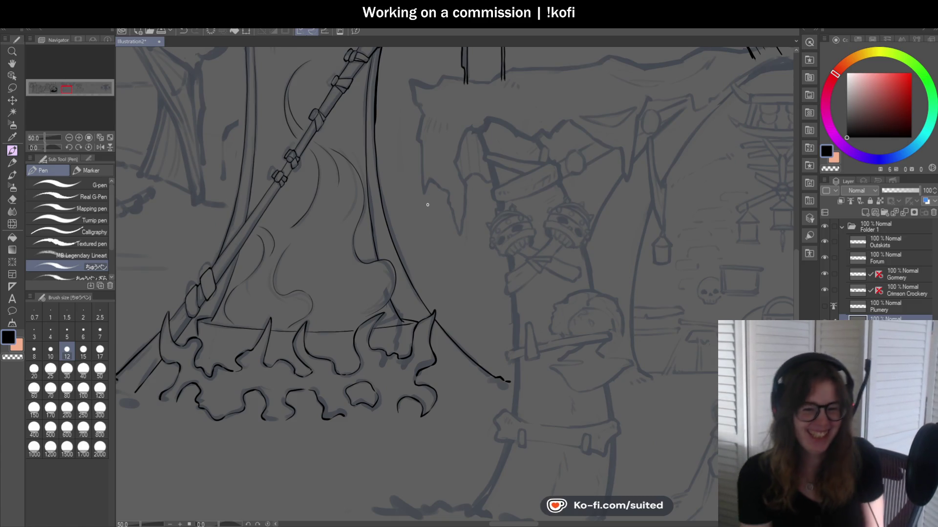
pyautogui.scroll(1, 379, 131)
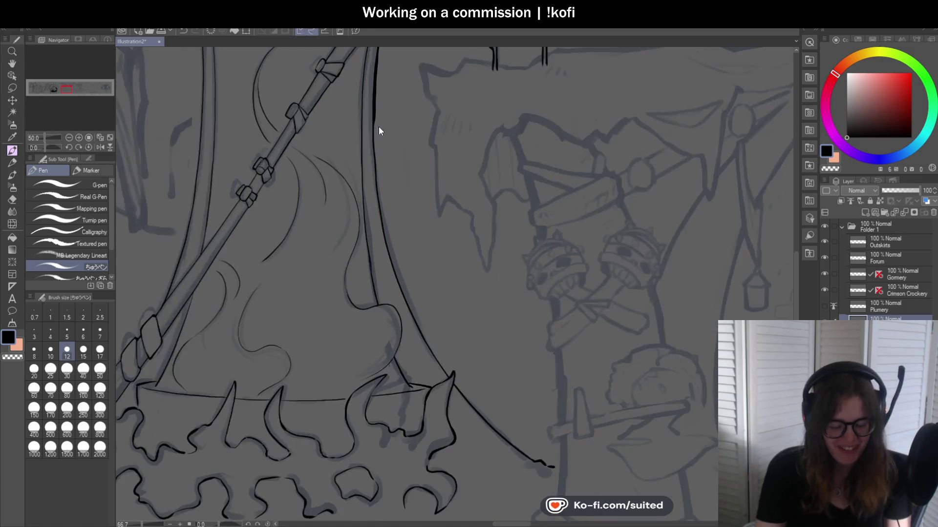
pyautogui.scroll(1, 379, 131)
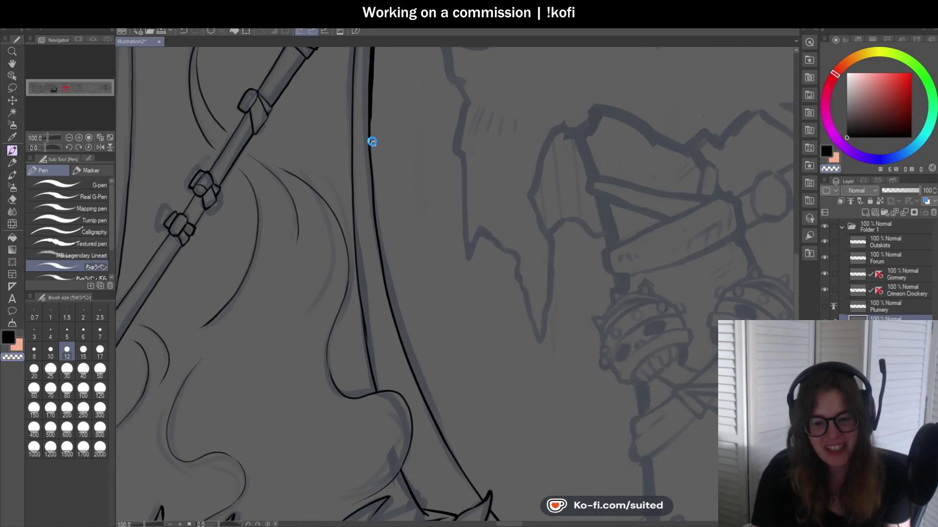
pyautogui.hotkey('ctrl', 's')
# - Extend the black ink line down the tent's right outline with two pen strokes
pyautogui.scroll(-1, 335, 181)
pyautogui.scroll(1, 361, 113)
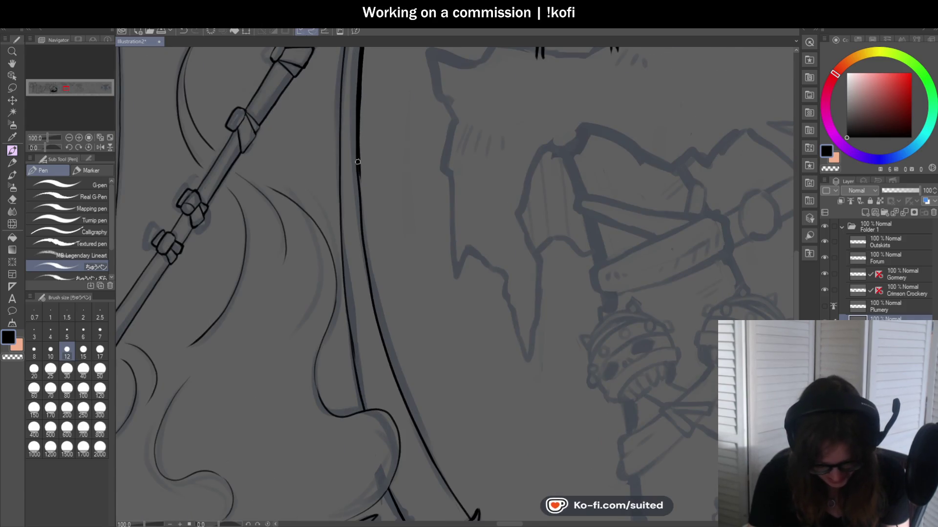
pyautogui.moveTo(359, 167); pyautogui.dragTo(366, 242)
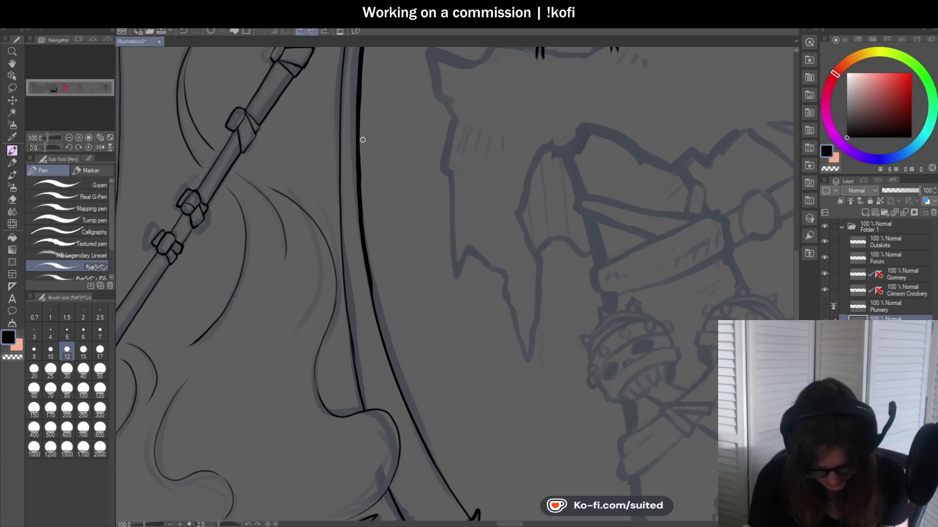
pyautogui.scroll(-1, 362, 140)
pyautogui.scroll(1, 361, 119)
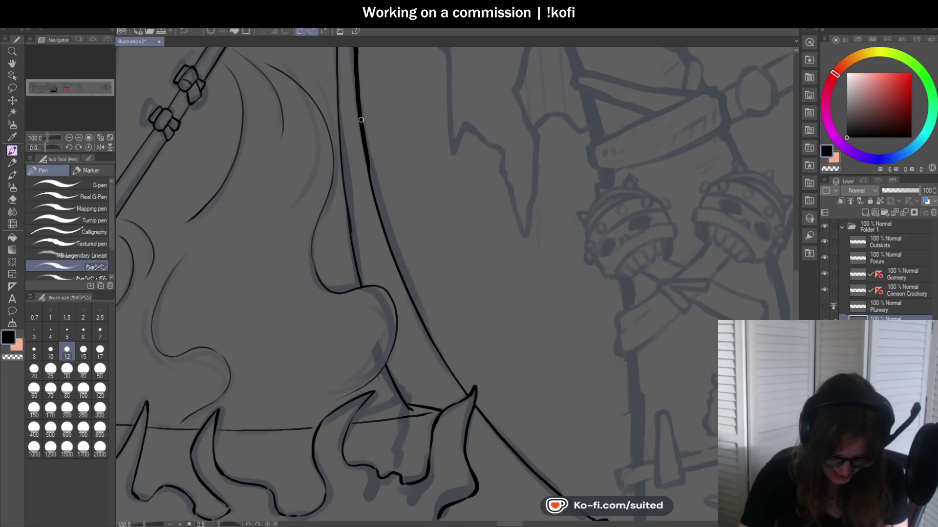
pyautogui.moveTo(364, 139); pyautogui.dragTo(370, 175)
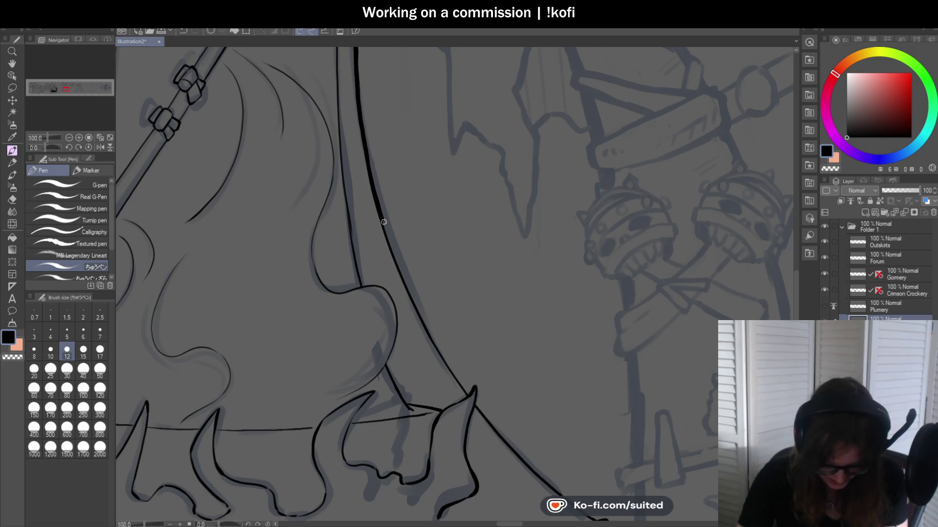
# - Toggle transparent colour and back to black, then mirror the canvas to check and unflip
pyautogui.press('c')
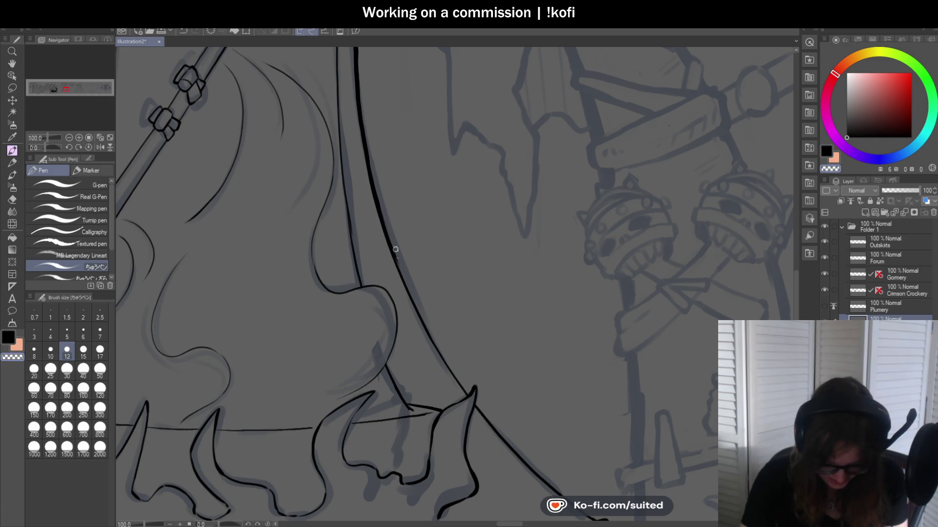
pyautogui.press('c')
pyautogui.scroll(-3, 396, 180)
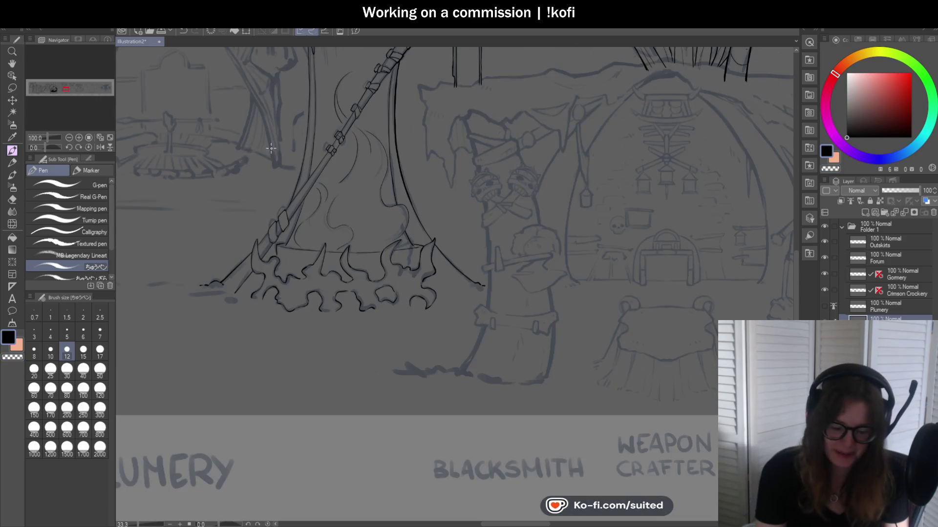
pyautogui.click(100, 147)
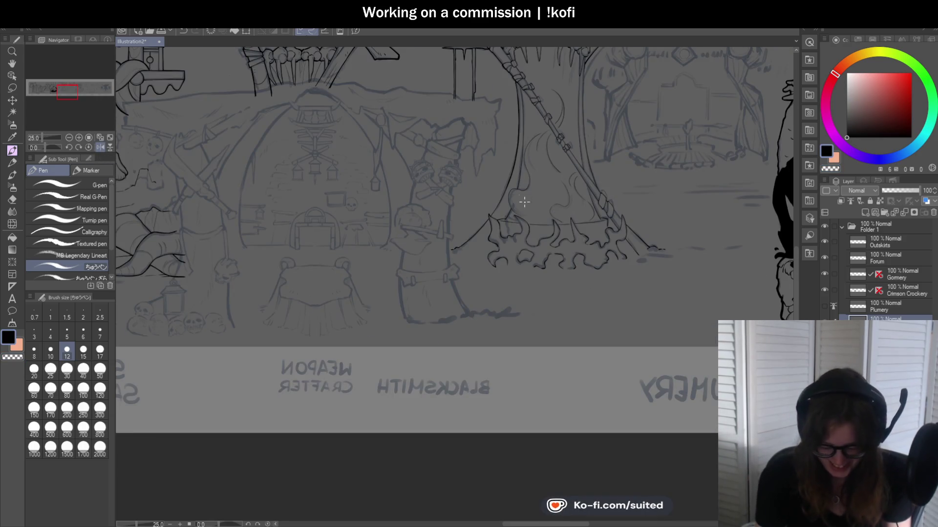
pyautogui.click(101, 147)
# - Continue the right outline down the curve toward the hem, undoing one bad stroke
pyautogui.scroll(-2, 382, 181)
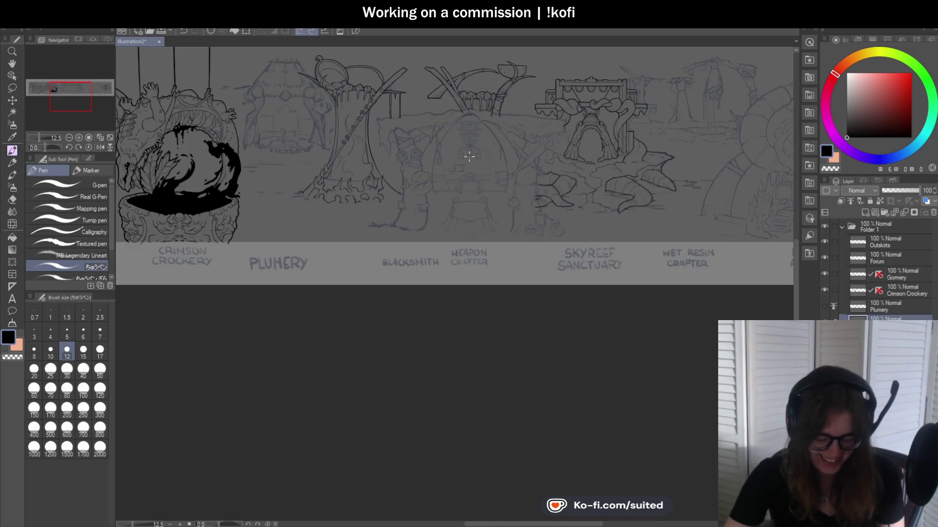
pyautogui.scroll(3, 381, 180)
pyautogui.scroll(2, 352, 173)
pyautogui.scroll(2, 318, 166)
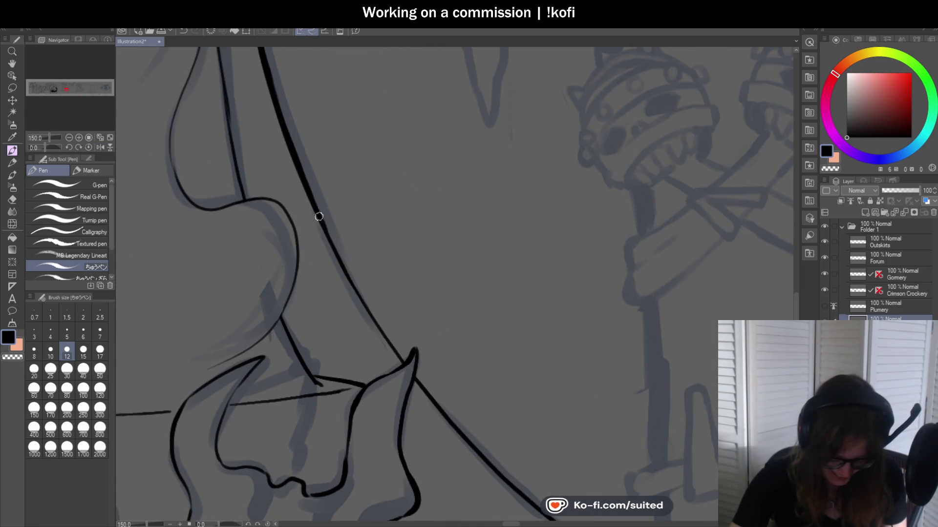
pyautogui.moveTo(330, 235); pyautogui.dragTo(343, 267)
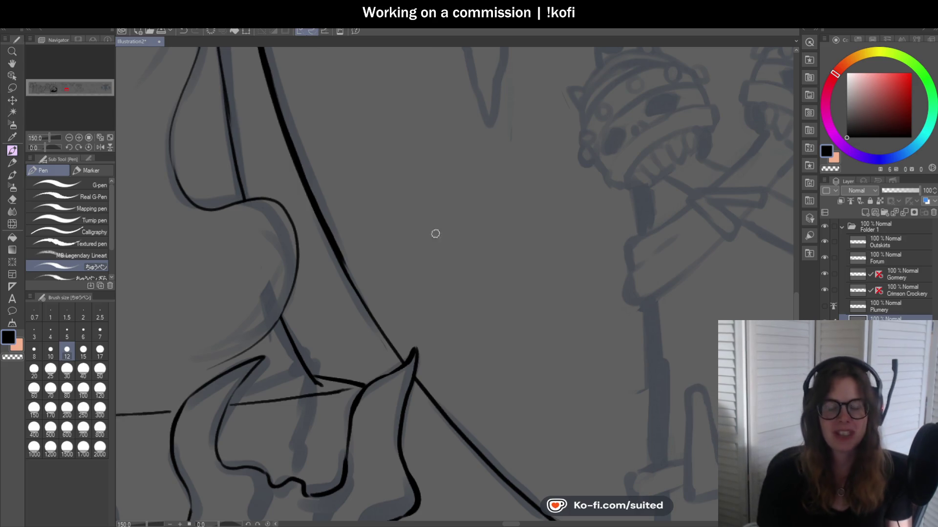
pyautogui.scroll(-2, 374, 167)
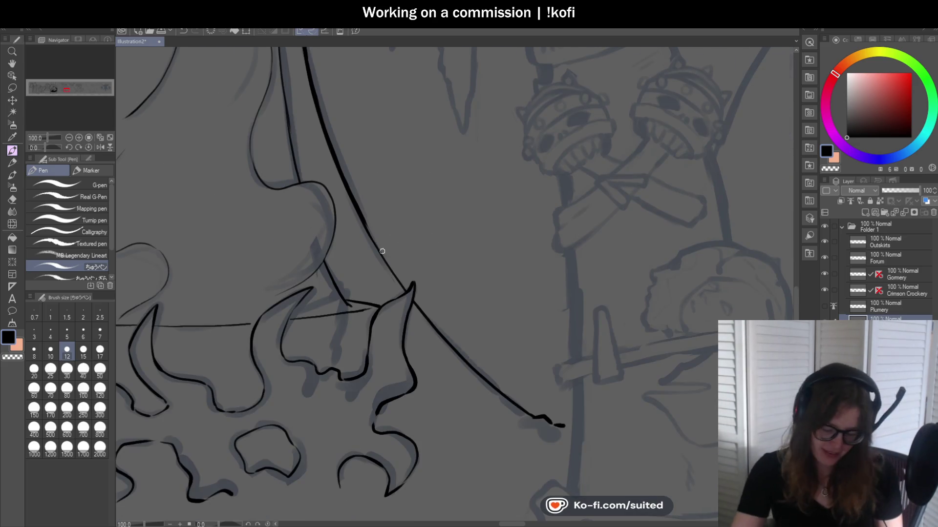
pyautogui.scroll(2, 348, 209)
pyautogui.moveTo(348, 209); pyautogui.dragTo(415, 313)
pyautogui.hotkey('ctrl', 'z')
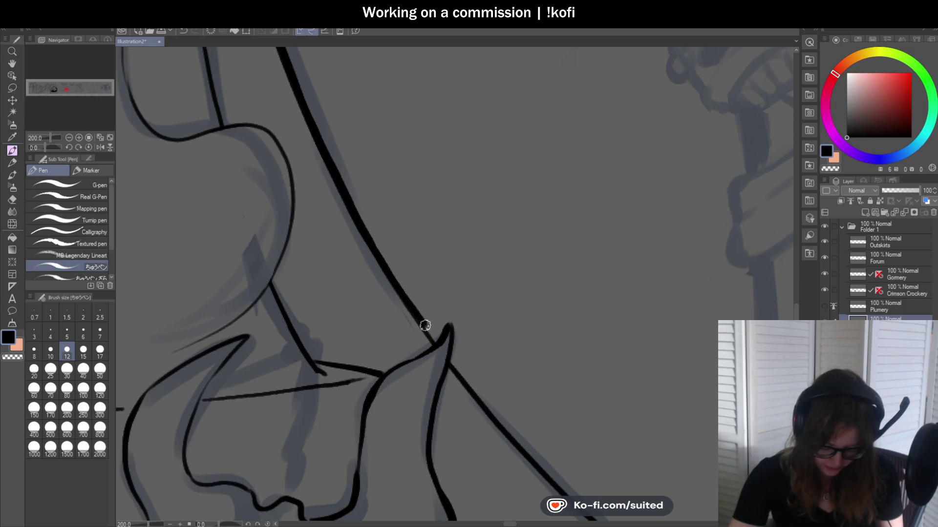
# - Add a short ink stroke at the hem's peak with the view rotated, then reset rotation upright
pyautogui.scroll(-2, 404, 287)
pyautogui.scroll(2, 429, 244)
pyautogui.moveTo(429, 244)
pyautogui.mouseDown()
pyautogui.moveTo(445, 216)
pyautogui.moveTo(442, 255)
pyautogui.mouseUp()
pyautogui.scroll(-3, 407, 227)
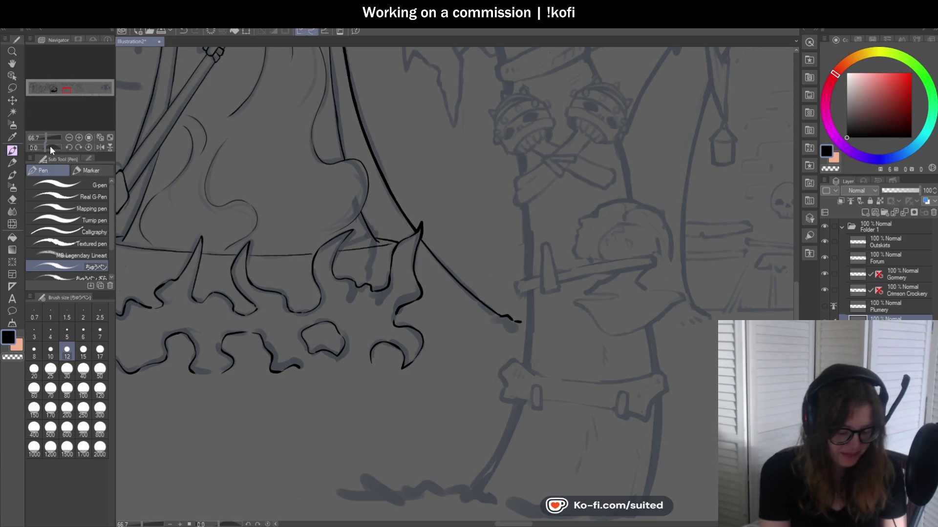
pyautogui.moveTo(50, 146); pyautogui.dragTo(49, 147)
pyautogui.scroll(3, 442, 203)
pyautogui.scroll(-1, 434, 238)
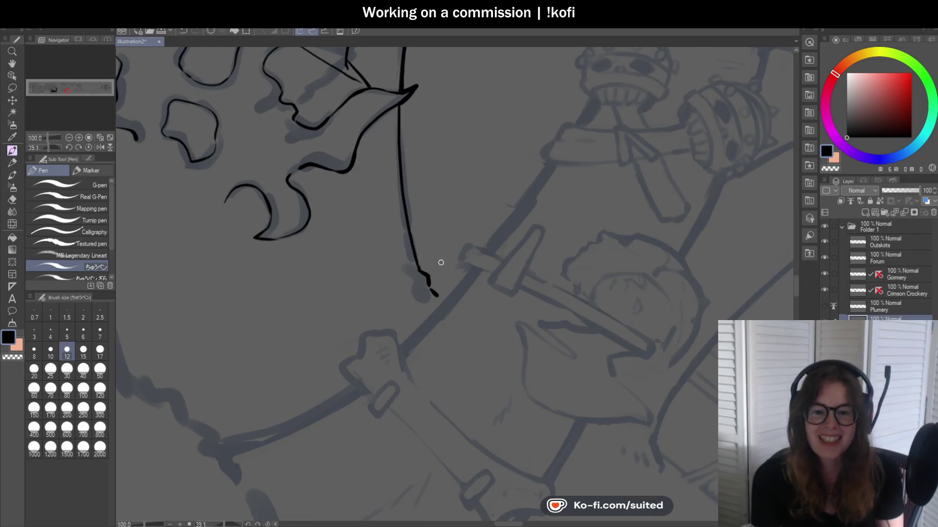
pyautogui.scroll(-1, 432, 233)
pyautogui.scroll(1, 405, 181)
pyautogui.scroll(1, 411, 117)
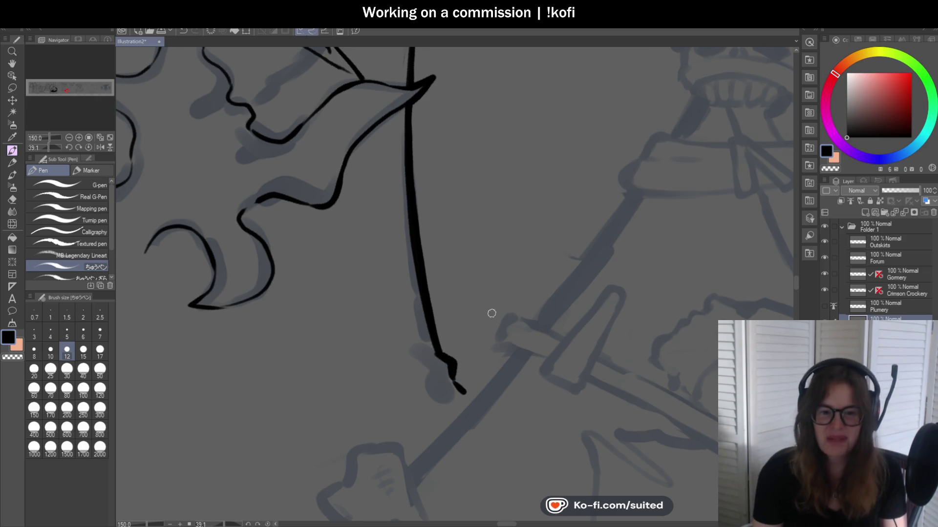
pyautogui.click(89, 147)
pyautogui.scroll(-2, 600, 230)
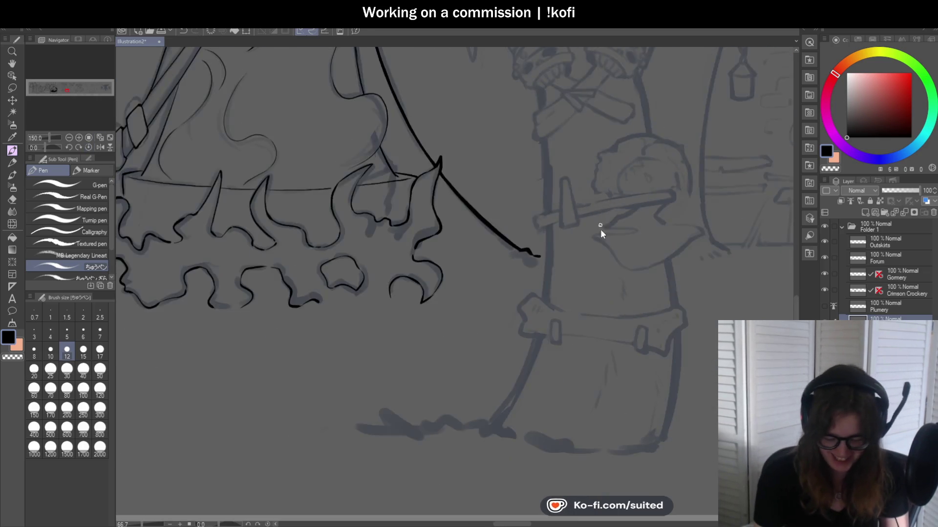
pyautogui.scroll(-2, 600, 230)
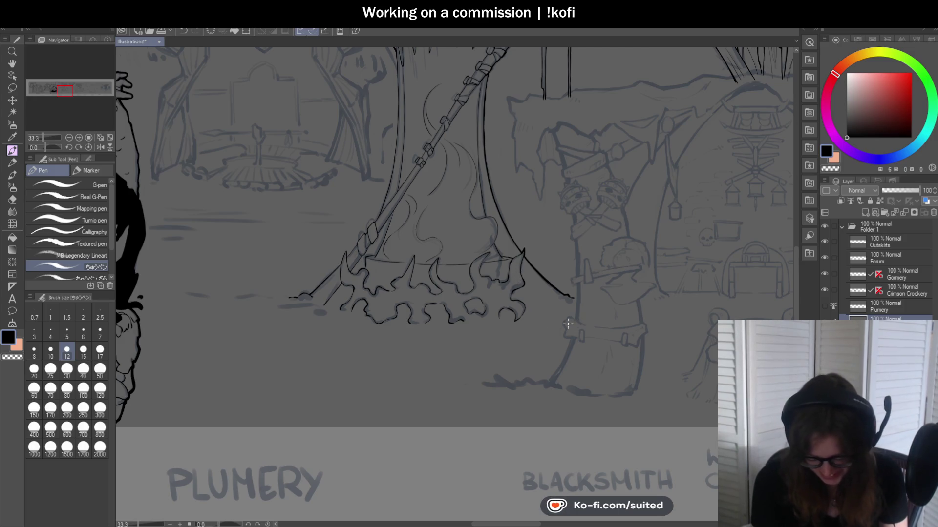
# - Darken and thicken the claw's edge line at the top of the tent
pyautogui.scroll(-2, 539, 288)
pyautogui.scroll(4, 444, 235)
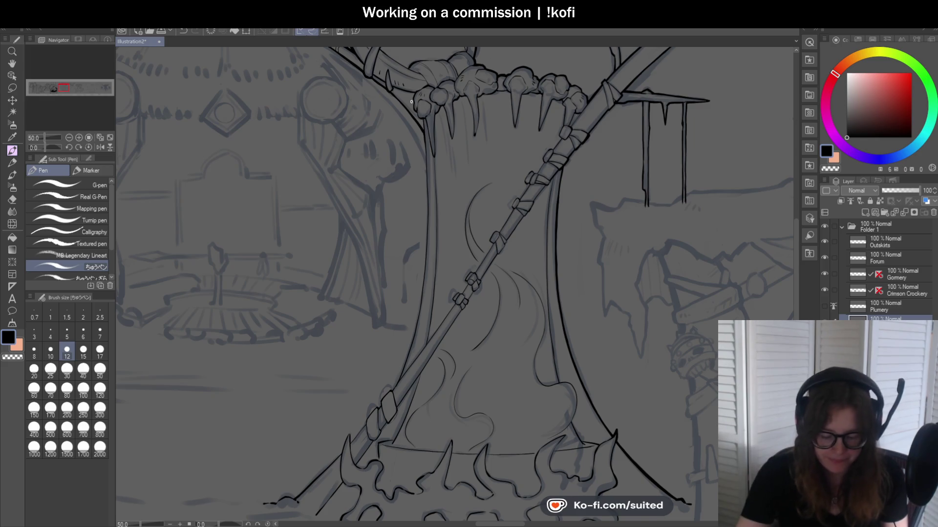
pyautogui.scroll(3, 411, 102)
pyautogui.scroll(2, 373, 80)
pyautogui.moveTo(393, 103); pyautogui.dragTo(471, 200)
# - Thicken the tent's left outline and extend the heavy line further down
pyautogui.scroll(-1, 450, 133)
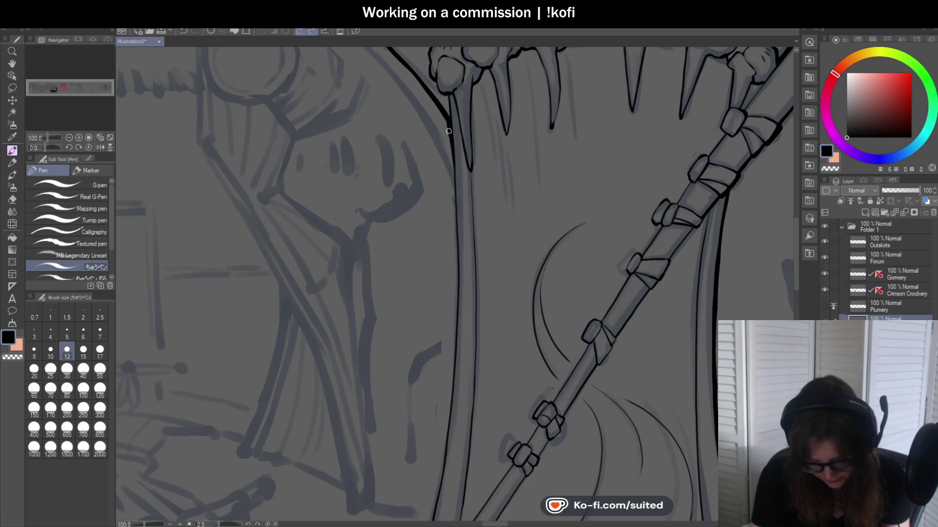
pyautogui.scroll(-1, 454, 216)
pyautogui.scroll(-2, 472, 238)
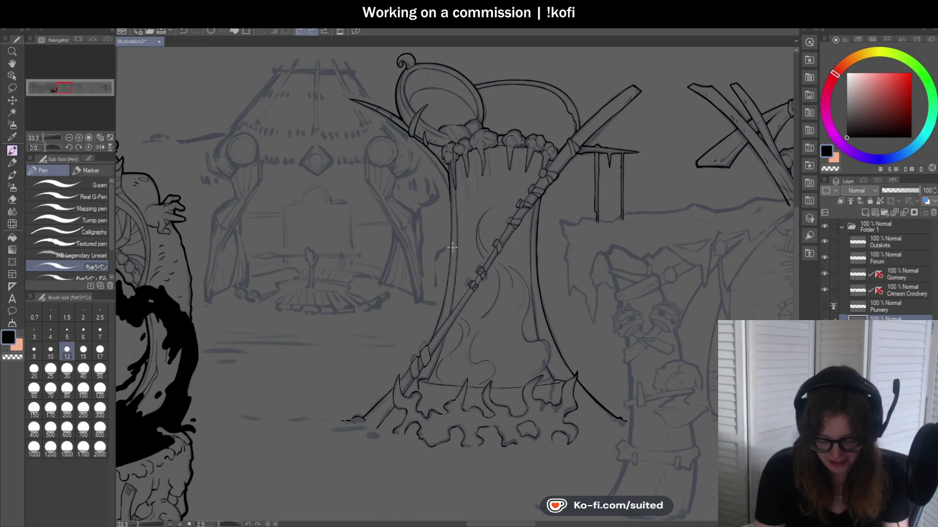
pyautogui.scroll(4, 469, 249)
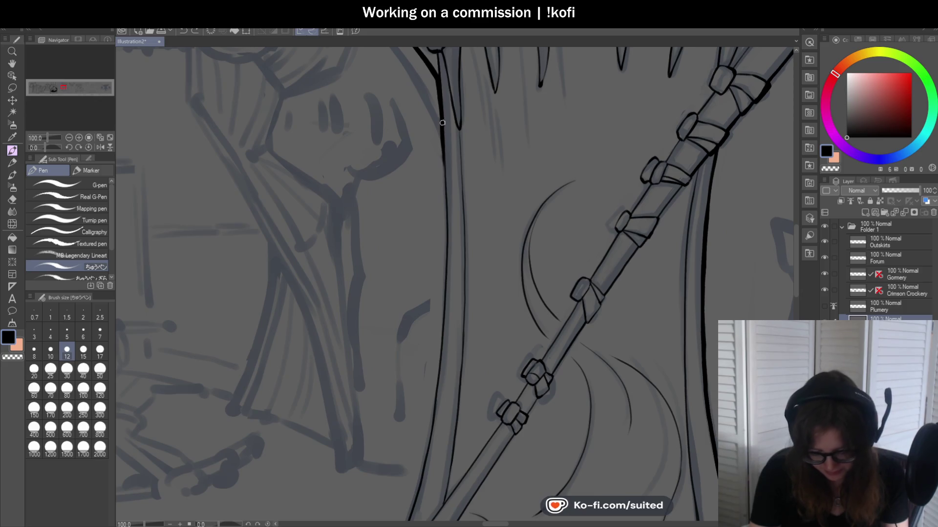
pyautogui.moveTo(443, 147); pyautogui.dragTo(447, 213)
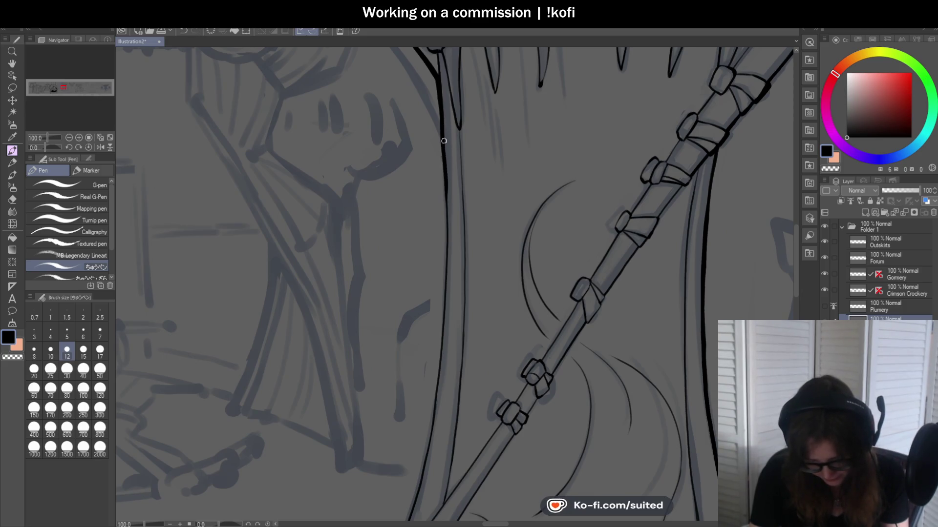
pyautogui.press('c')
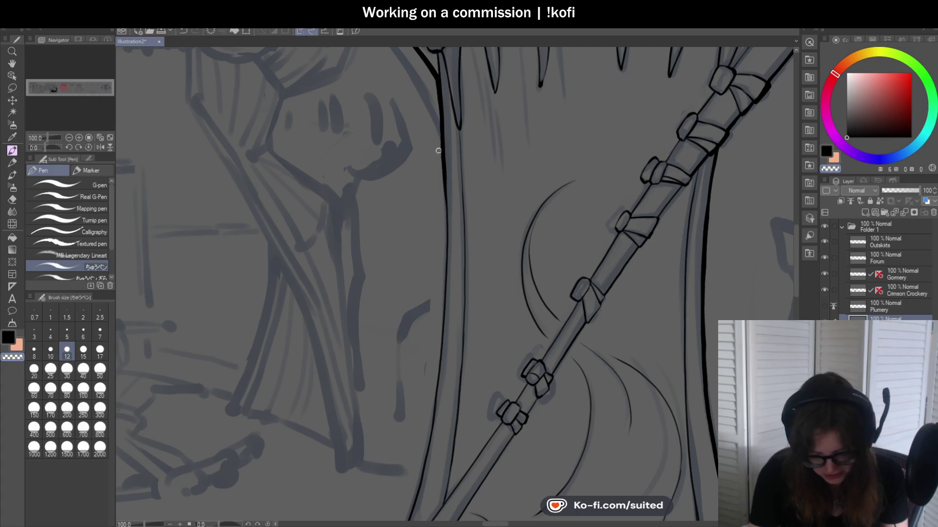
pyautogui.press('c')
pyautogui.moveTo(443, 200); pyautogui.dragTo(445, 270)
# - Flip the view horizontally and carry the thick outline down the tent, undoing the overshoot
pyautogui.press('h')
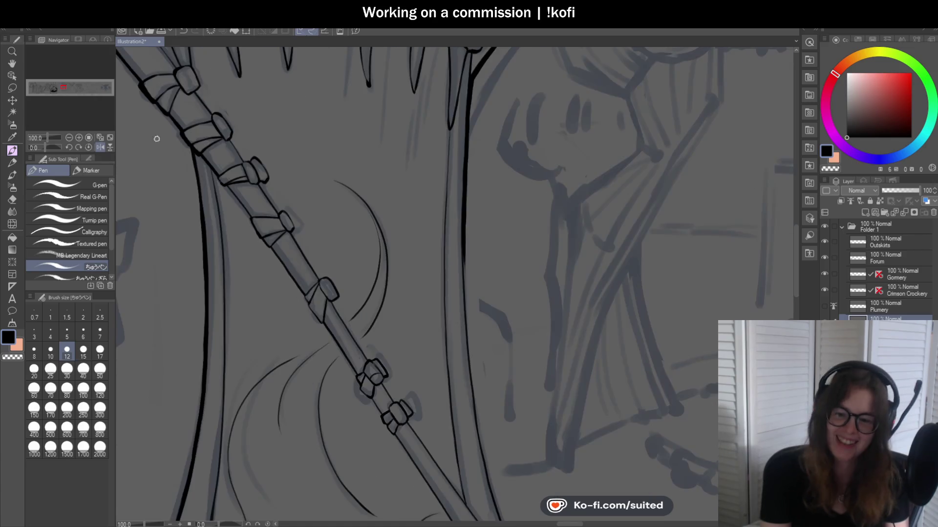
pyautogui.scroll(-3, 480, 204)
pyautogui.scroll(1, 481, 204)
pyautogui.scroll(1, 544, 219)
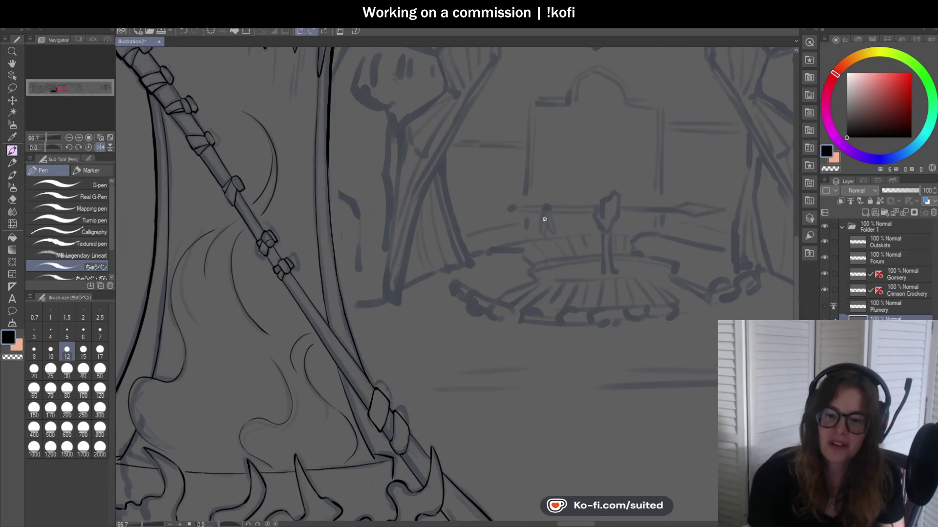
pyautogui.scroll(2, 329, 161)
pyautogui.scroll(1, 326, 148)
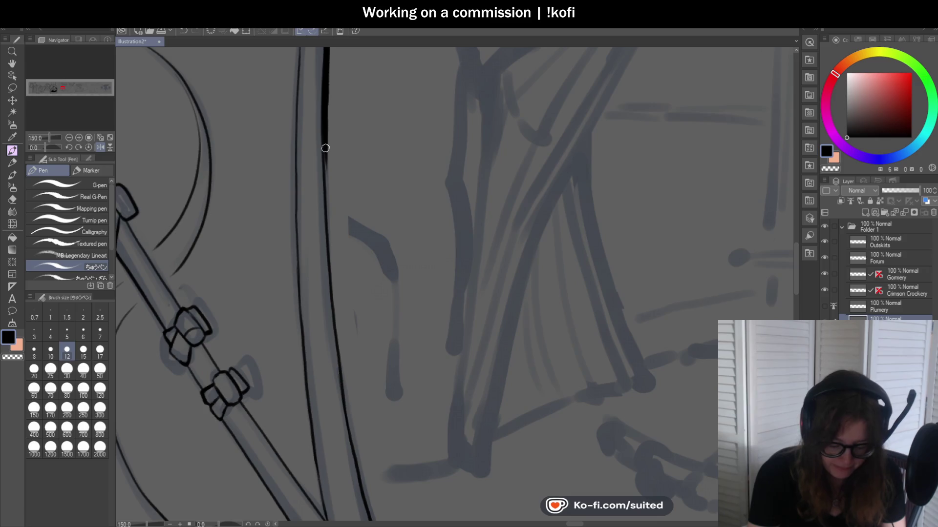
pyautogui.moveTo(324, 175); pyautogui.dragTo(326, 261)
pyautogui.moveTo(323, 211); pyautogui.dragTo(331, 282)
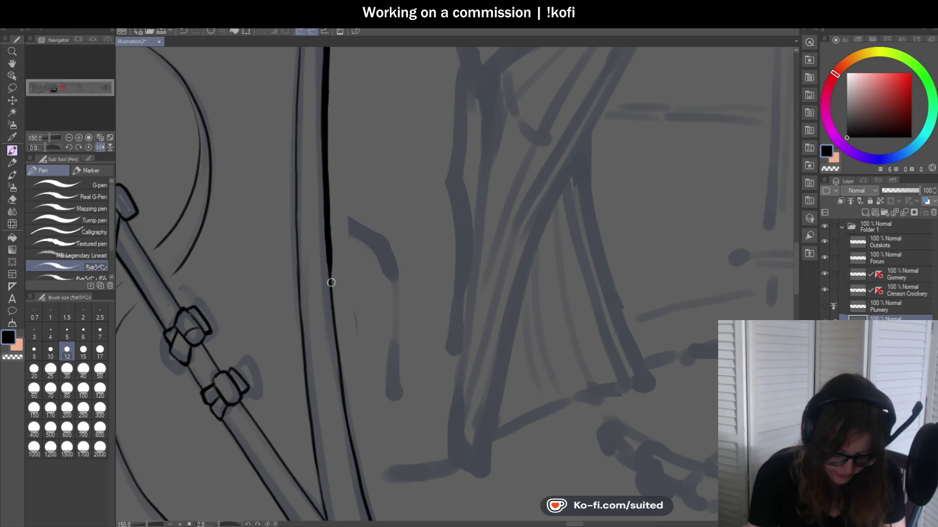
pyautogui.hotkey('ctrl', 'z')
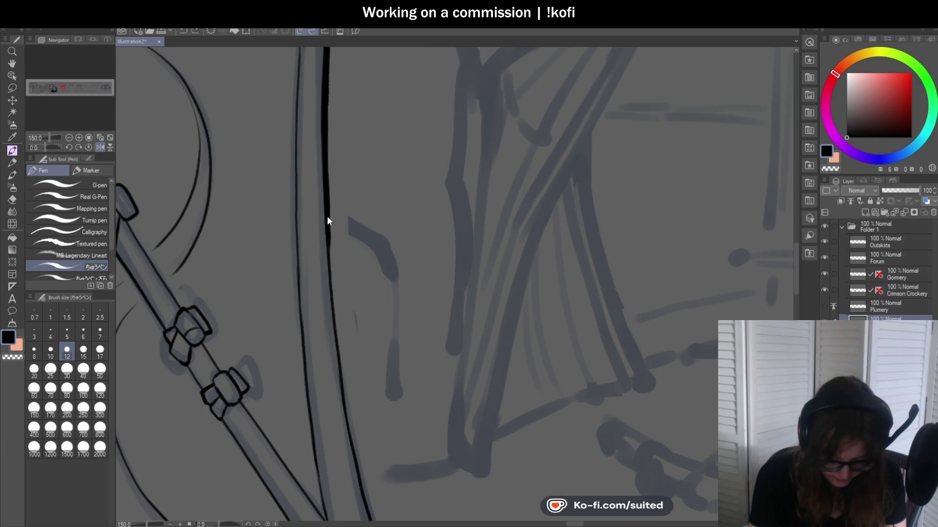
# - Redraw the outline's lower section and extend the thick line further down
pyautogui.moveTo(328, 236); pyautogui.dragTo(332, 307)
pyautogui.scroll(-2, 379, 194)
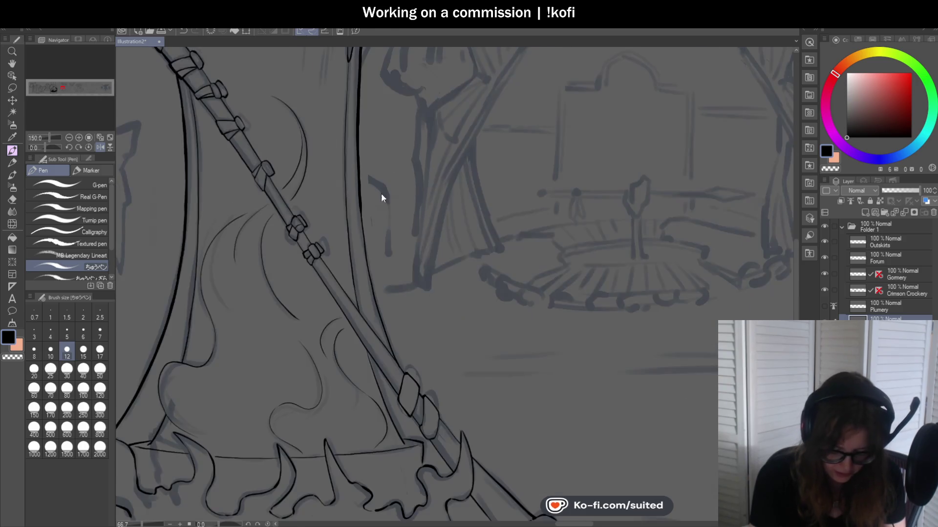
pyautogui.scroll(2, 350, 200)
pyautogui.moveTo(343, 177); pyautogui.dragTo(352, 240)
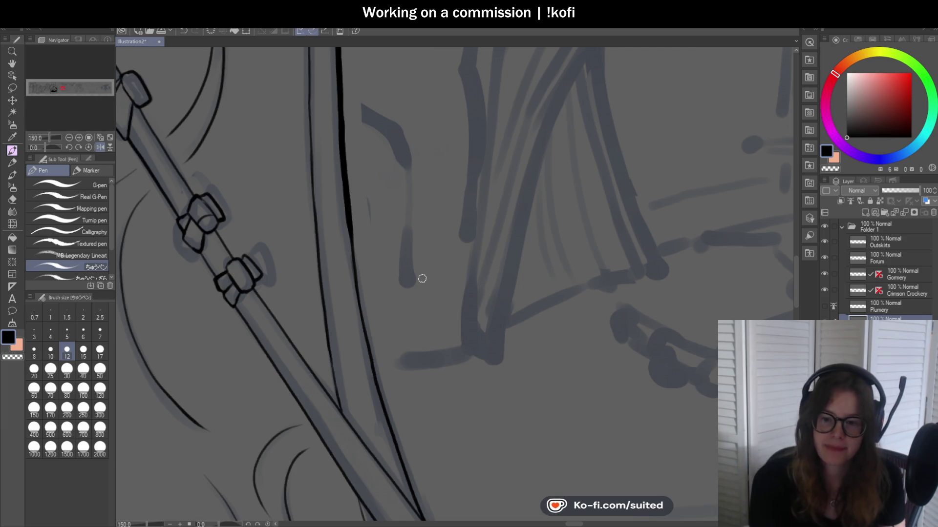
# - Rotate the view upright and thicken the staff's right edge down to the binding
pyautogui.moveTo(422, 279); pyautogui.dragTo(310, 58)
pyautogui.scroll(-3, 368, 187)
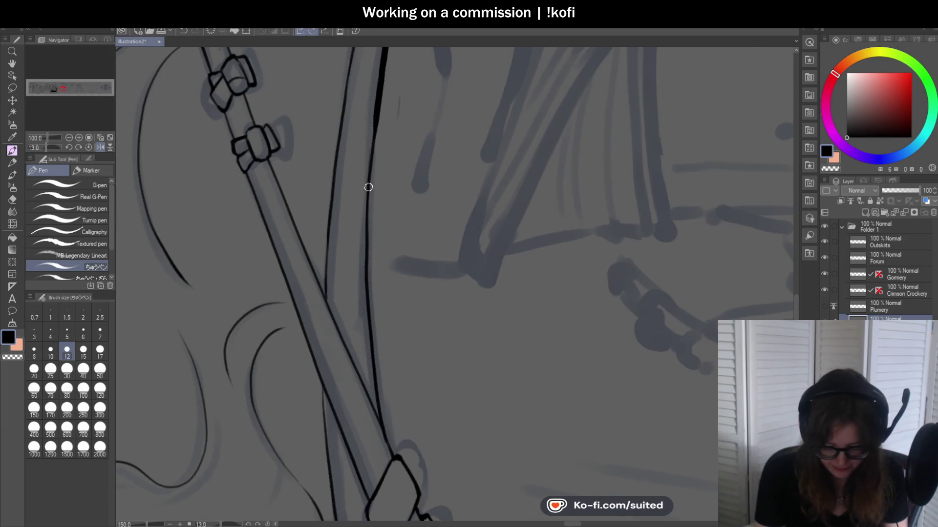
pyautogui.moveTo(375, 124)
pyautogui.mouseDown()
pyautogui.moveTo(368, 263)
pyautogui.moveTo(377, 400)
pyautogui.mouseUp()
pyautogui.scroll(1, 419, 251)
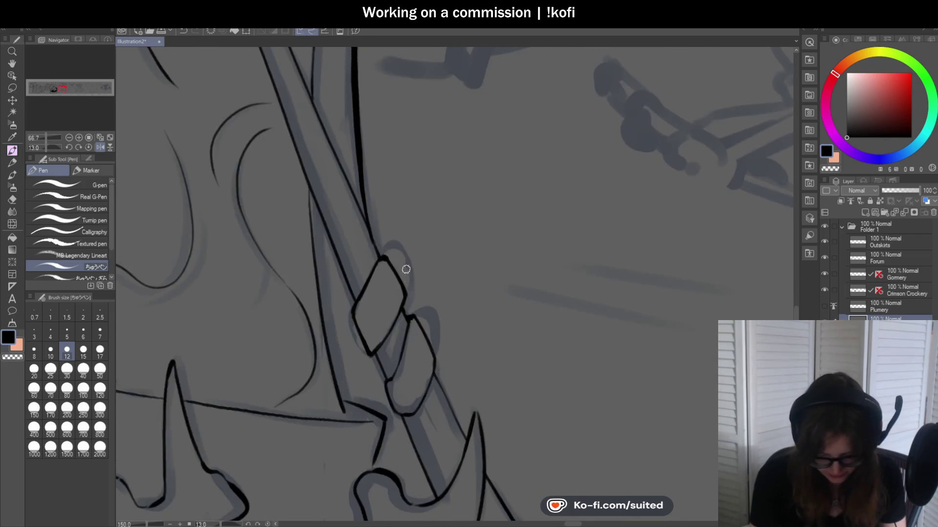
pyautogui.moveTo(341, 49)
pyautogui.mouseDown()
pyautogui.moveTo(359, 220)
pyautogui.moveTo(402, 290)
pyautogui.moveTo(408, 332)
pyautogui.mouseUp()
# - Thicken the diamond binding's edges, the spike line and the diagonal's left edge
pyautogui.scroll(-1, 407, 332)
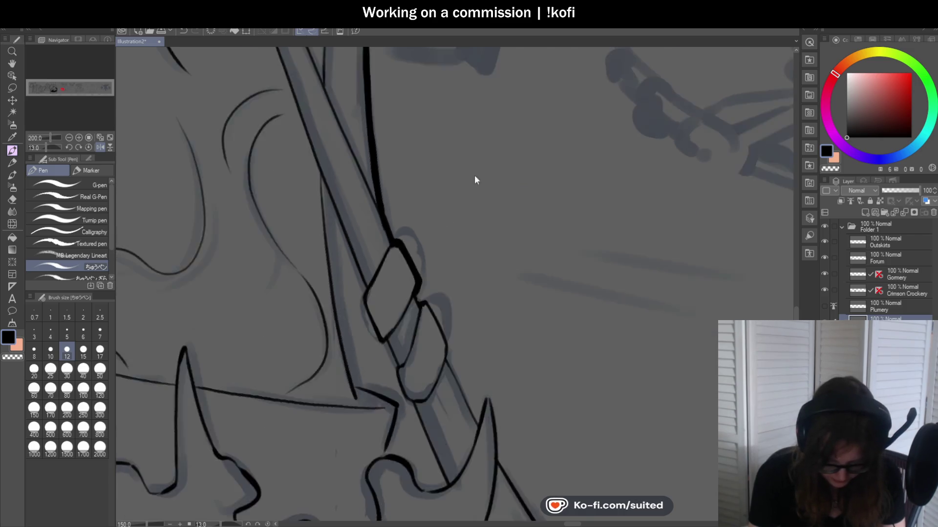
pyautogui.scroll(1, 450, 280)
pyautogui.moveTo(434, 203)
pyautogui.mouseDown()
pyautogui.moveTo(462, 236)
pyautogui.moveTo(472, 293)
pyautogui.mouseUp()
pyautogui.scroll(-1, 529, 314)
pyautogui.scroll(3, 431, 230)
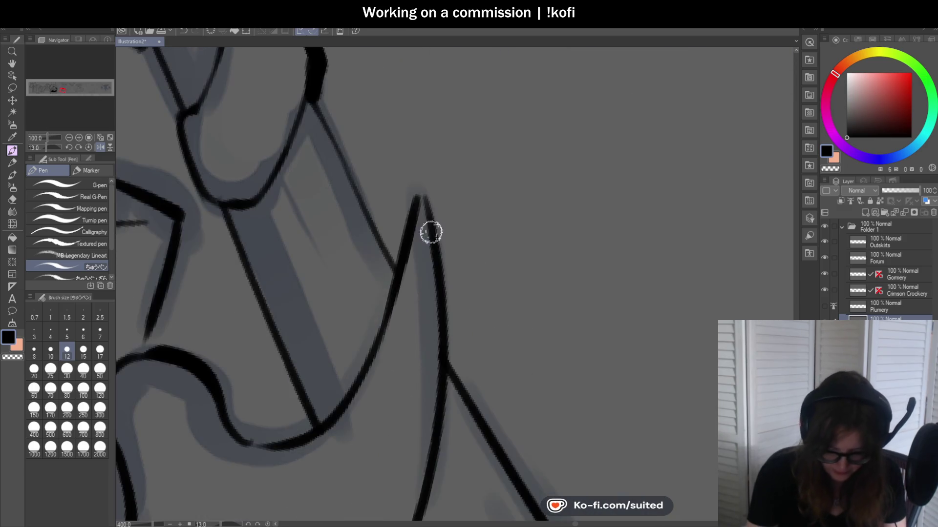
pyautogui.moveTo(316, 100)
pyautogui.mouseDown()
pyautogui.moveTo(397, 268)
pyautogui.moveTo(421, 175)
pyautogui.moveTo(446, 280)
pyautogui.moveTo(452, 369)
pyautogui.mouseUp()
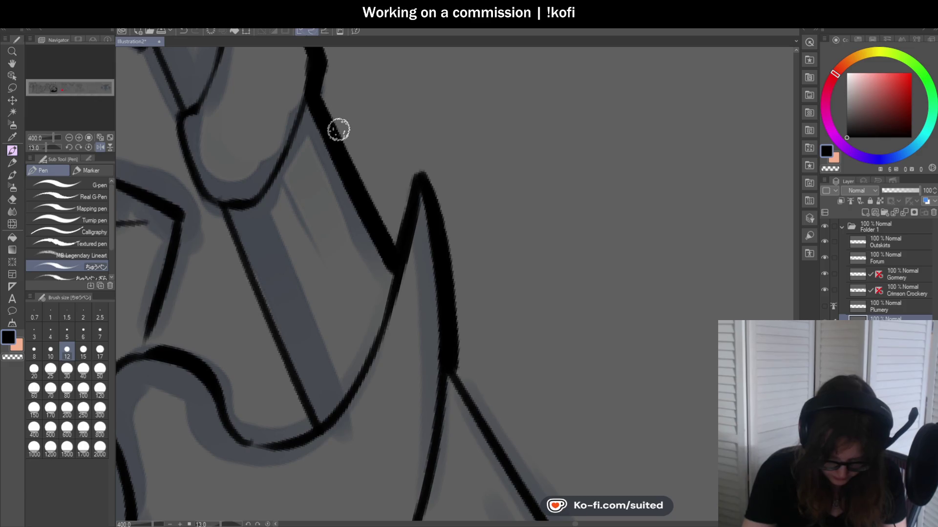
pyautogui.moveTo(337, 130)
pyautogui.mouseDown()
pyautogui.moveTo(391, 241)
pyautogui.moveTo(416, 161)
pyautogui.moveTo(425, 174)
pyautogui.moveTo(456, 368)
pyautogui.mouseUp()
pyautogui.scroll(-6, 420, 132)
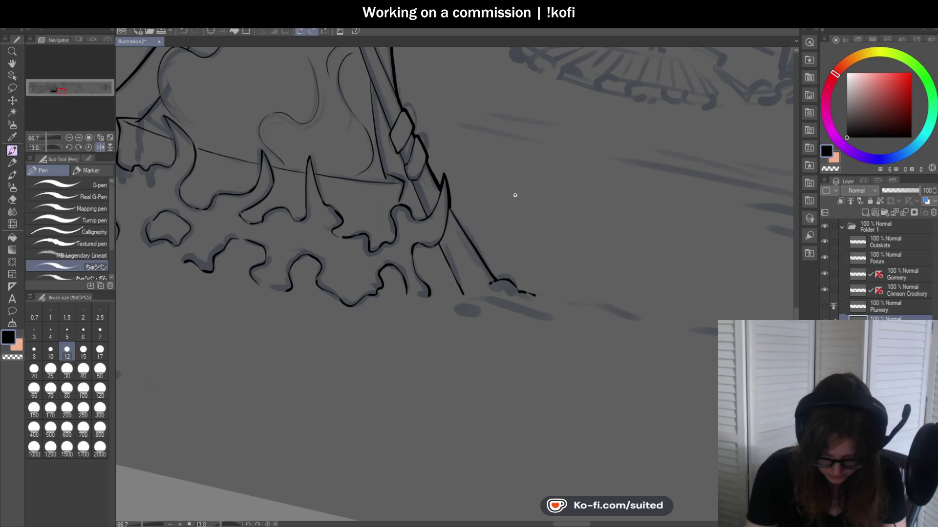
# - Mirror and steepen the view, then ink a thick line down to the ground
pyautogui.click(100, 147)
pyautogui.click(100, 147)
pyautogui.click(100, 147)
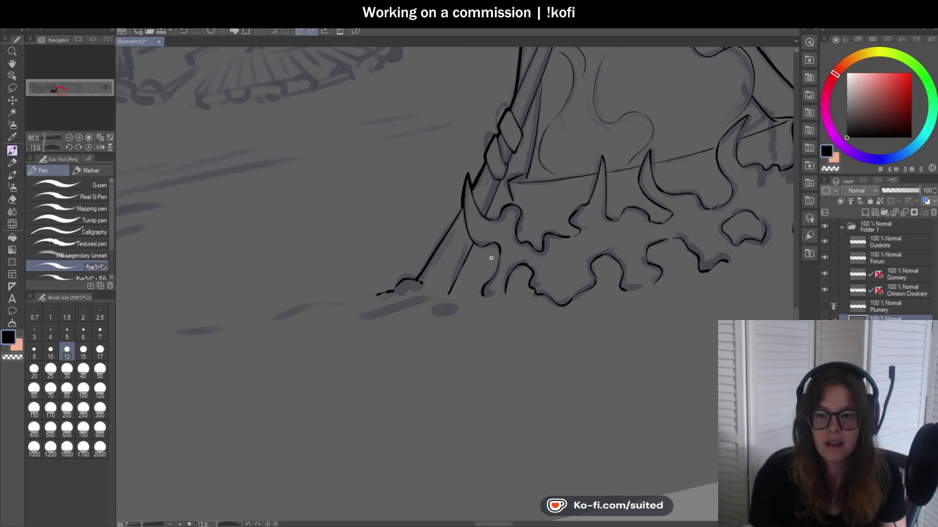
pyautogui.scroll(2, 492, 260)
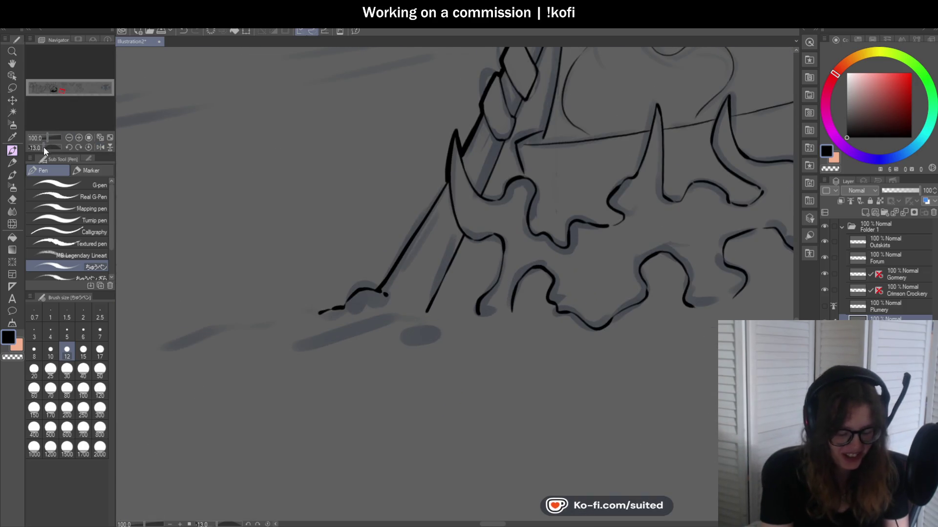
pyautogui.click(43, 147)
pyautogui.scroll(1, 408, 331)
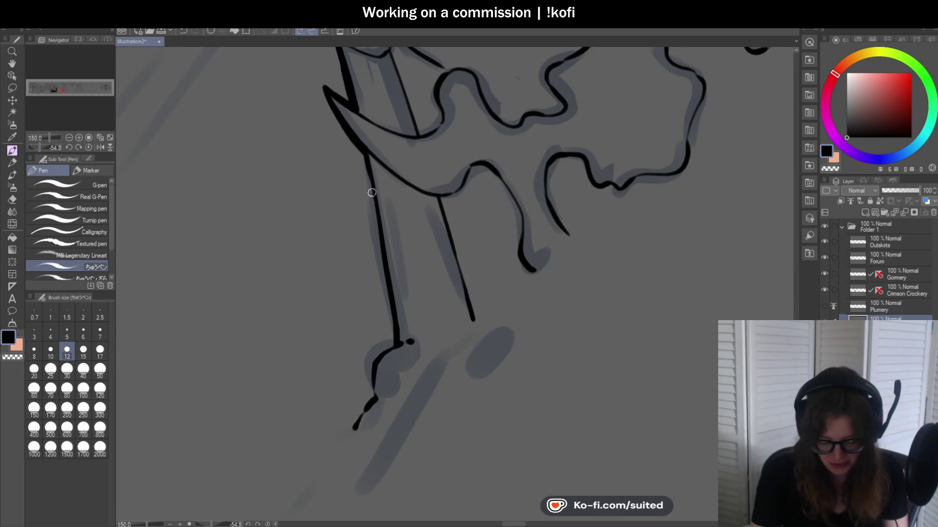
pyautogui.moveTo(364, 153); pyautogui.dragTo(390, 327)
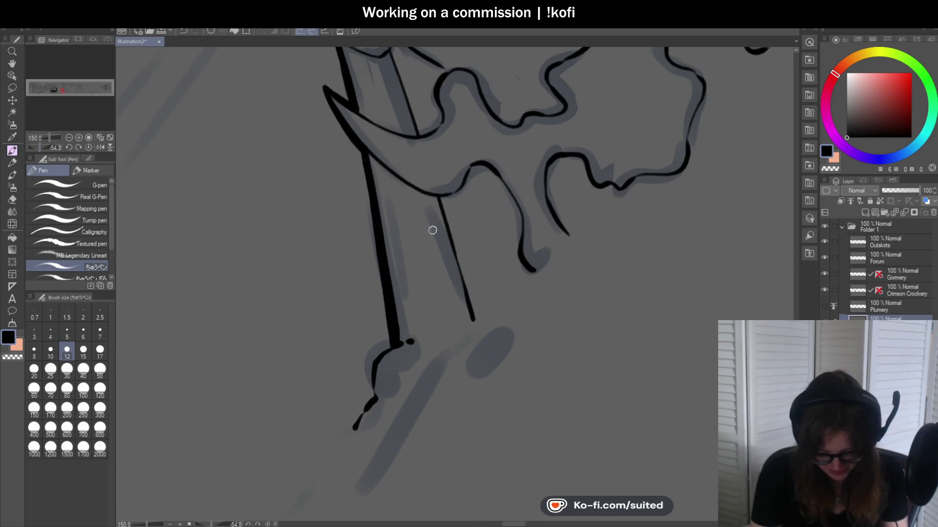
# - Thicken the lower staff line further and trace the thin line down to the ground
pyautogui.scroll(1, 433, 230)
pyautogui.moveTo(444, 255)
pyautogui.mouseDown()
pyautogui.moveTo(415, 276)
pyautogui.moveTo(416, 321)
pyautogui.moveTo(393, 364)
pyautogui.mouseUp()
pyautogui.scroll(-1, 375, 329)
pyautogui.scroll(-2, 469, 254)
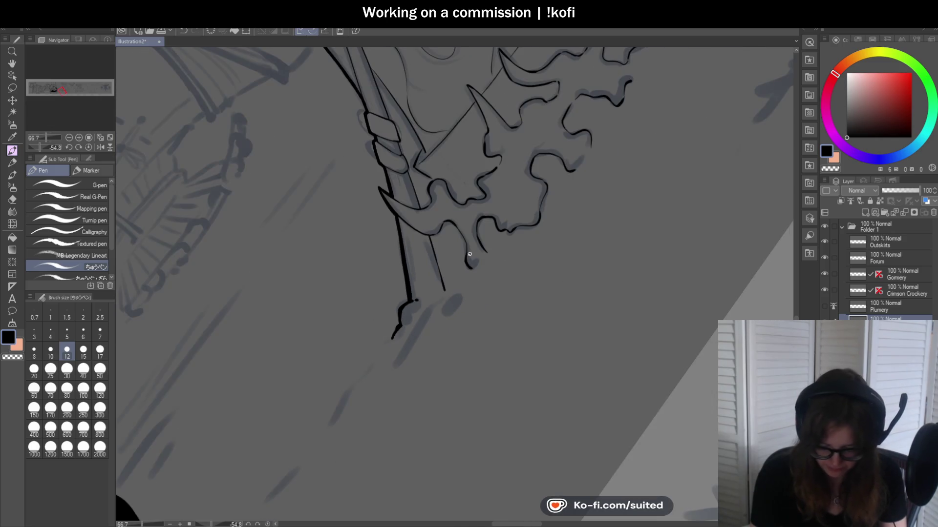
pyautogui.scroll(2, 469, 254)
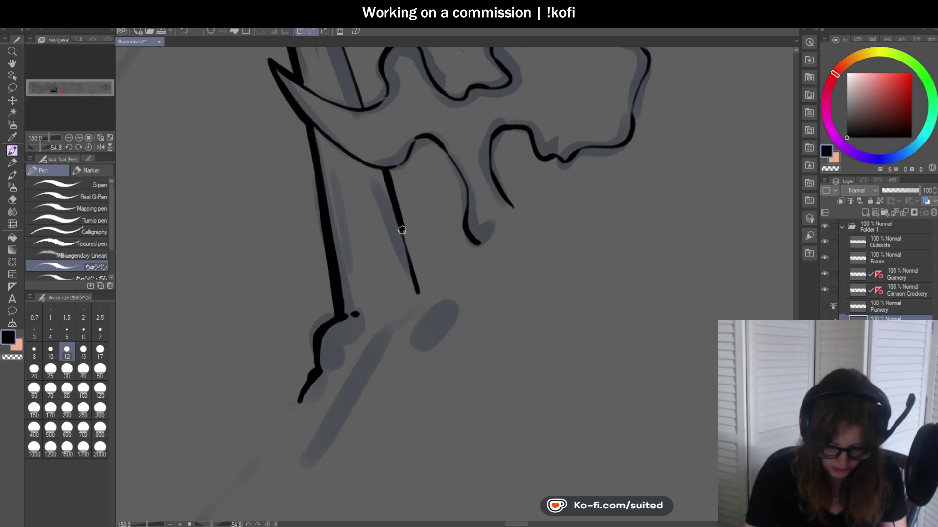
pyautogui.moveTo(390, 183); pyautogui.dragTo(419, 294)
pyautogui.scroll(-2, 412, 262)
pyautogui.scroll(-2, 429, 244)
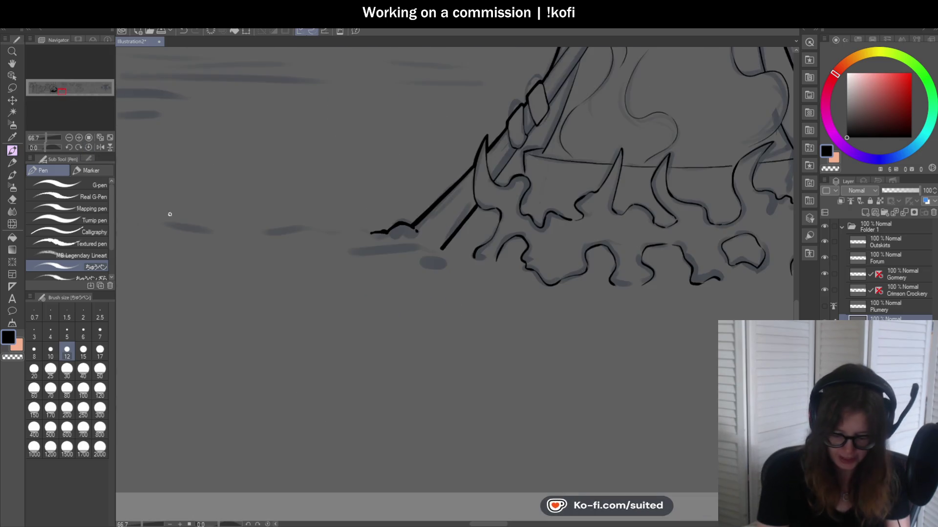
pyautogui.scroll(-3, 488, 205)
pyautogui.scroll(4, 535, 178)
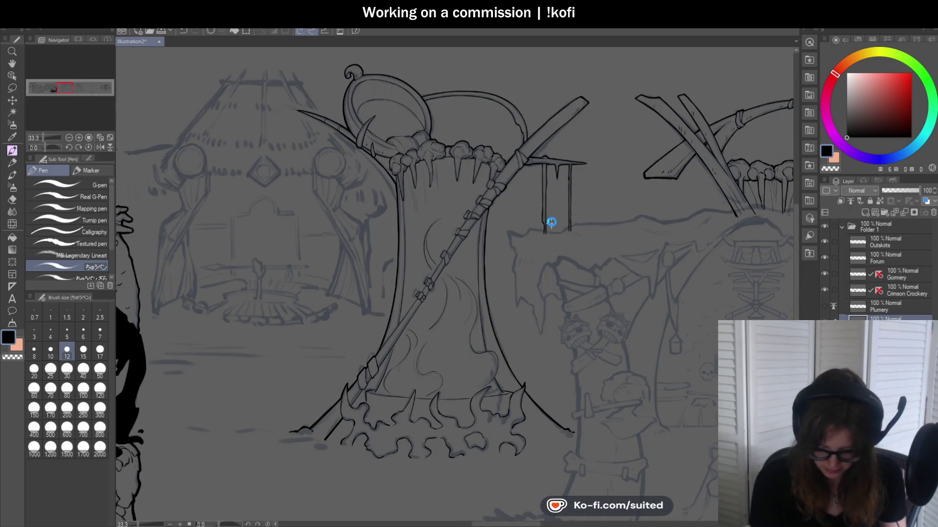
# - Save the inked Plumery stall with Ctrl+S
pyautogui.hotkey('ctrl', 's')
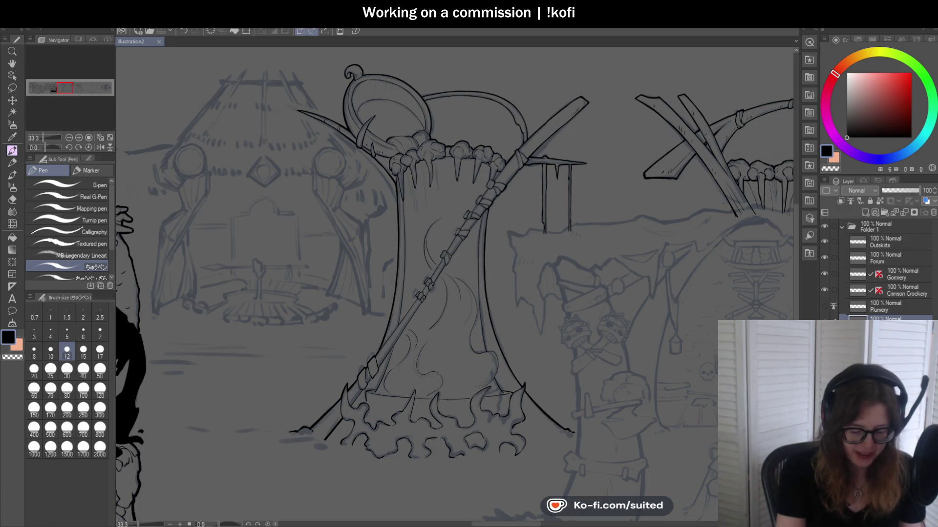
pyautogui.scroll(-1, 425, 226)
pyautogui.scroll(-2, 425, 225)
pyautogui.scroll(2, 457, 329)
pyautogui.scroll(1, 469, 297)
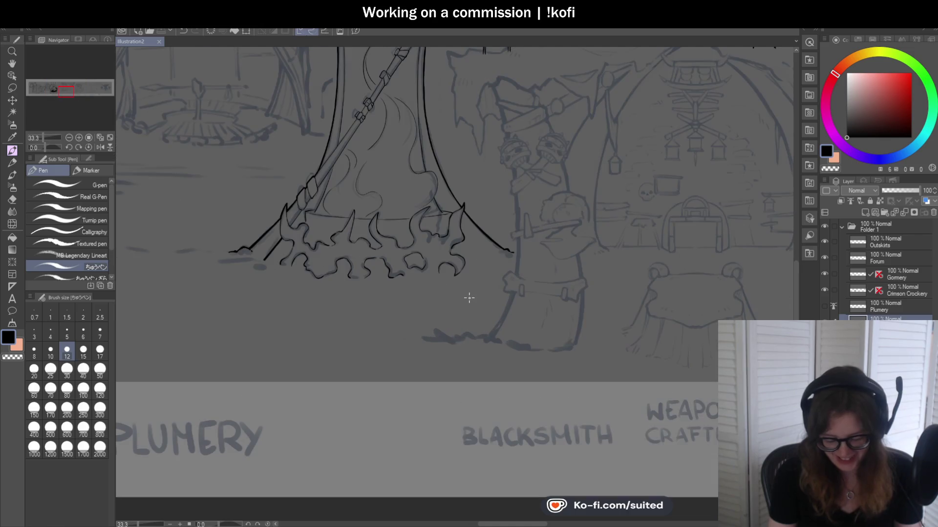
pyautogui.scroll(-1, 468, 303)
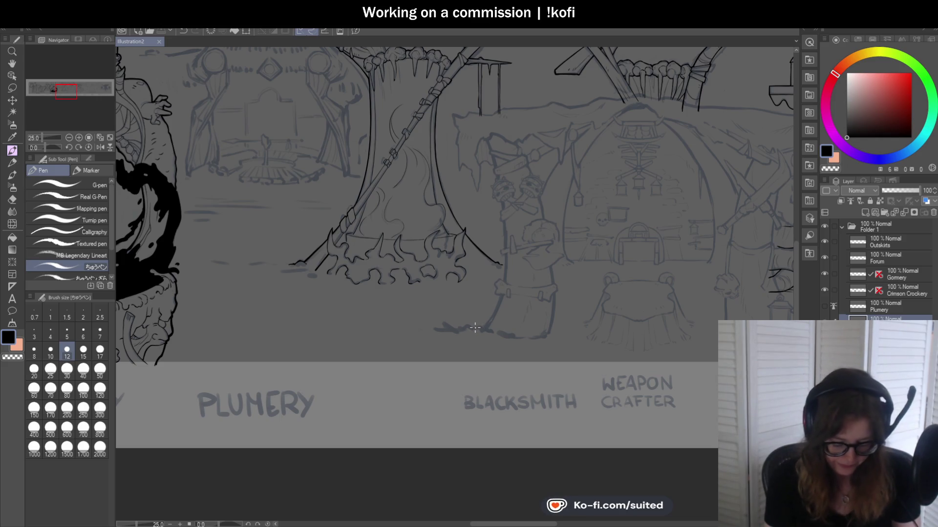
pyautogui.scroll(-2, 472, 330)
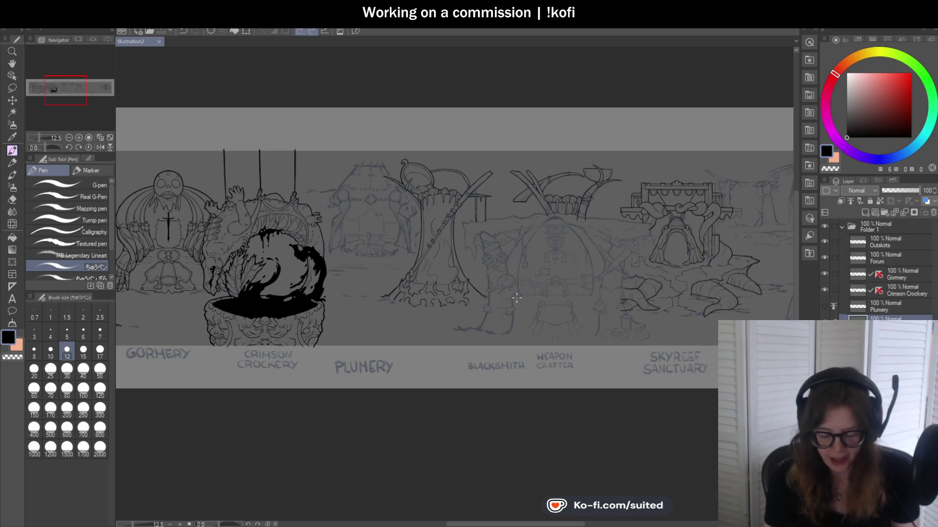
pyautogui.scroll(-2, 561, 265)
pyautogui.scroll(2, 405, 295)
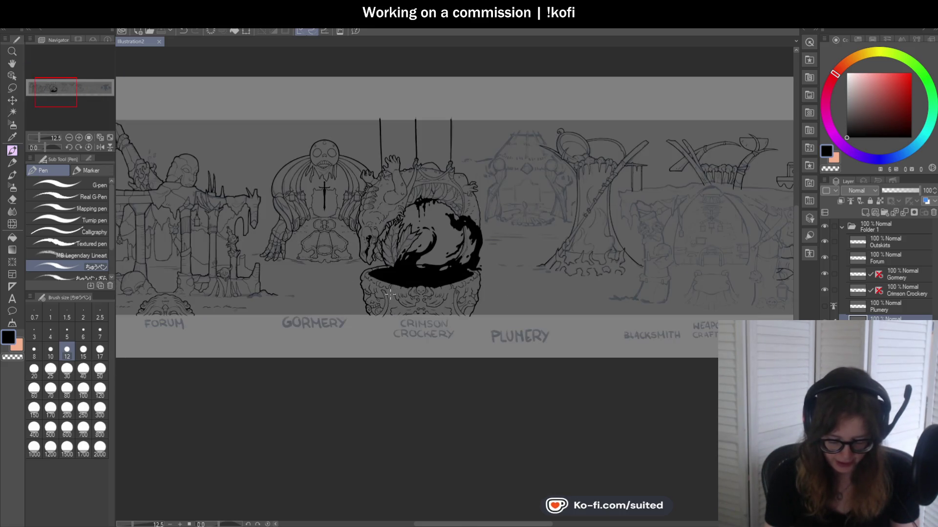
pyautogui.scroll(-2, 405, 296)
pyautogui.scroll(4, 393, 308)
pyautogui.scroll(-2, 393, 308)
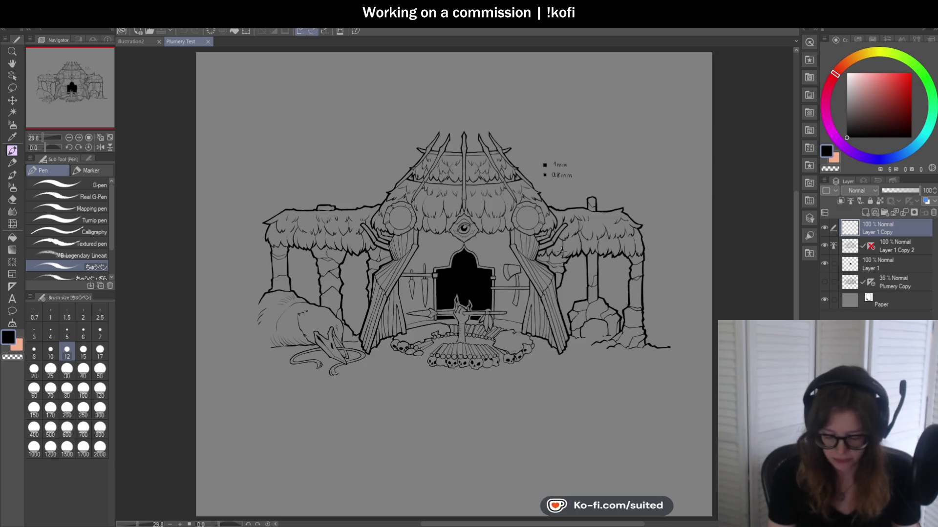
# - Zoom in to check the Plumery Test reference, then close it with Ctrl+W
pyautogui.scroll(1, 557, 249)
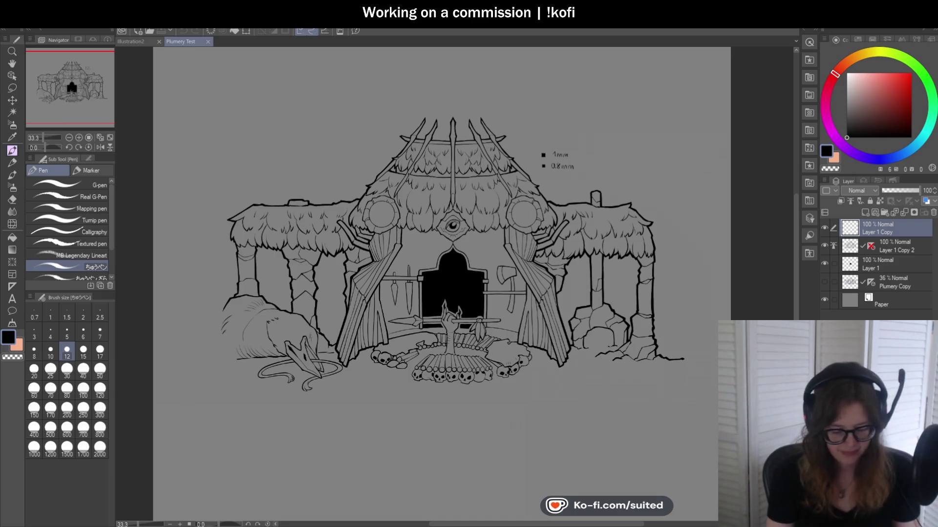
pyautogui.hotkey('ctrl', 'w')
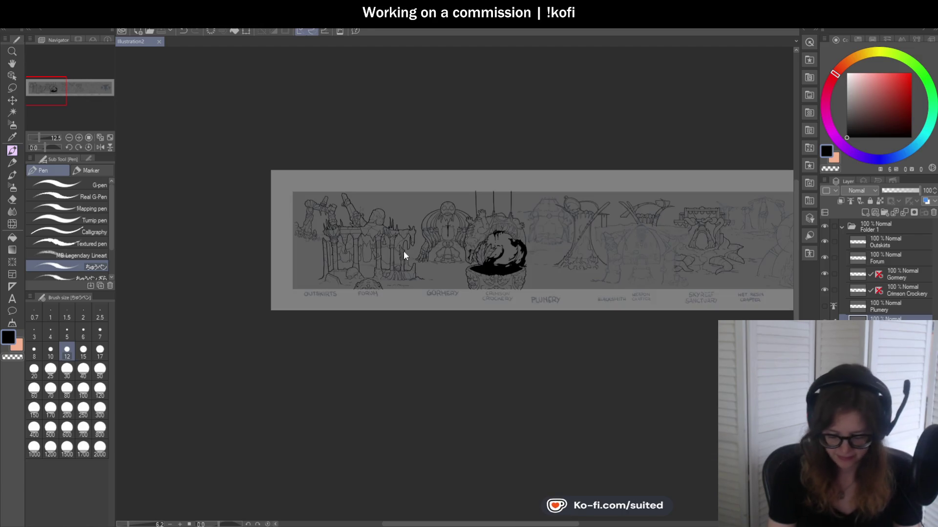
pyautogui.scroll(5, 665, 234)
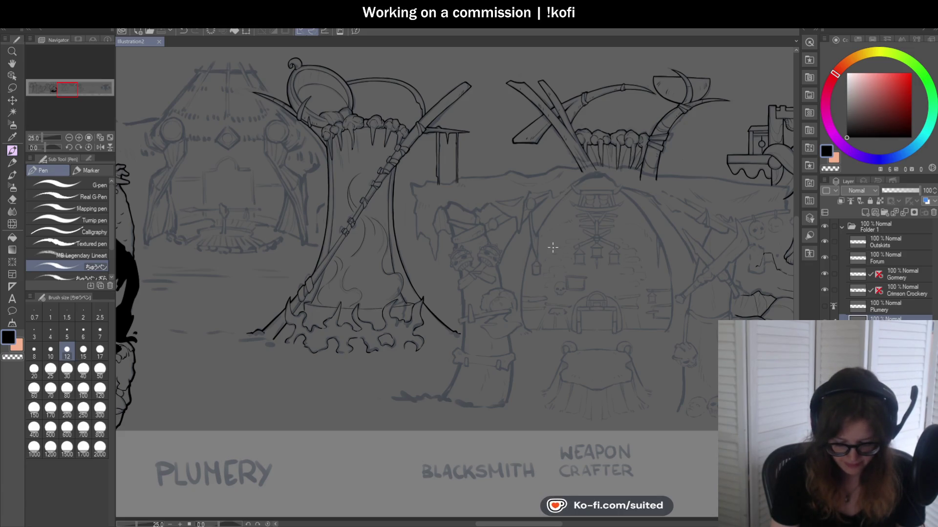
pyautogui.scroll(-2, 538, 211)
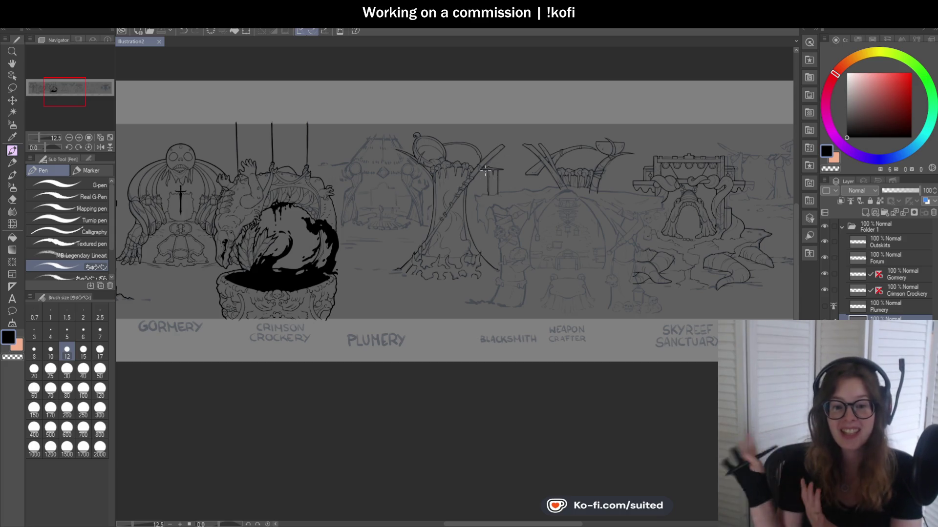
pyautogui.scroll(3, 484, 286)
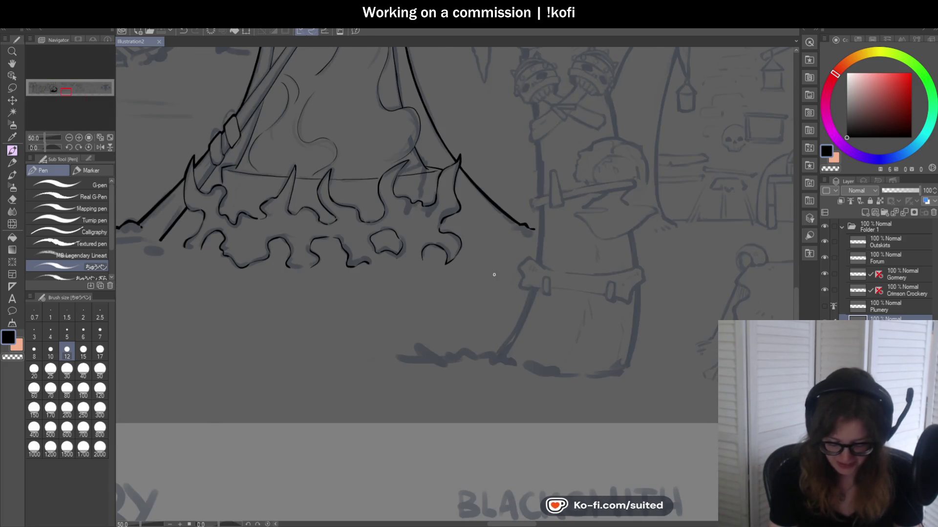
pyautogui.moveTo(47, 148); pyautogui.dragTo(51, 151)
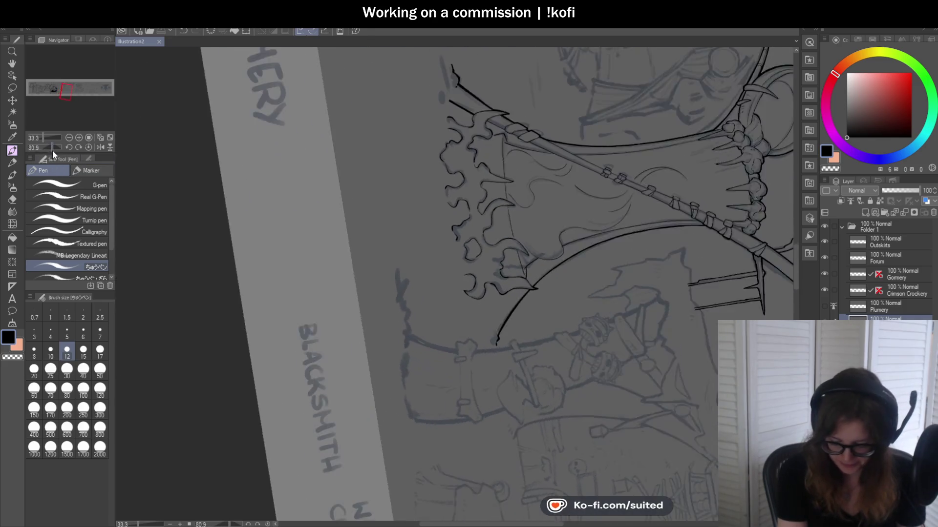
# - Thicken the top of the vertical hem line and erase stray ink around the junction
pyautogui.scroll(3, 511, 145)
pyautogui.scroll(2, 508, 141)
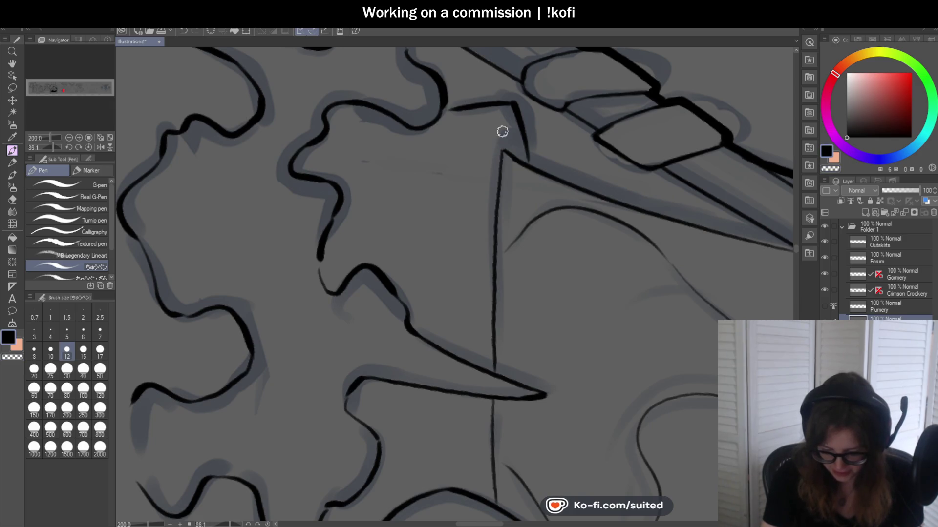
pyautogui.moveTo(497, 158)
pyautogui.mouseDown()
pyautogui.moveTo(506, 128)
pyautogui.moveTo(501, 151)
pyautogui.mouseUp()
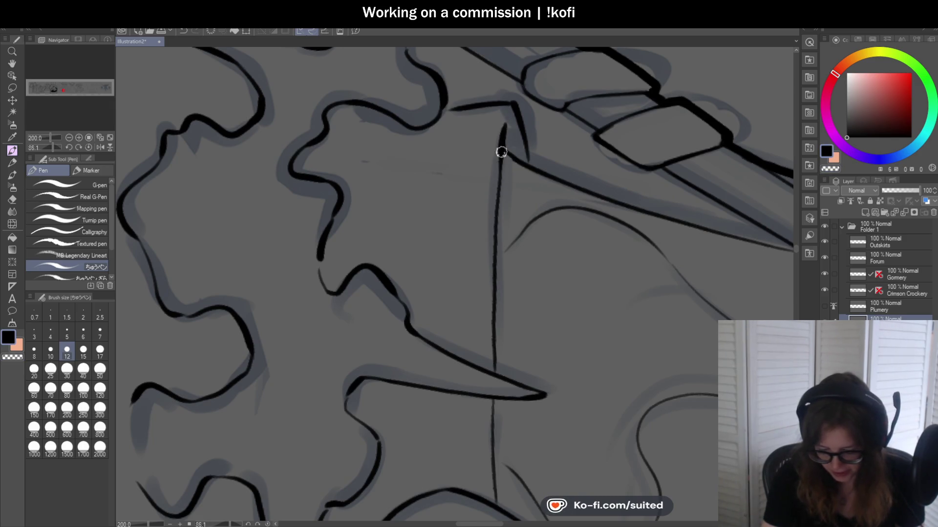
pyautogui.press('c')
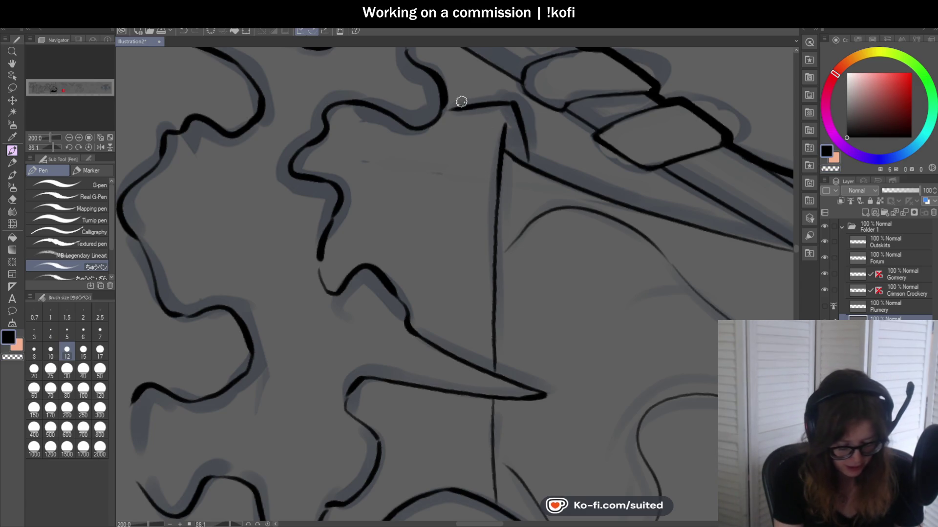
pyautogui.scroll(3, 460, 98)
pyautogui.moveTo(425, 119); pyautogui.dragTo(538, 104)
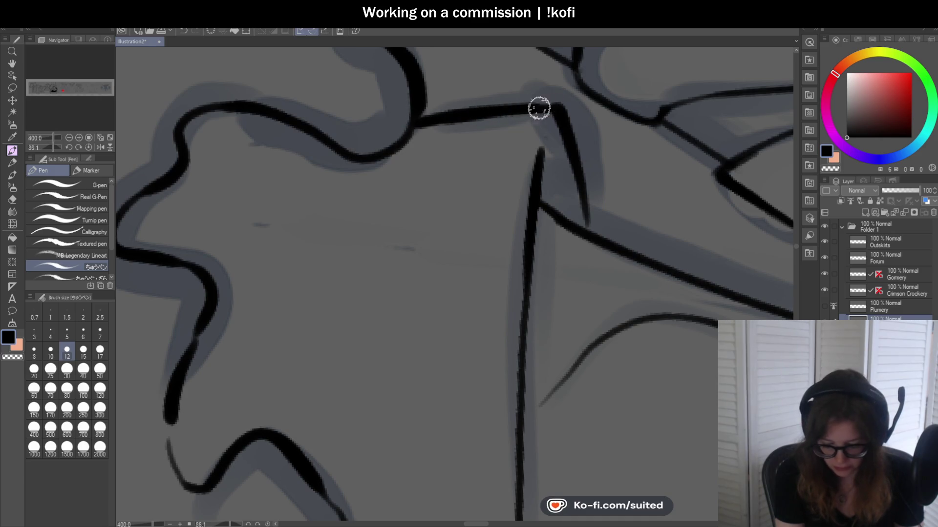
pyautogui.scroll(-3, 393, 139)
pyautogui.hscroll(2, 457, 150)
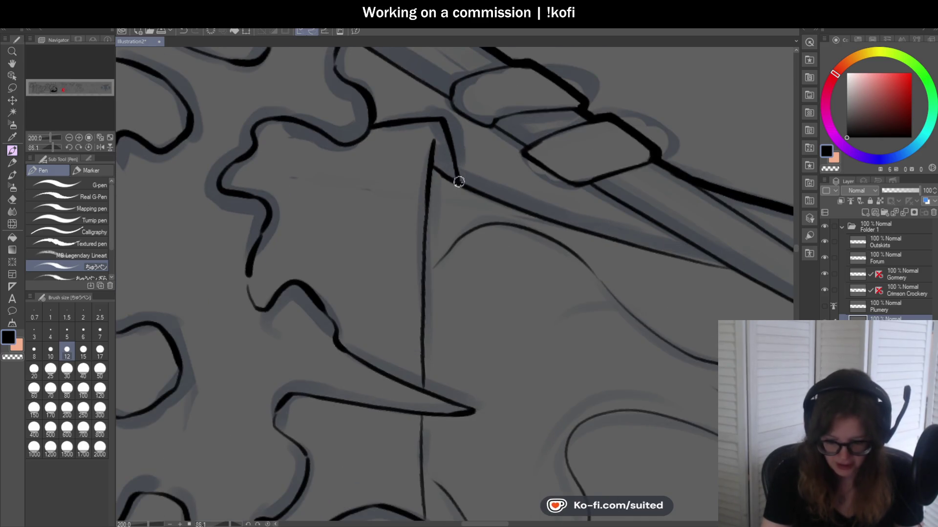
pyautogui.moveTo(459, 182); pyautogui.dragTo(597, 242)
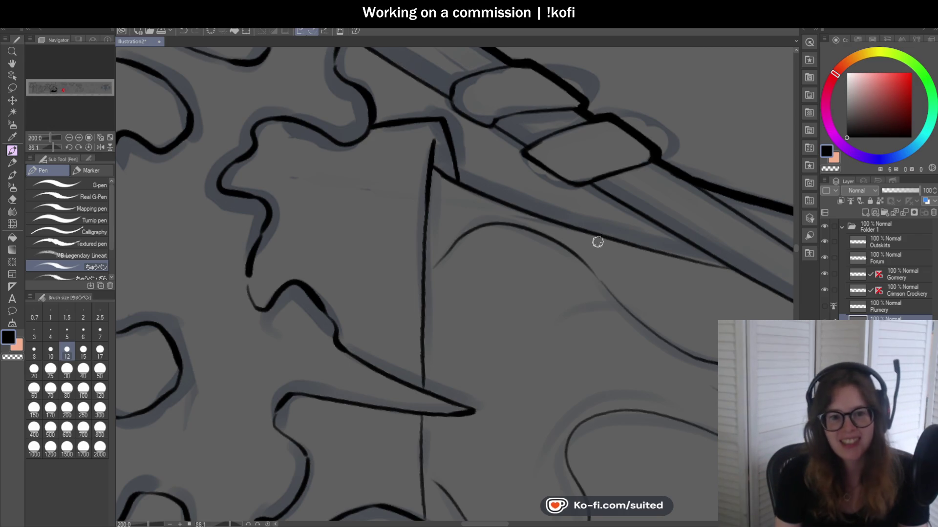
# - Switch back to black and redraw the vertical hem line darker
pyautogui.scroll(-2, 435, 130)
pyautogui.scroll(1, 431, 147)
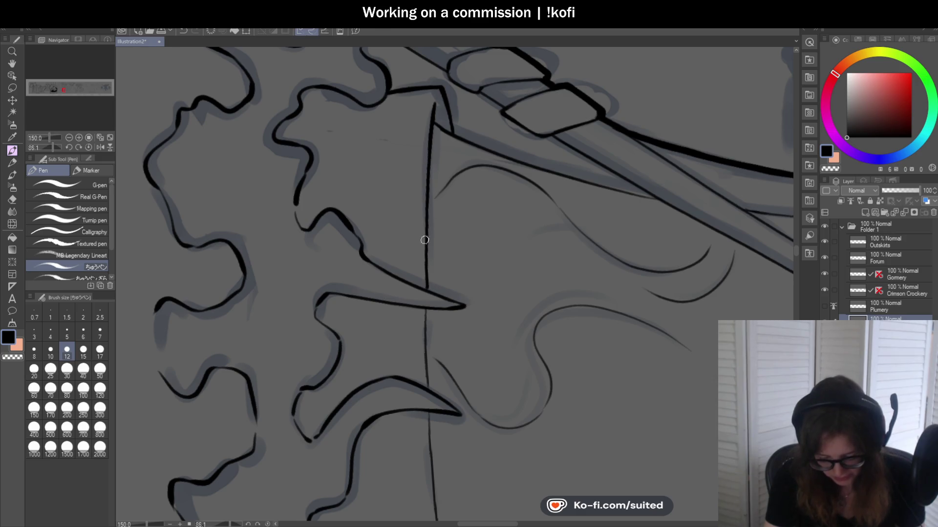
pyautogui.scroll(-4, 424, 240)
pyautogui.scroll(4, 441, 299)
pyautogui.press('c')
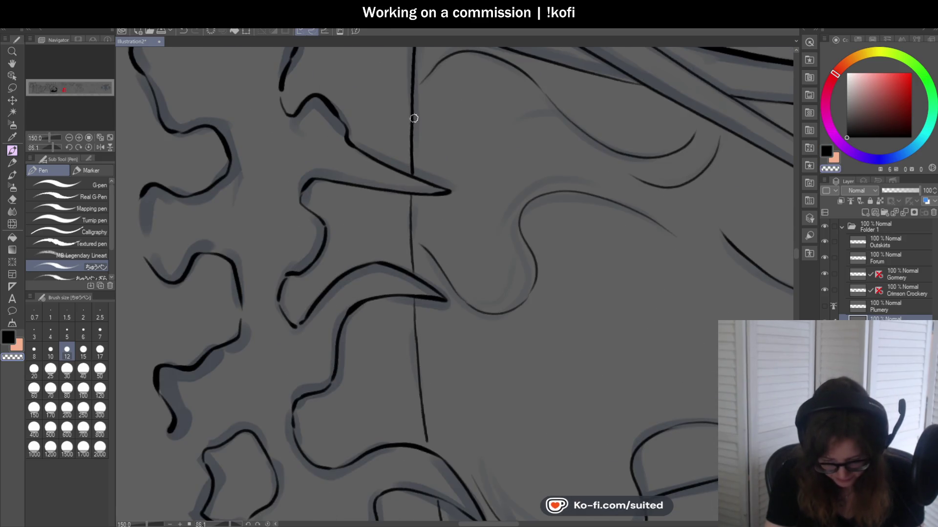
pyautogui.press('c')
pyautogui.moveTo(413, 95); pyautogui.dragTo(412, 160)
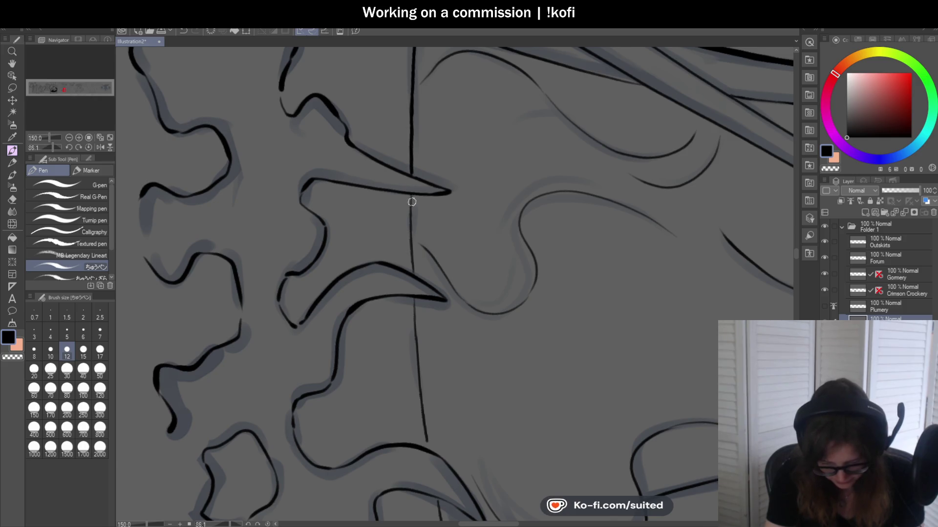
# - Trace the vertical line's lower part and the thin diagonal hem line, then reset rotation
pyautogui.scroll(-4, 408, 215)
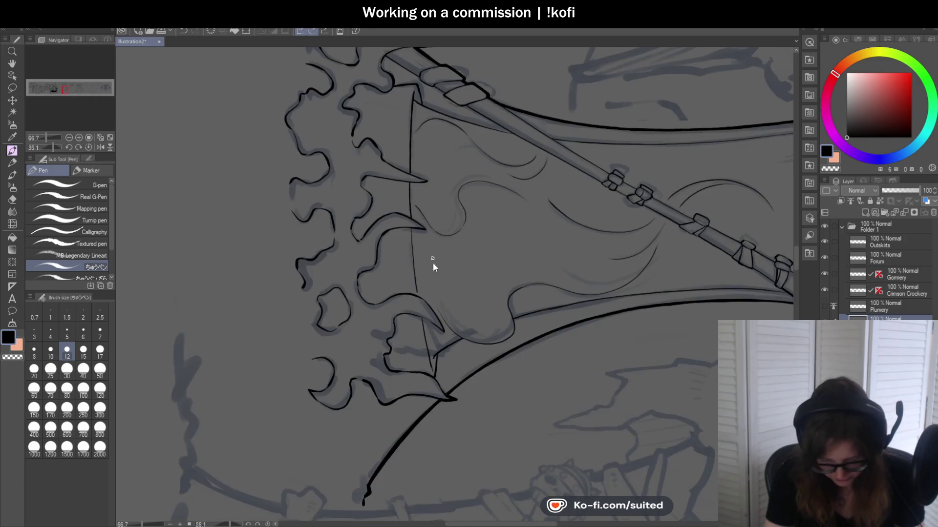
pyautogui.scroll(4, 433, 262)
pyautogui.moveTo(390, 233); pyautogui.dragTo(399, 317)
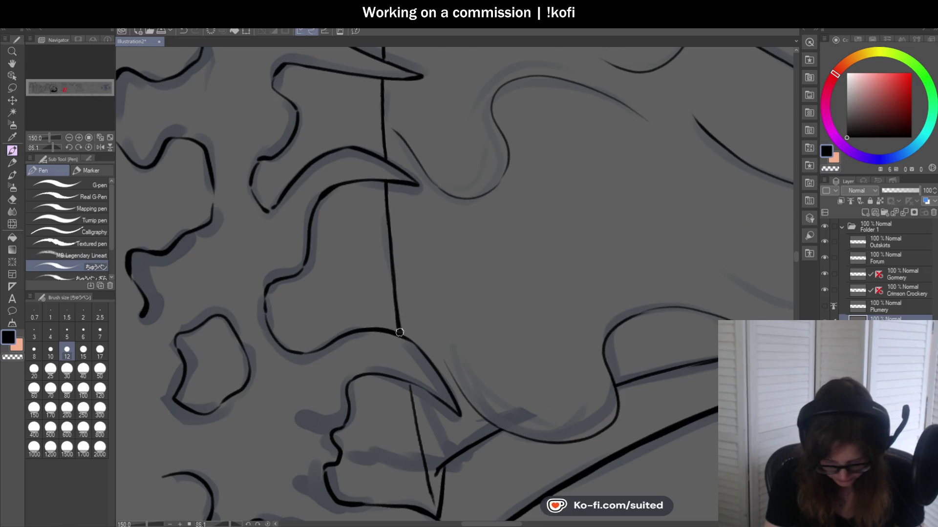
pyautogui.scroll(1, 400, 332)
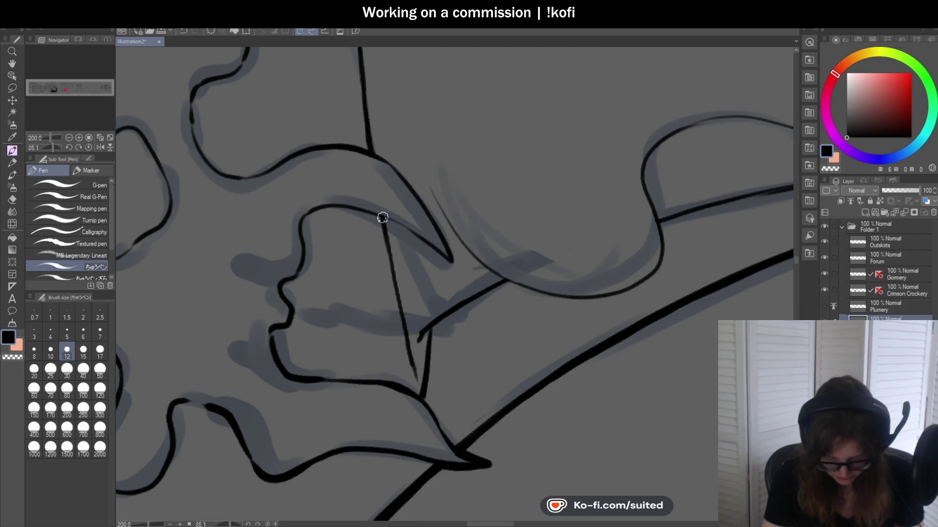
pyautogui.moveTo(382, 217); pyautogui.dragTo(411, 350)
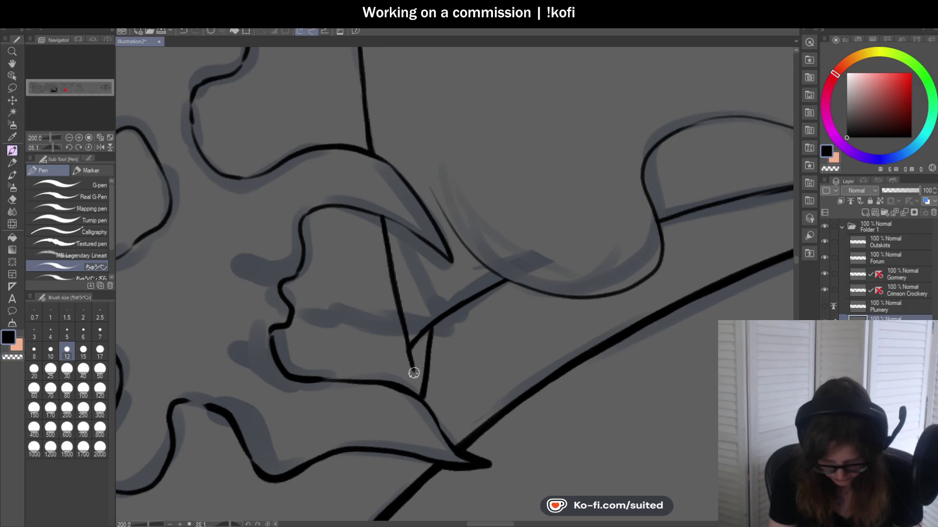
pyautogui.click(88, 147)
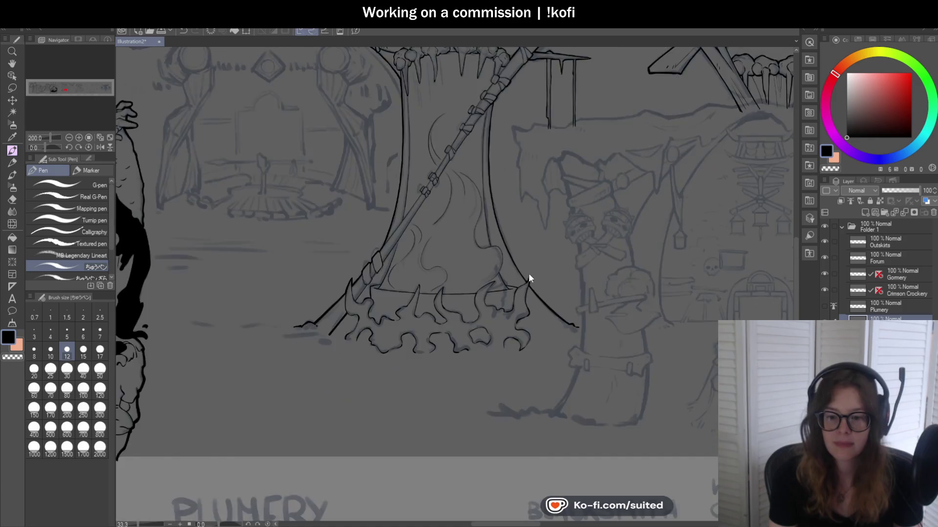
# - Save the banner document
pyautogui.scroll(-1, 529, 278)
pyautogui.hotkey('ctrl', 's')
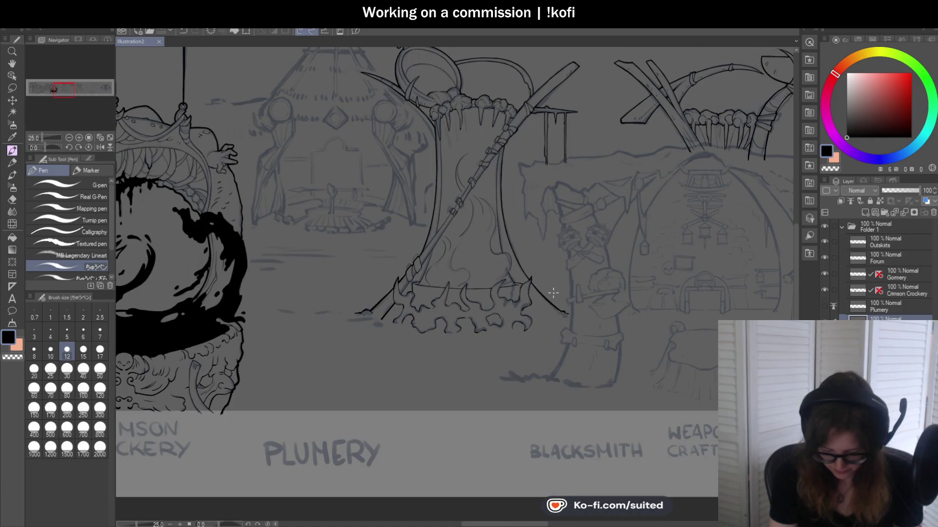
pyautogui.scroll(-2, 486, 341)
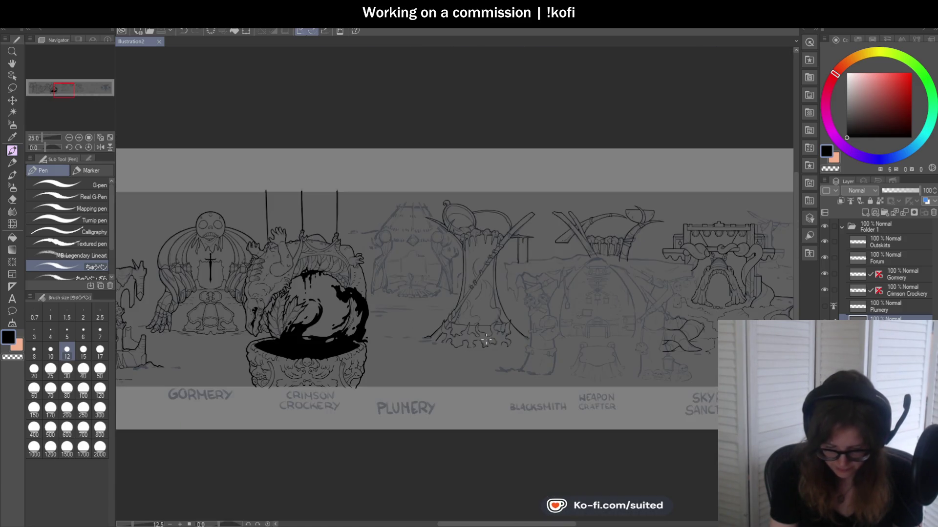
pyautogui.scroll(4, 464, 211)
pyautogui.scroll(4, 412, 194)
pyautogui.scroll(2, 406, 178)
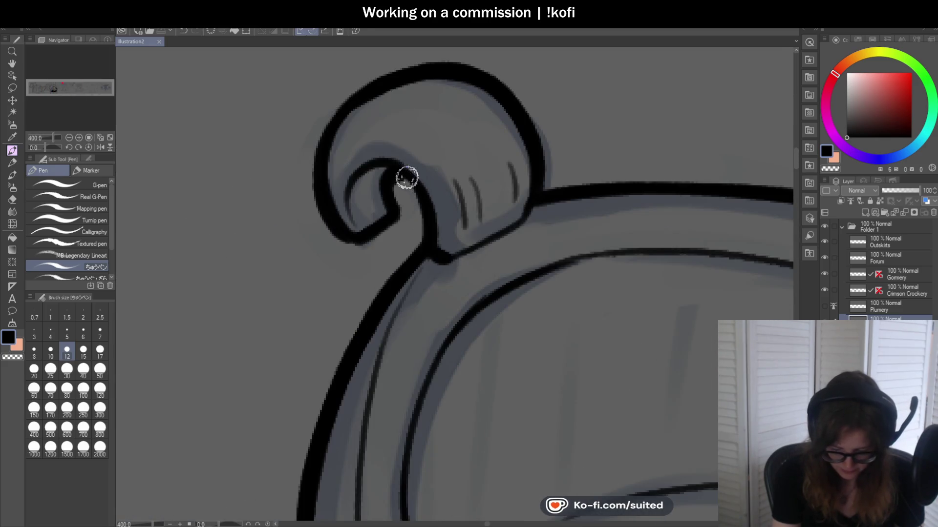
# - Ink the curl's inner and lower parts, redraw its top arc flatter, and thicken the line to its right
pyautogui.moveTo(425, 244)
pyautogui.mouseDown()
pyautogui.moveTo(397, 178)
pyautogui.moveTo(393, 215)
pyautogui.moveTo(349, 241)
pyautogui.moveTo(322, 191)
pyautogui.mouseUp()
pyautogui.moveTo(328, 123); pyautogui.dragTo(479, 73)
pyautogui.scroll(-2, 479, 73)
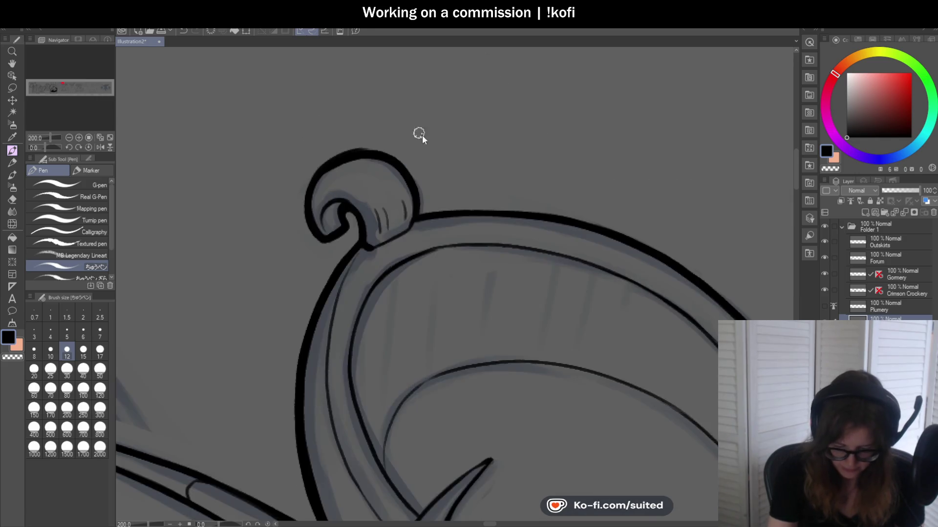
pyautogui.scroll(2, 418, 134)
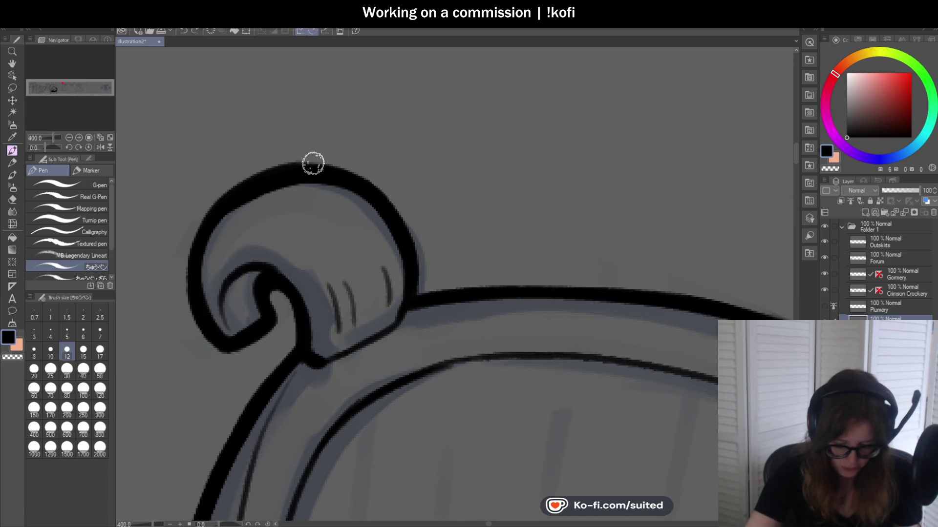
pyautogui.moveTo(312, 161)
pyautogui.mouseDown()
pyautogui.moveTo(380, 200)
pyautogui.moveTo(413, 289)
pyautogui.mouseUp()
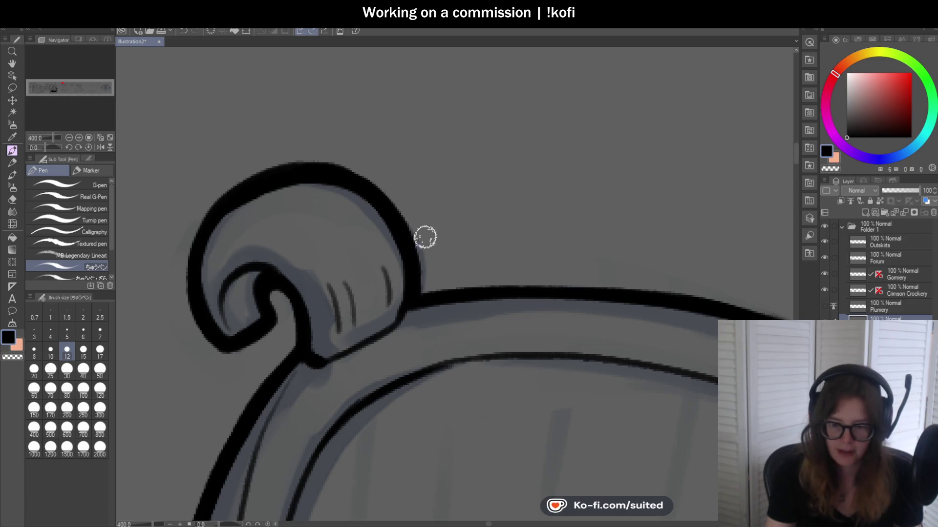
pyautogui.scroll(-3, 479, 161)
pyautogui.scroll(3, 488, 195)
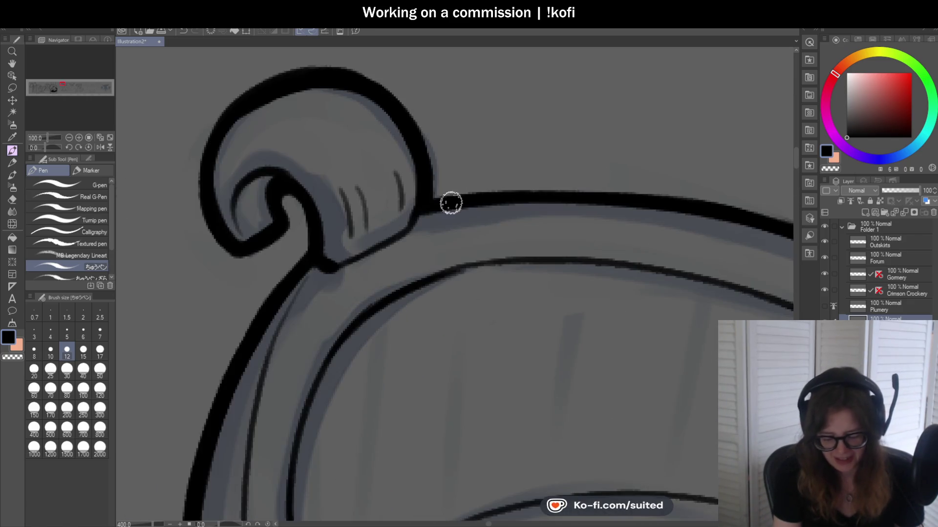
pyautogui.moveTo(450, 201); pyautogui.dragTo(636, 199)
# - Rotate the canvas and thicken the ring's outer rim with heavier black strokes
pyautogui.moveTo(46, 148); pyautogui.dragTo(34, 147)
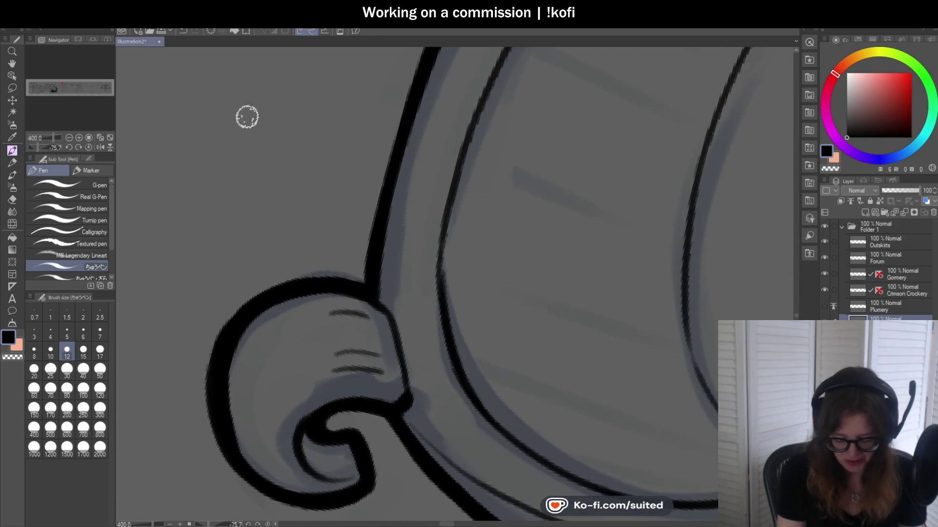
pyautogui.scroll(-2, 361, 288)
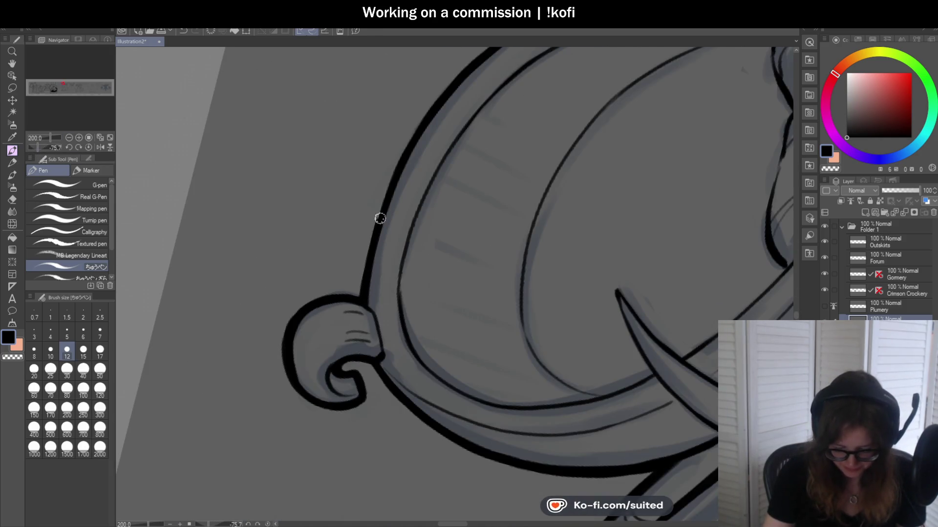
pyautogui.scroll(-3, 415, 139)
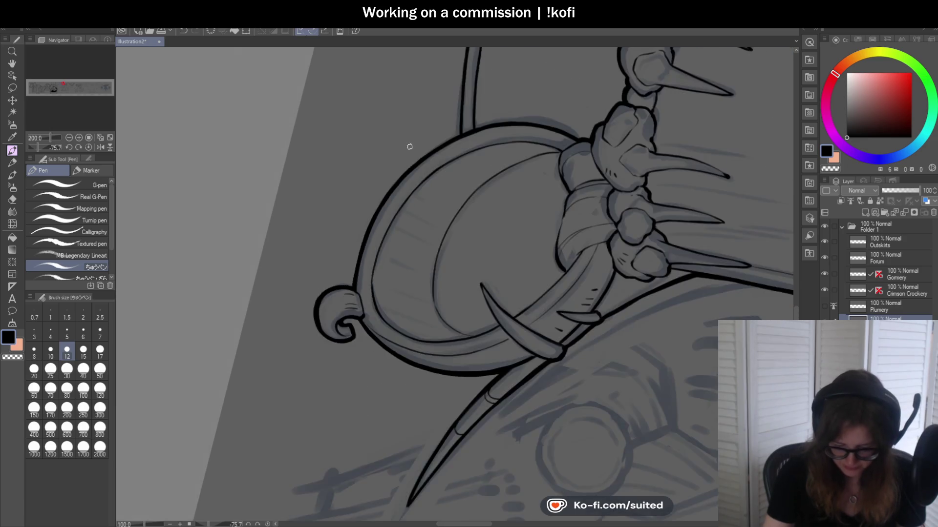
pyautogui.scroll(4, 349, 268)
pyautogui.moveTo(373, 211); pyautogui.dragTo(528, 76)
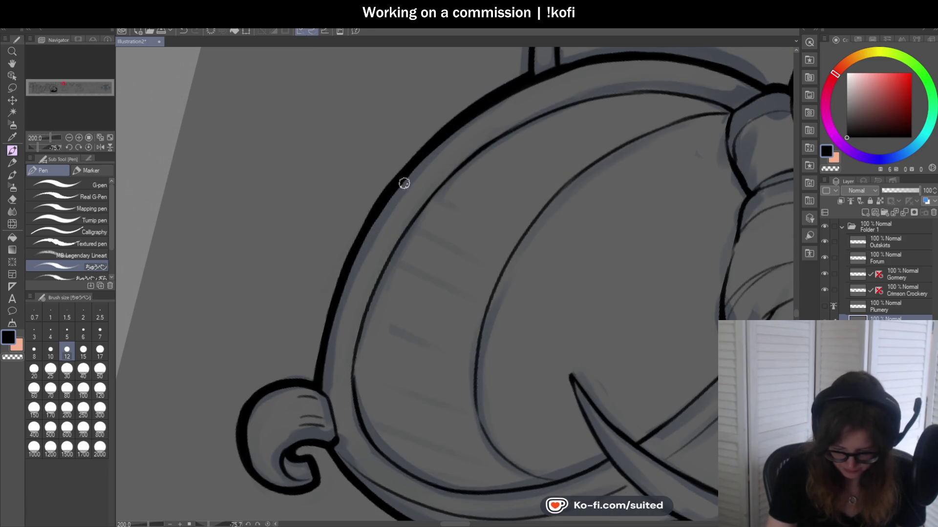
pyautogui.moveTo(434, 139); pyautogui.dragTo(350, 251)
# - Undo the rod's lower contour stroke, redraw its left contour, then undo that too
pyautogui.scroll(-3, 317, 372)
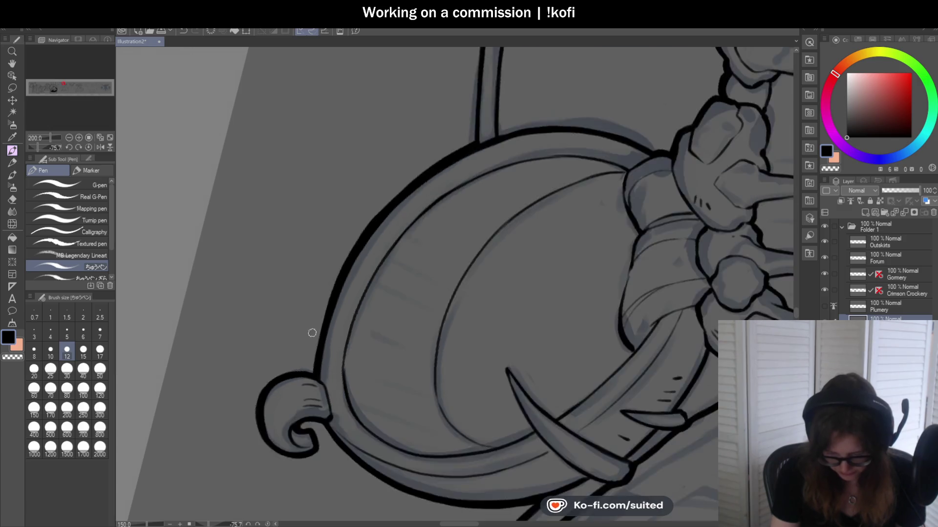
pyautogui.scroll(2, 469, 224)
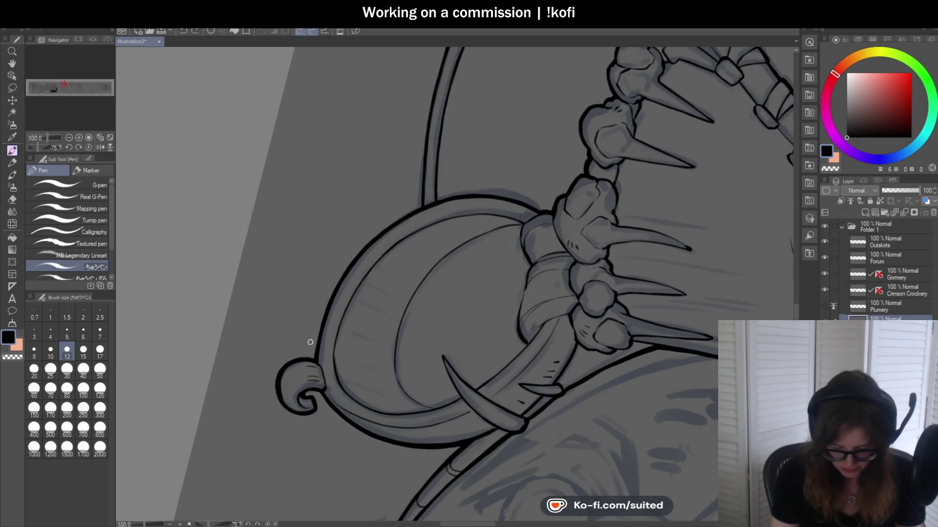
pyautogui.scroll(2, 310, 343)
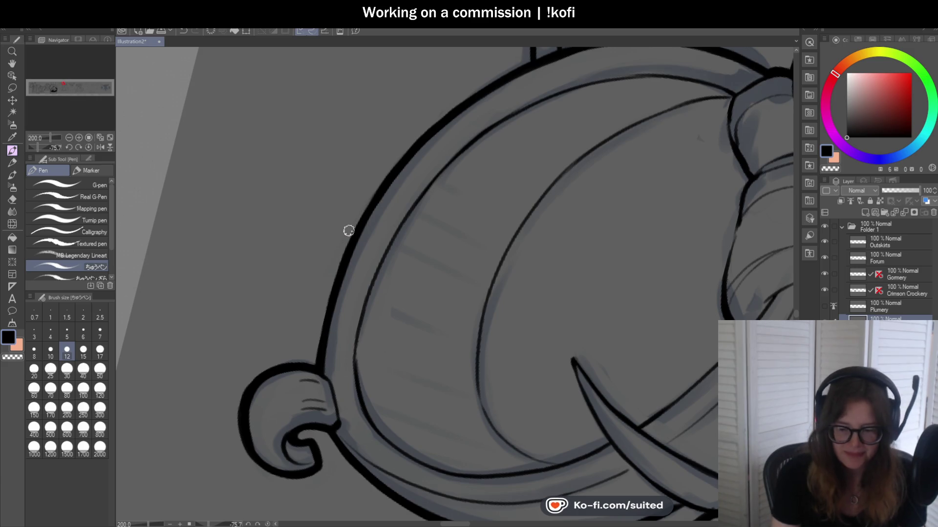
pyautogui.scroll(-3, 348, 259)
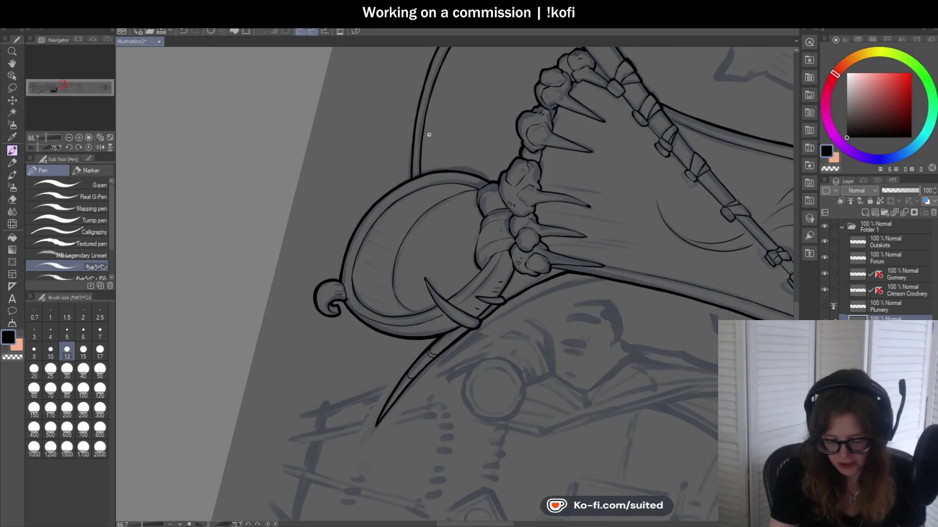
pyautogui.scroll(3, 420, 142)
pyautogui.hotkey('ctrl', 'z')
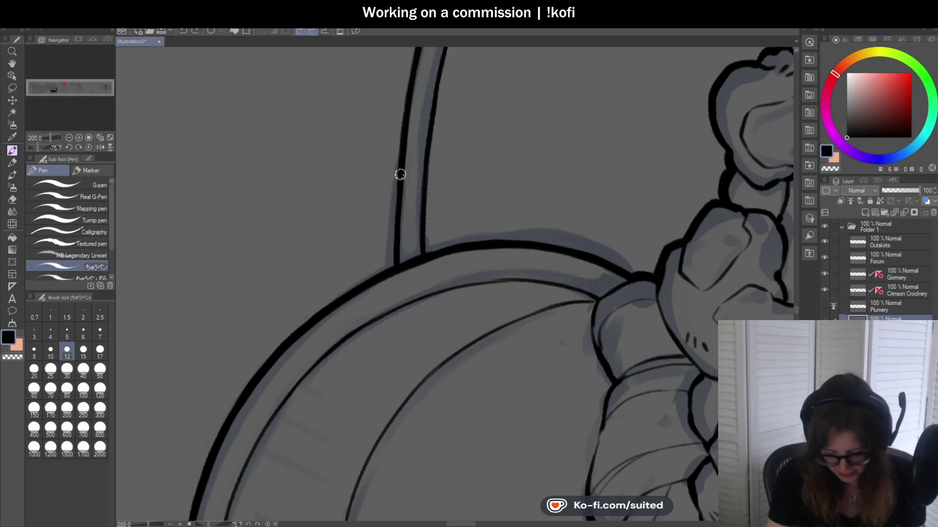
pyautogui.moveTo(399, 172); pyautogui.dragTo(394, 267)
pyautogui.hotkey('ctrl', 'z')
pyautogui.scroll(-3, 393, 270)
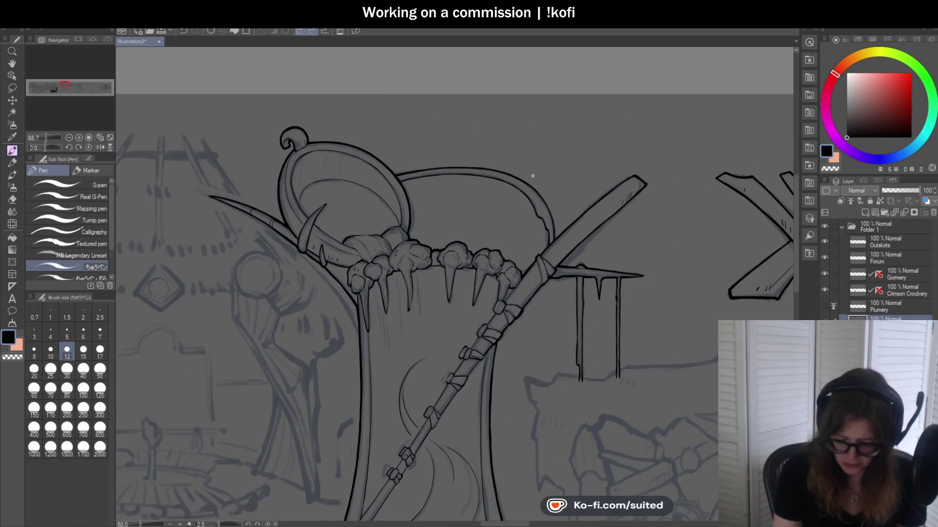
# - Ink over the curved line beside the staff and rotate the canvas to angle it
pyautogui.scroll(4, 532, 195)
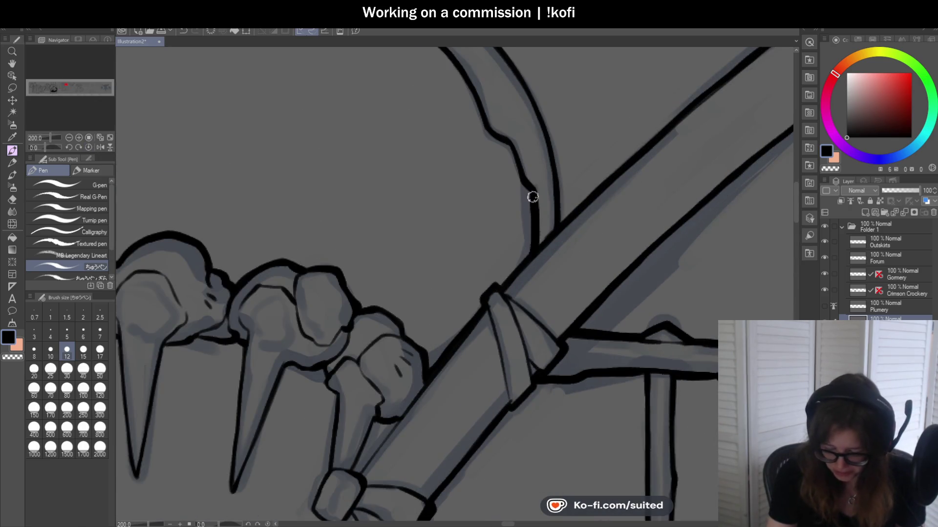
pyautogui.moveTo(510, 142); pyautogui.dragTo(469, 96)
pyautogui.scroll(-2, 387, 253)
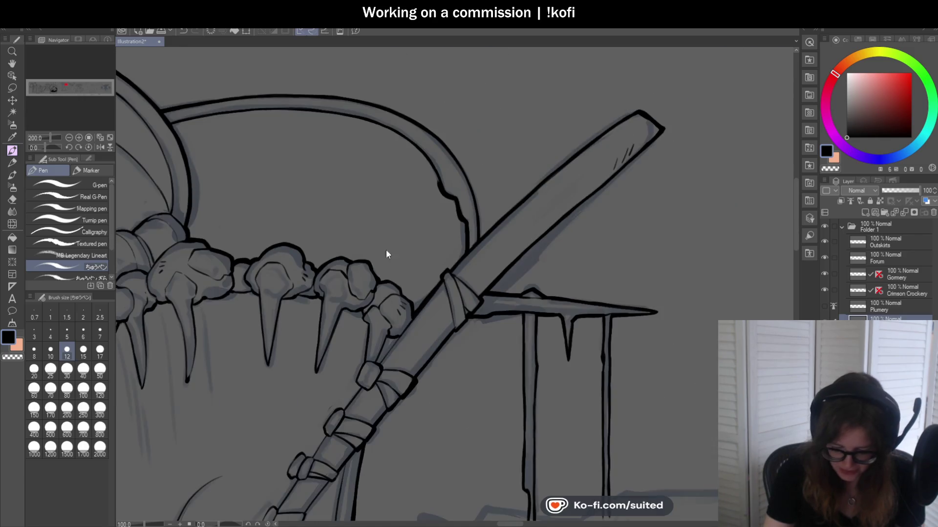
pyautogui.moveTo(55, 147); pyautogui.dragTo(51, 148)
pyautogui.scroll(1, 543, 218)
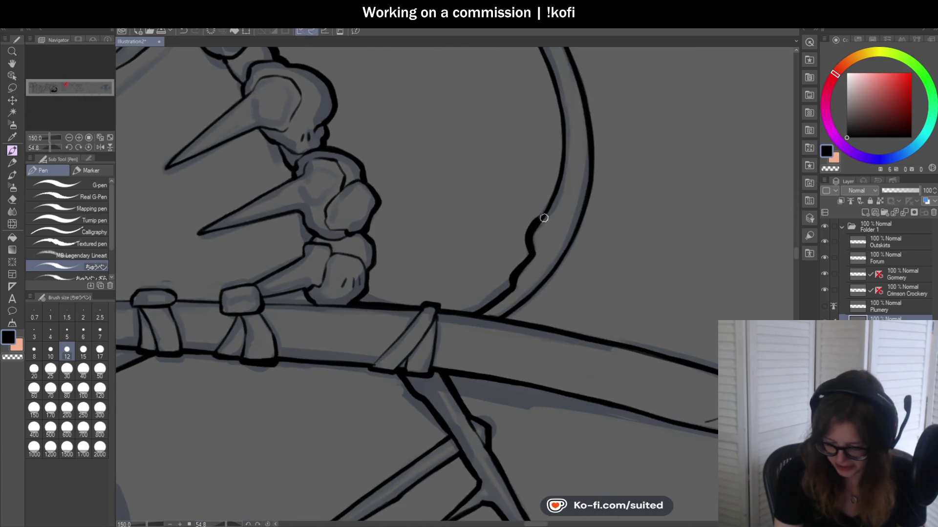
pyautogui.scroll(-4, 334, 300)
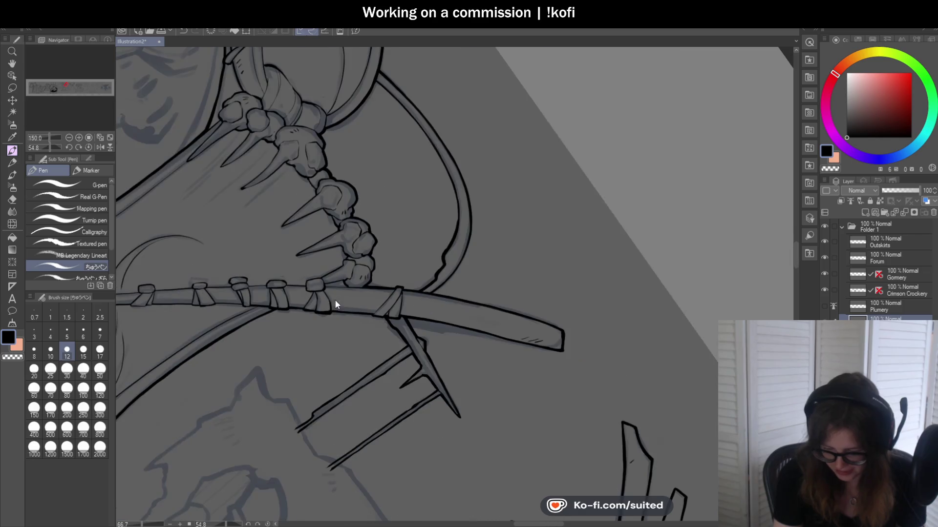
pyautogui.scroll(2, 386, 90)
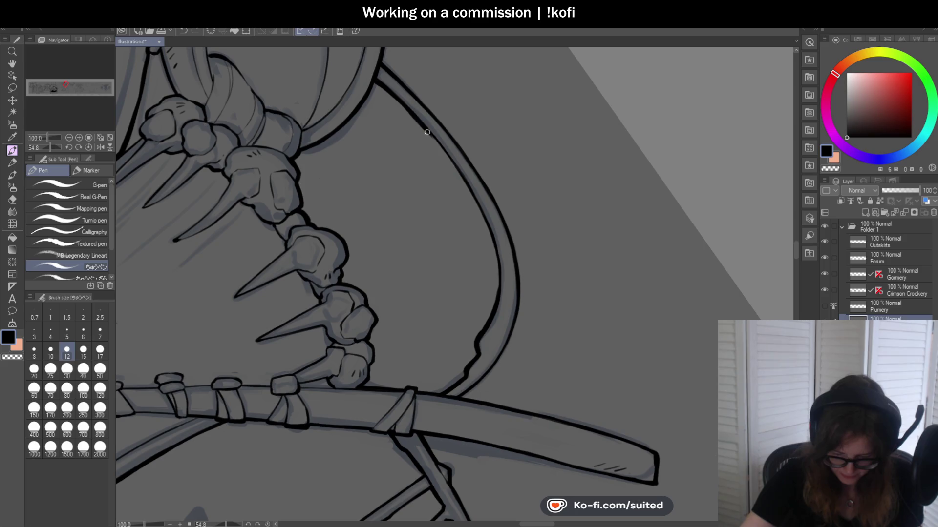
pyautogui.scroll(-2, 489, 203)
pyautogui.scroll(3, 390, 113)
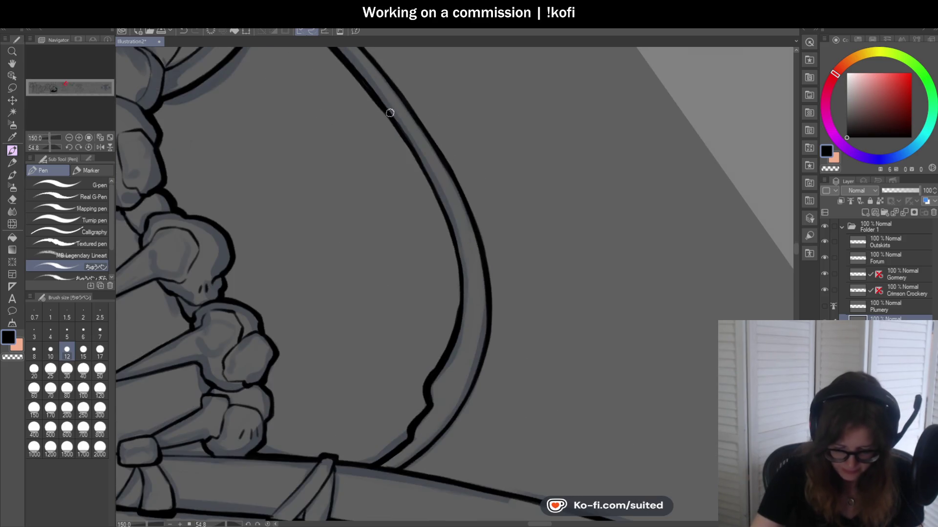
# - Re-ink the curved bow's inner line and thicken its lower part
pyautogui.moveTo(409, 152); pyautogui.dragTo(432, 194)
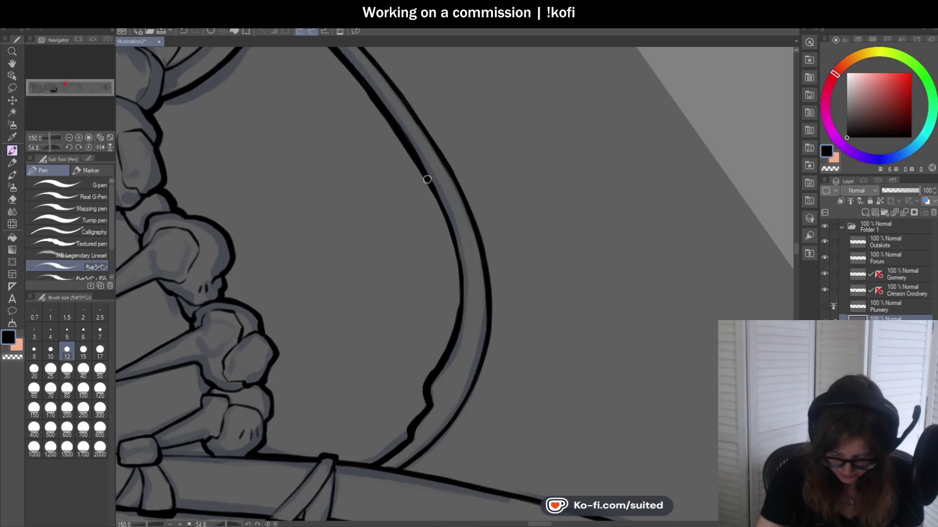
pyautogui.moveTo(454, 250); pyautogui.dragTo(459, 285)
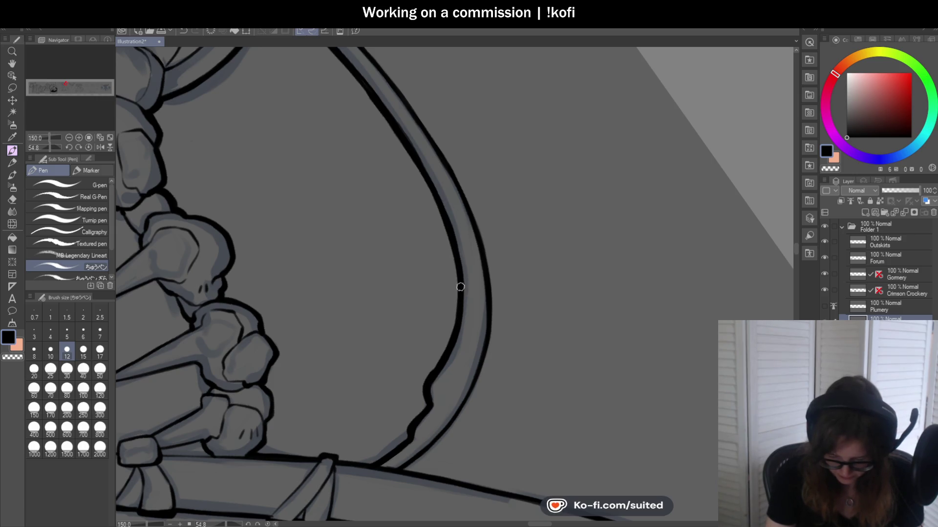
pyautogui.scroll(-3, 460, 287)
pyautogui.scroll(3, 448, 352)
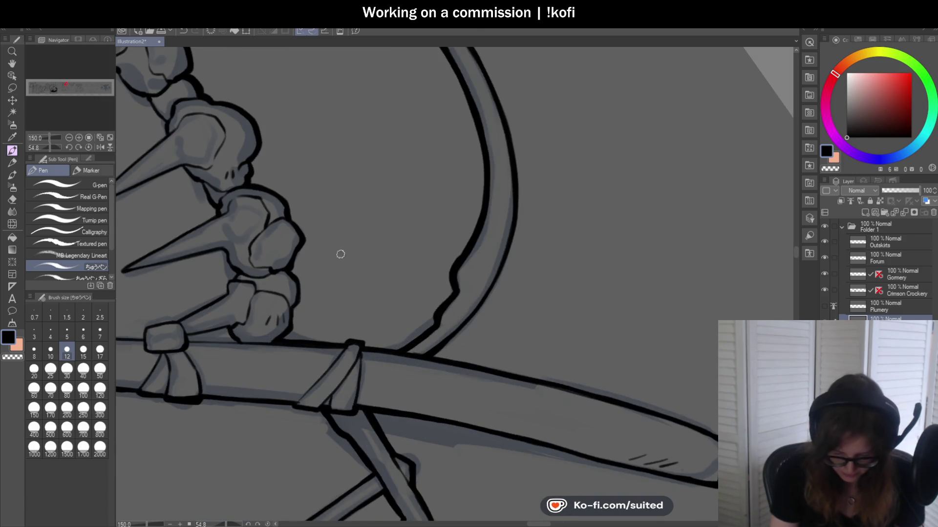
# - Flip the canvas view, reset the rotation upright, and retrace the outer arch line thicker
pyautogui.click(100, 147)
pyautogui.scroll(-3, 407, 283)
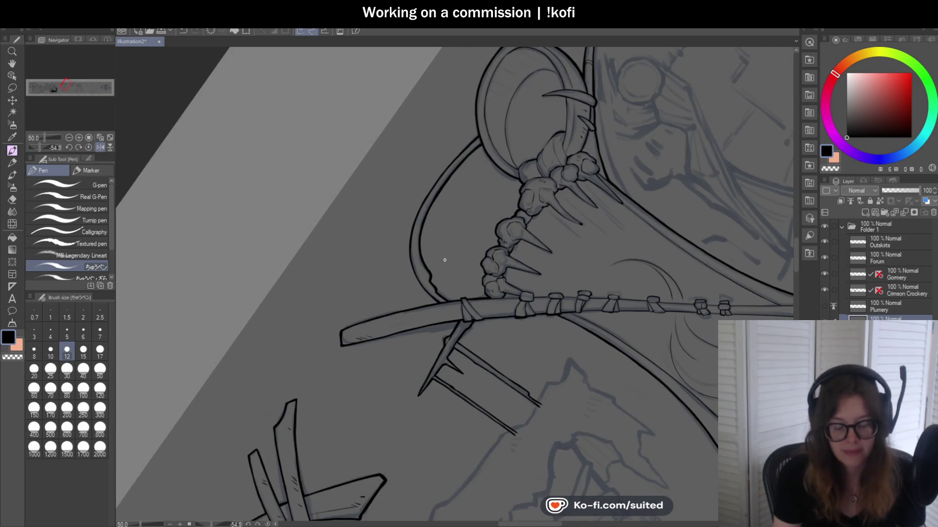
pyautogui.scroll(2, 444, 260)
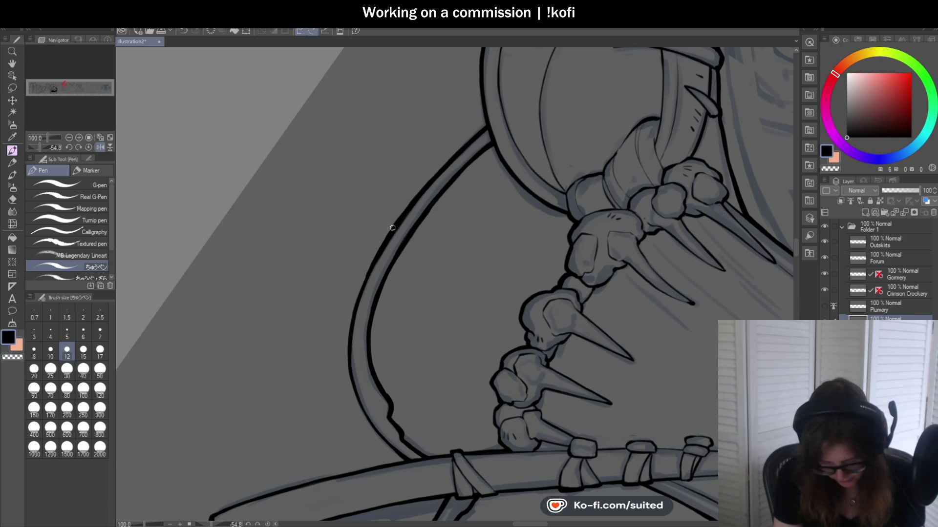
pyautogui.scroll(-1, 426, 220)
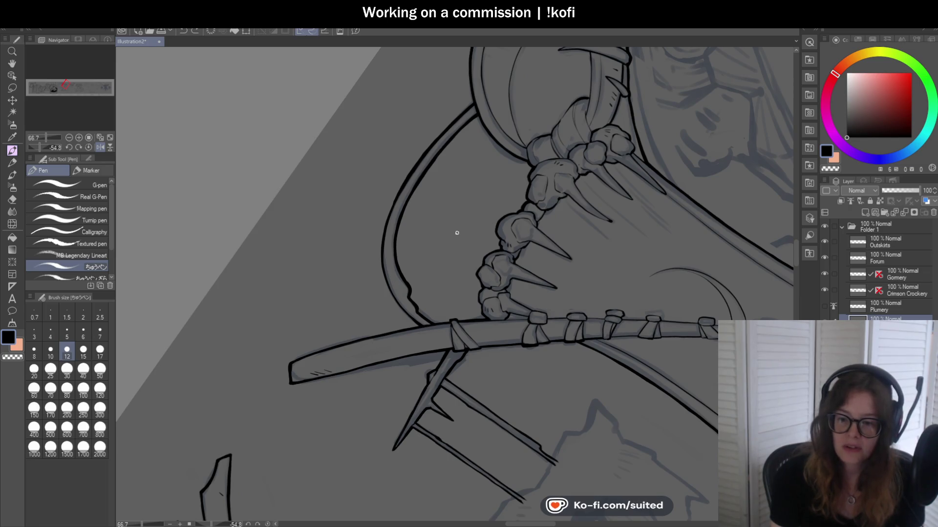
pyautogui.scroll(1, 405, 215)
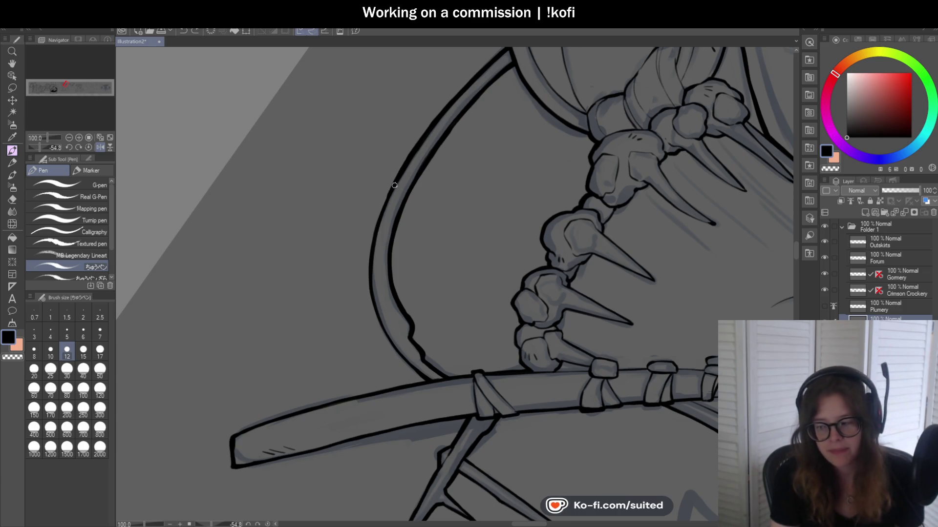
pyautogui.scroll(1, 398, 171)
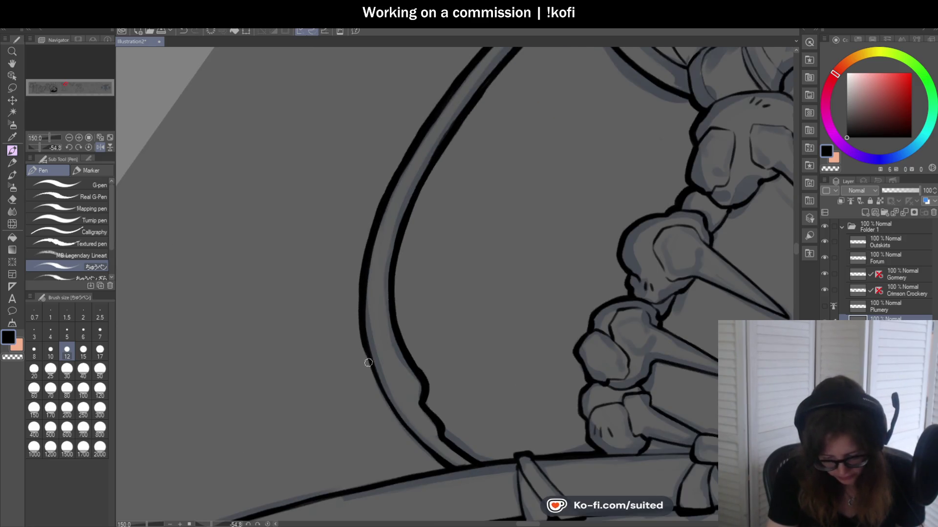
pyautogui.click(88, 147)
pyautogui.scroll(1, 374, 196)
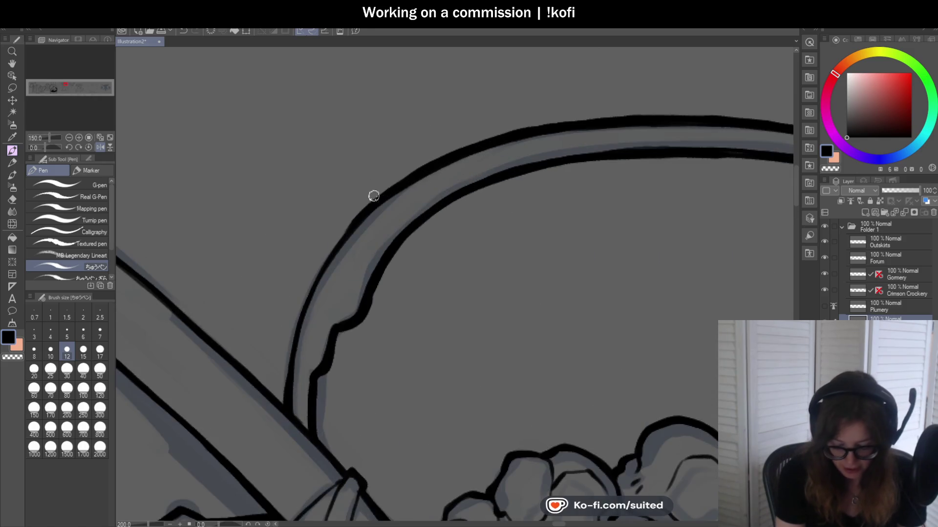
pyautogui.moveTo(423, 169); pyautogui.dragTo(279, 403)
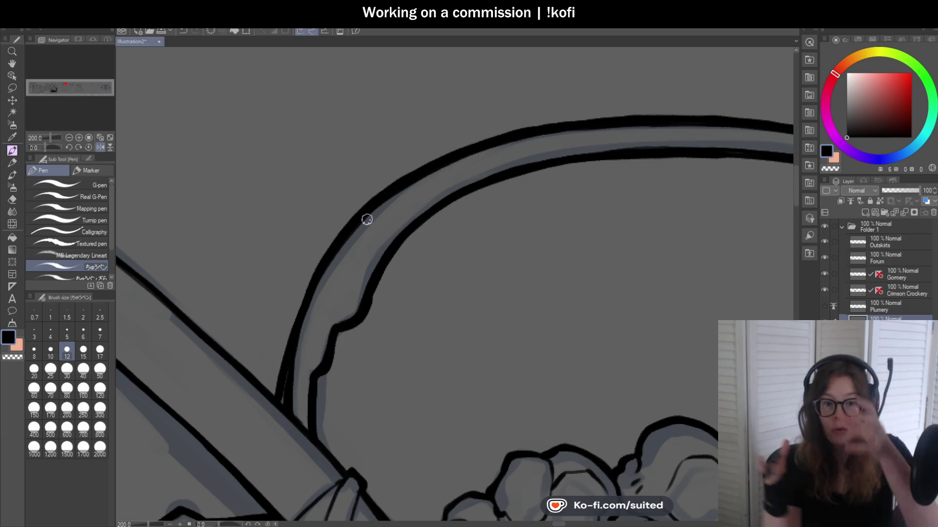
# - Erase with transparent colour to thin the inner arch line and remove its thin lower segment
pyautogui.scroll(-1, 430, 137)
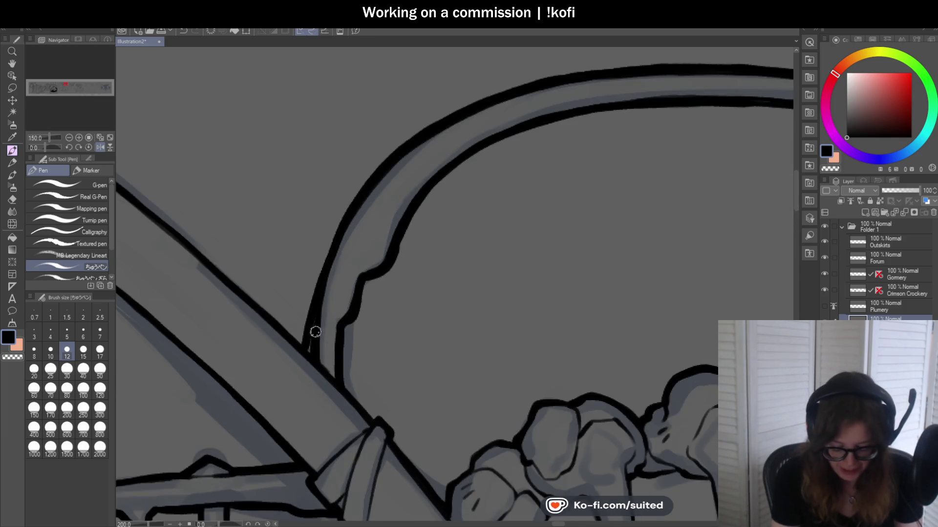
pyautogui.press('c')
pyautogui.moveTo(356, 199); pyautogui.dragTo(308, 338)
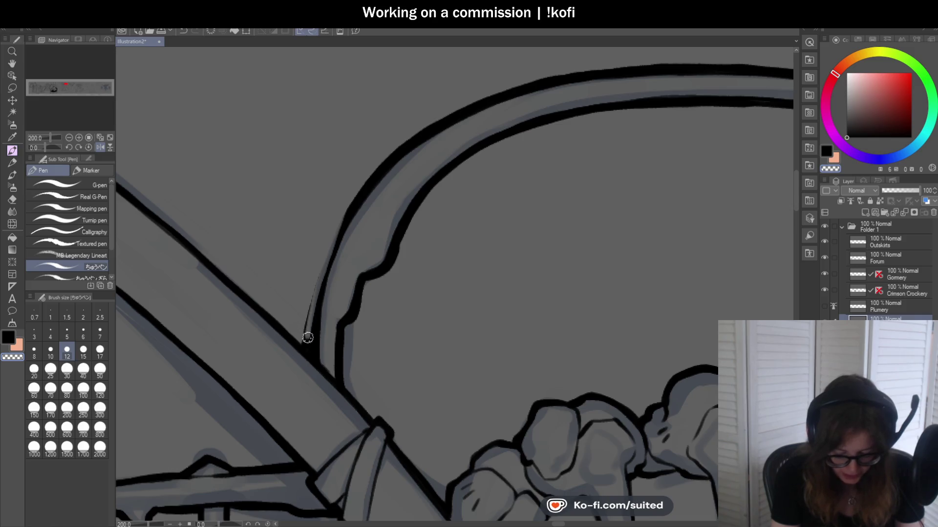
pyautogui.moveTo(313, 293); pyautogui.dragTo(305, 346)
pyautogui.press('c')
# - Ink thick strokes along the arch's left edge and outline the bony knuckle's edge
pyautogui.moveTo(343, 218); pyautogui.dragTo(326, 268)
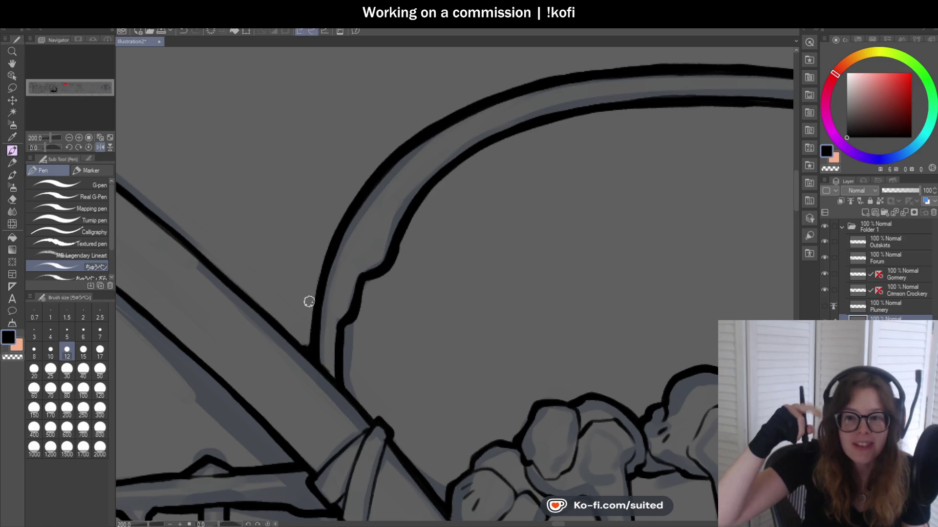
pyautogui.moveTo(323, 269); pyautogui.dragTo(311, 349)
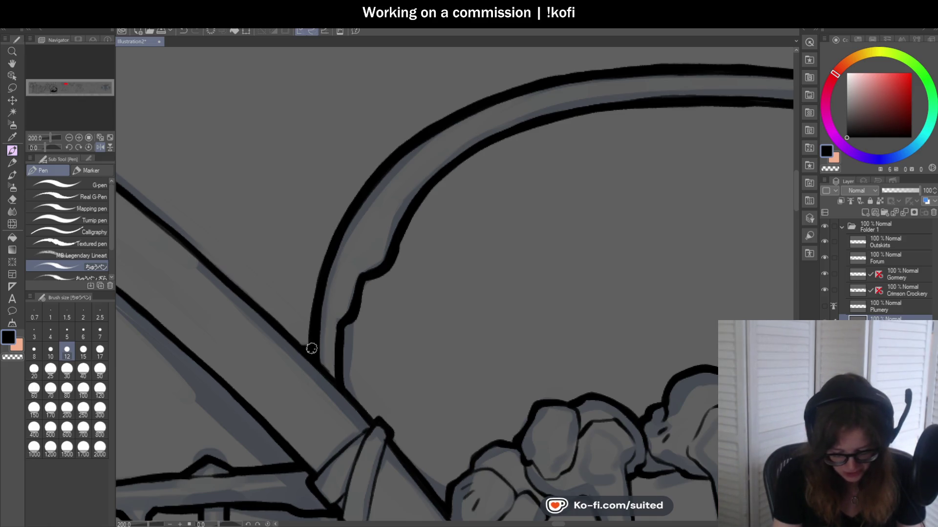
pyautogui.scroll(-3, 319, 265)
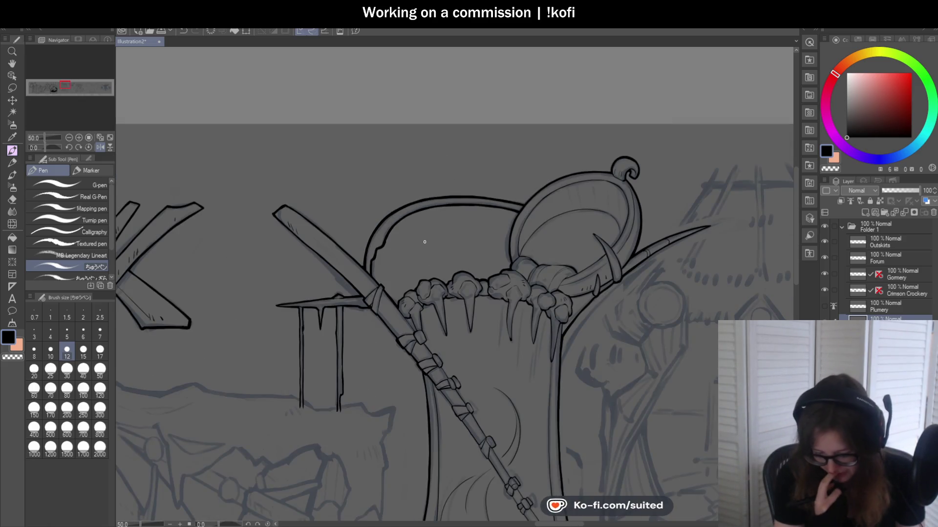
pyautogui.scroll(5, 401, 326)
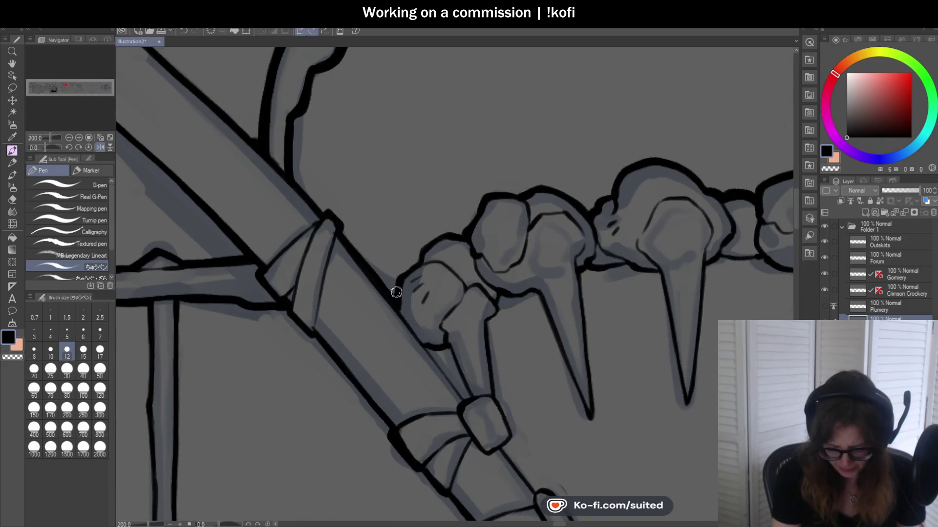
pyautogui.moveTo(396, 293)
pyautogui.mouseDown()
pyautogui.moveTo(427, 244)
pyautogui.moveTo(455, 234)
pyautogui.mouseUp()
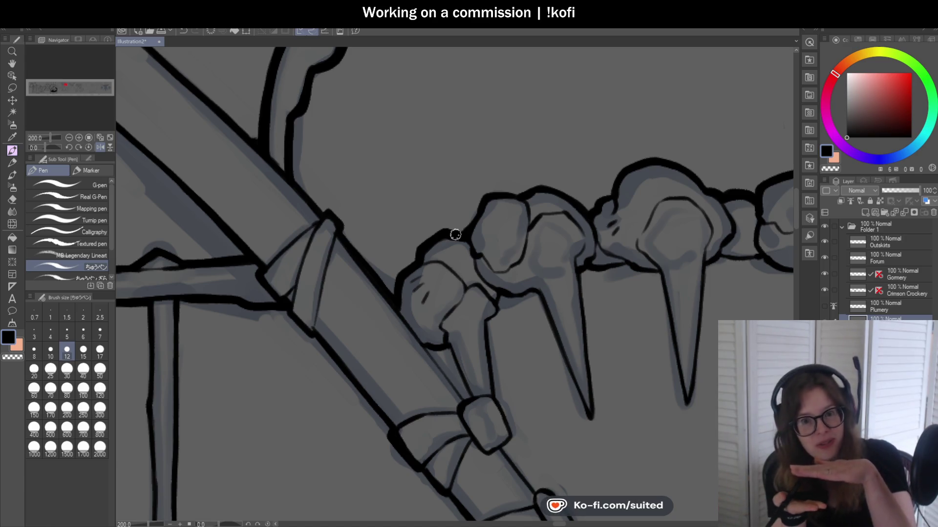
pyautogui.moveTo(470, 227); pyautogui.dragTo(519, 194)
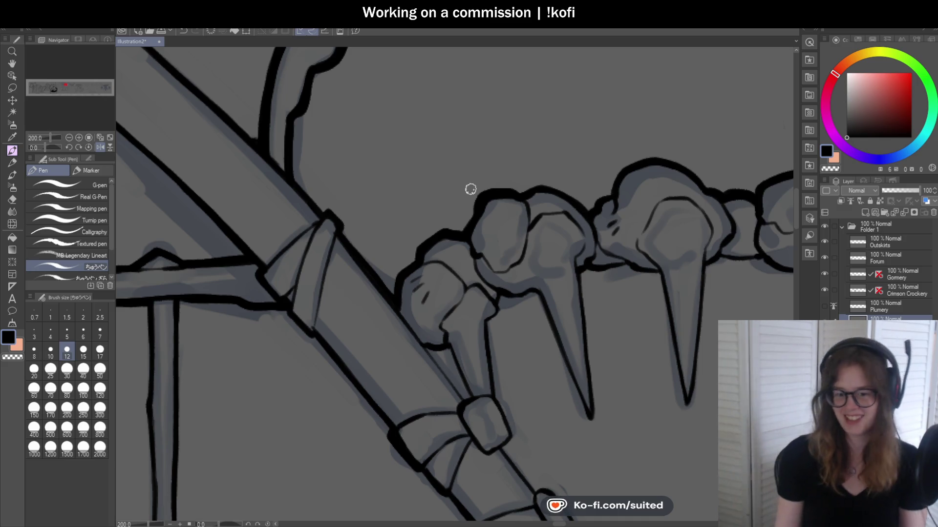
pyautogui.scroll(-2, 381, 245)
# - Mirror the canvas view, thicken the staff's upper outline above the knuckles, and return to black
pyautogui.scroll(-2, 499, 239)
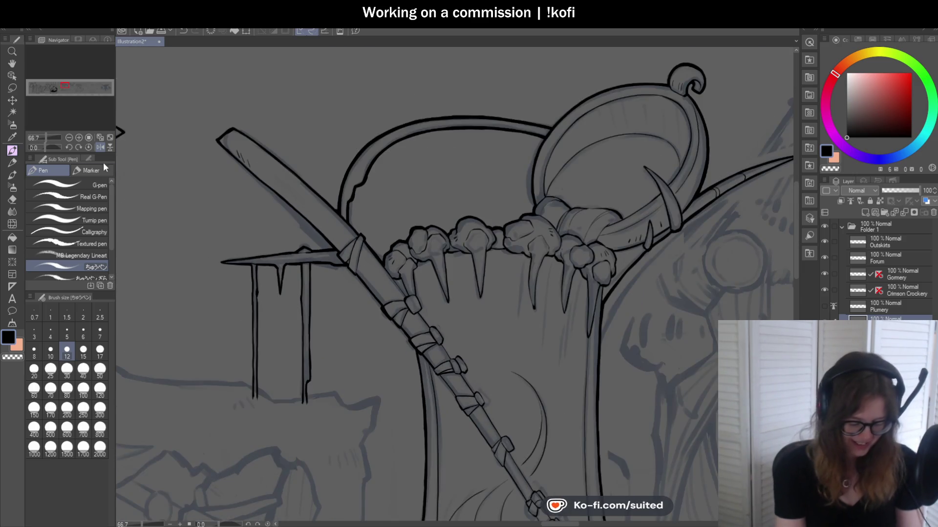
pyautogui.click(102, 146)
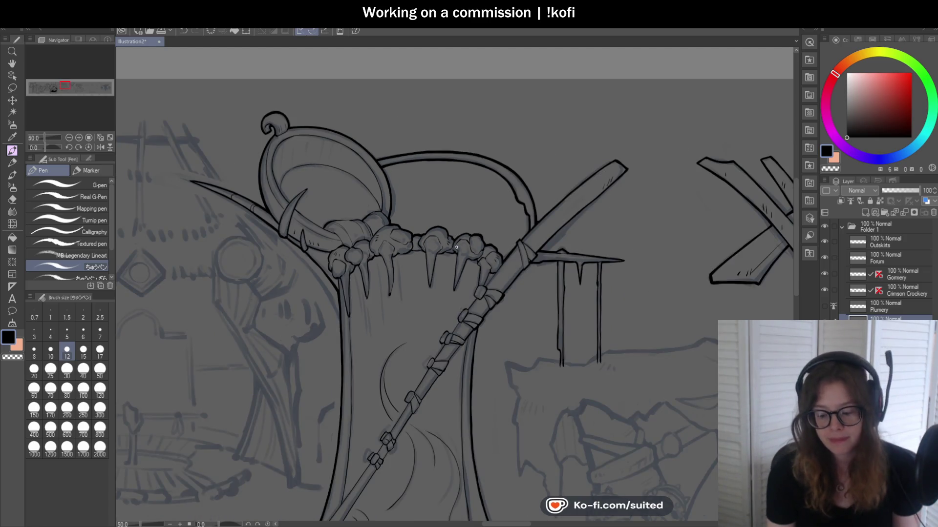
pyautogui.scroll(5, 513, 223)
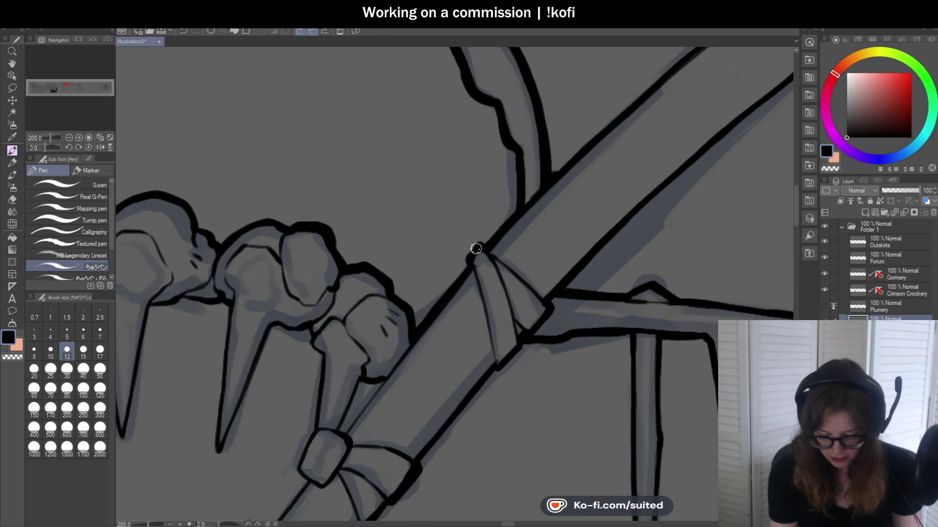
pyautogui.scroll(-4, 469, 261)
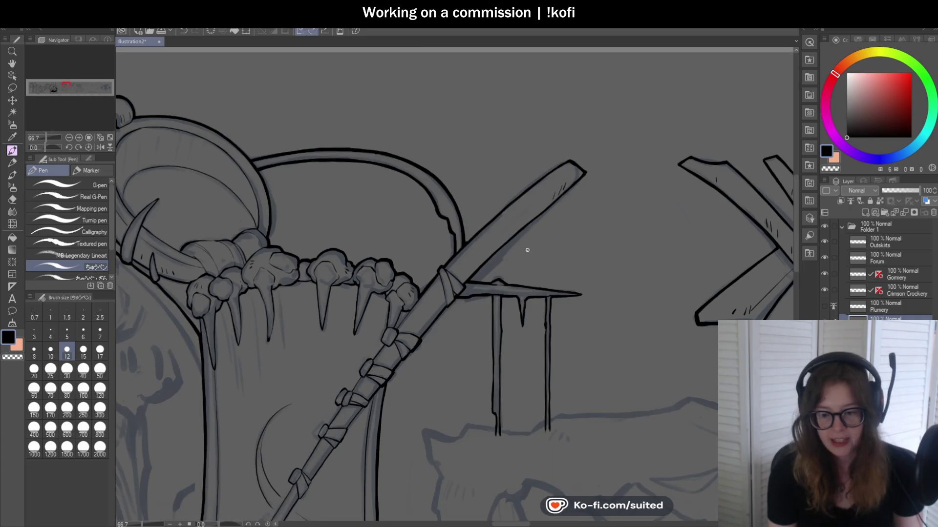
pyautogui.scroll(1, 527, 250)
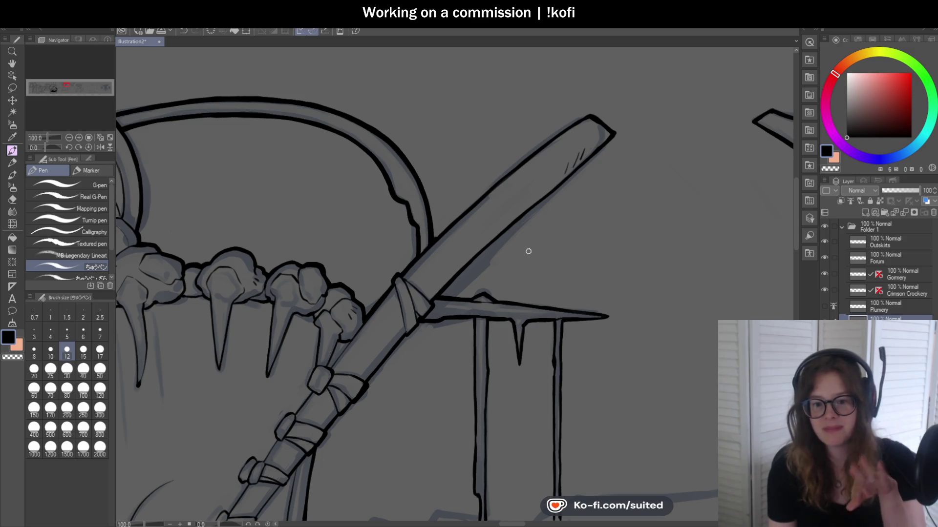
pyautogui.scroll(1, 478, 196)
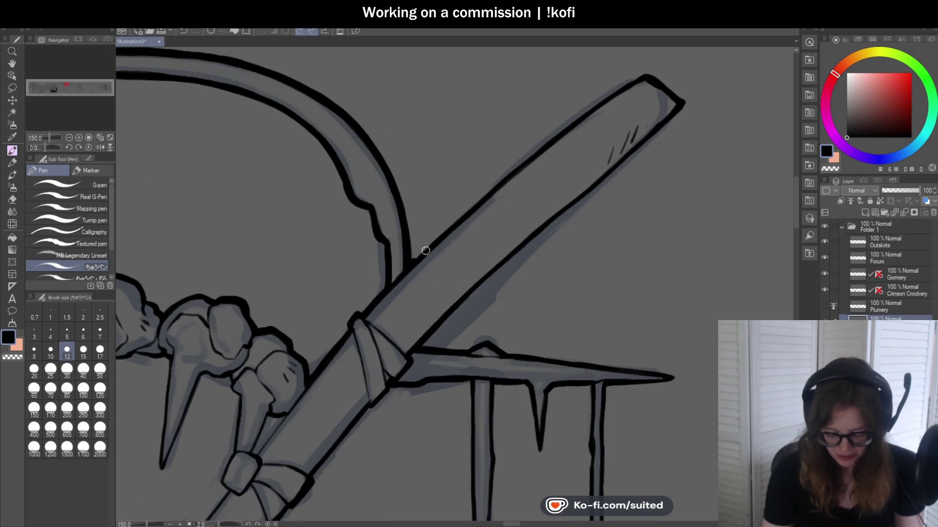
pyautogui.moveTo(449, 227); pyautogui.dragTo(534, 149)
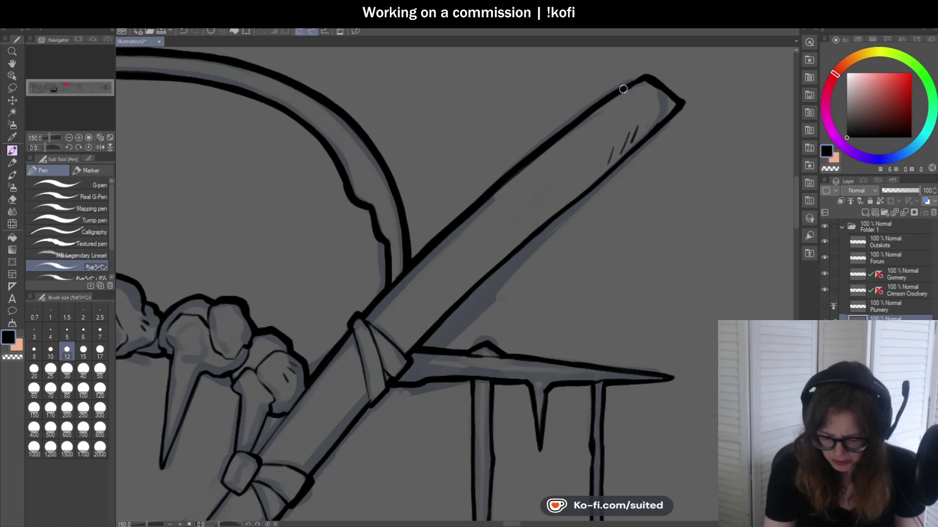
pyautogui.scroll(-2, 629, 82)
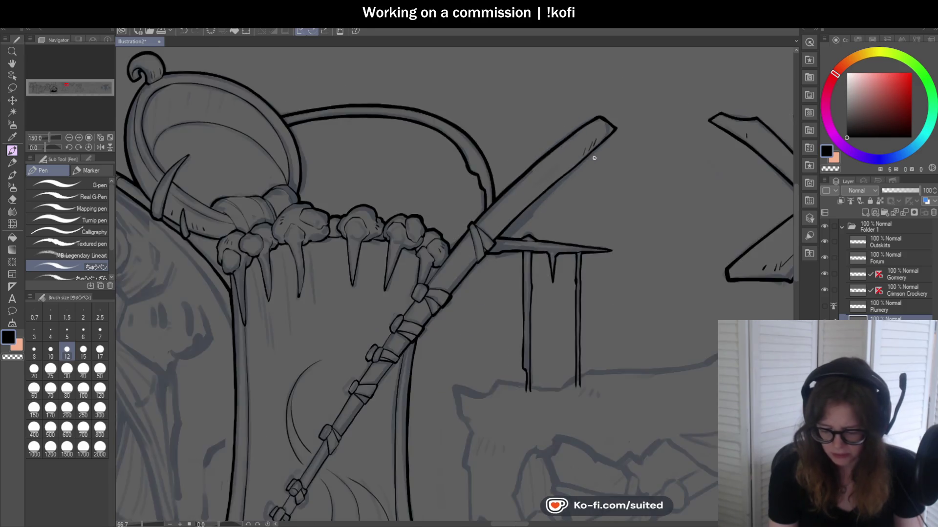
pyautogui.scroll(2, 606, 146)
pyautogui.press('c')
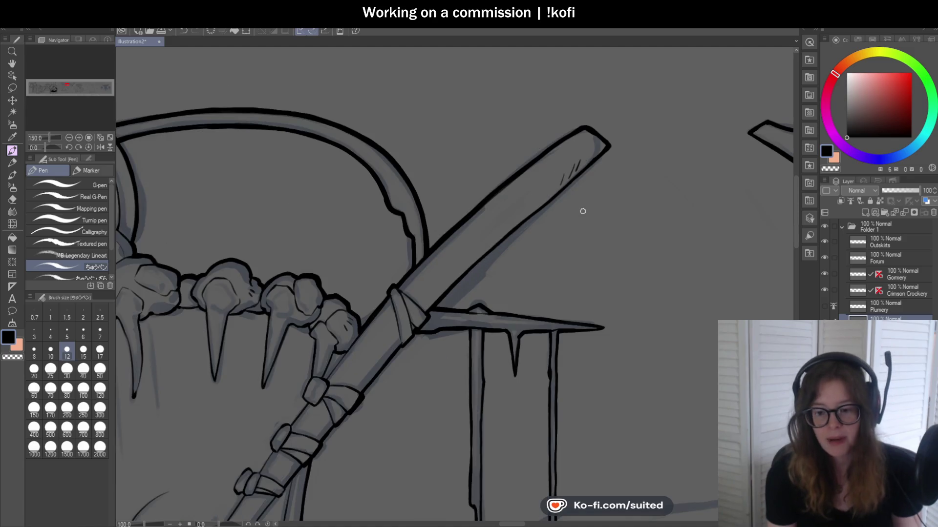
pyautogui.scroll(-1, 582, 209)
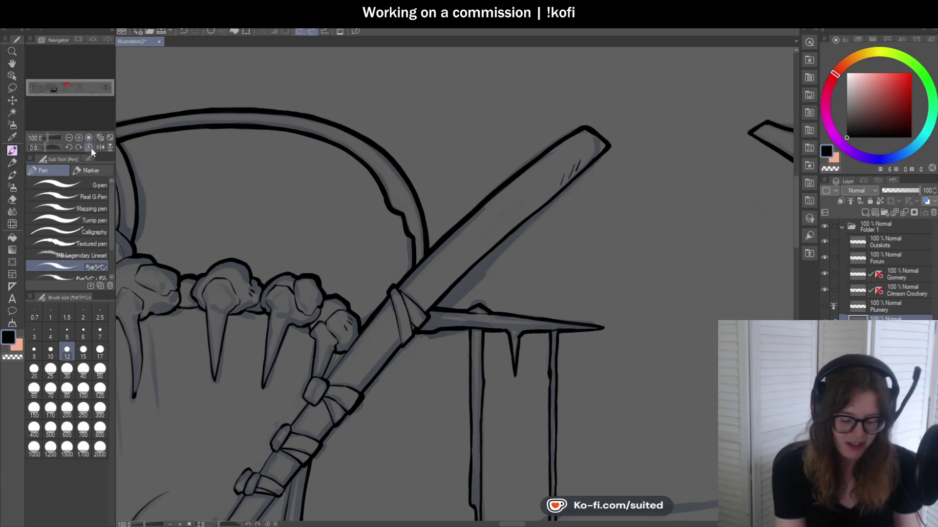
# - Tilt the view upright, undo the faint stroke, and redraw the staff's right edge darker
pyautogui.moveTo(44, 145); pyautogui.dragTo(39, 149)
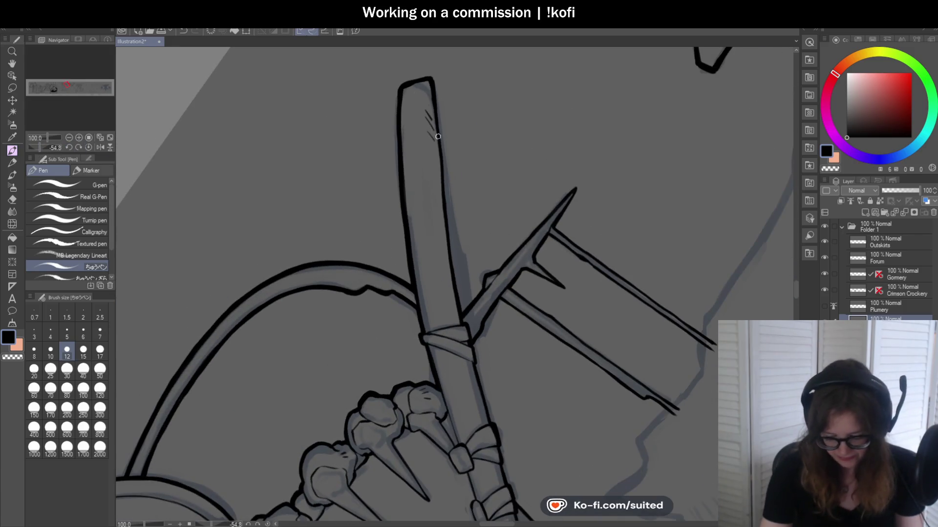
pyautogui.hotkey('ctrl', 'z')
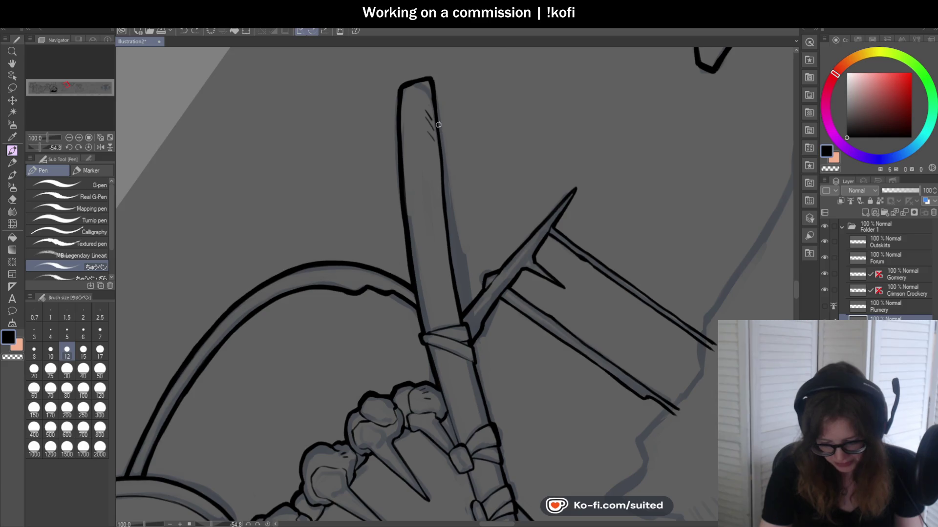
pyautogui.moveTo(433, 93); pyautogui.dragTo(443, 156)
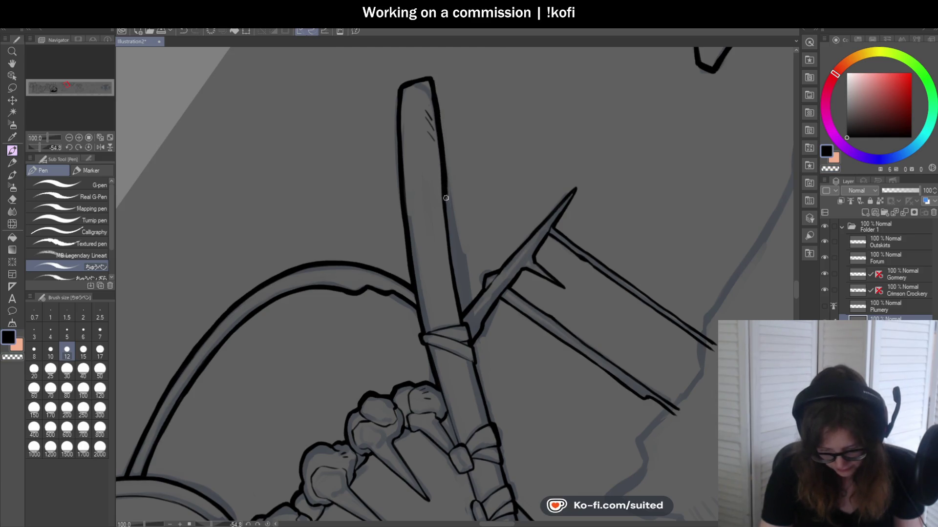
pyautogui.press('c')
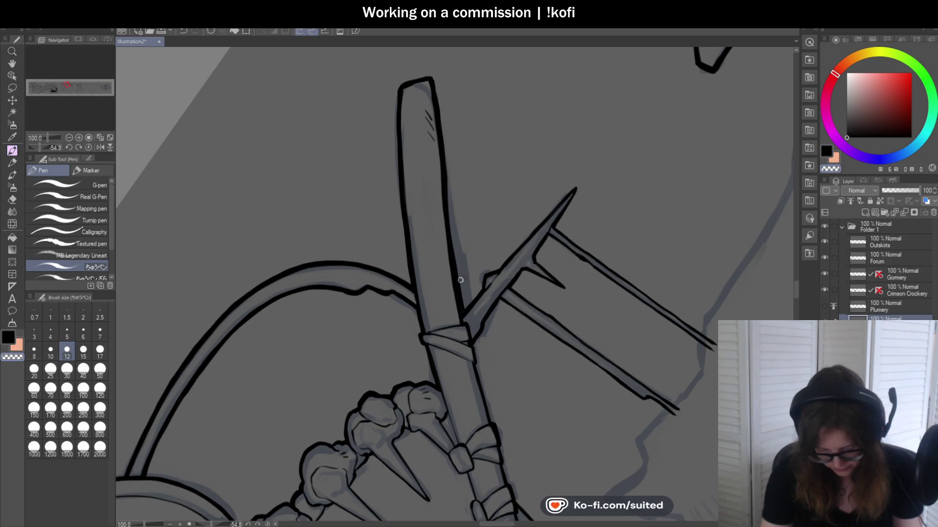
pyautogui.scroll(1, 461, 306)
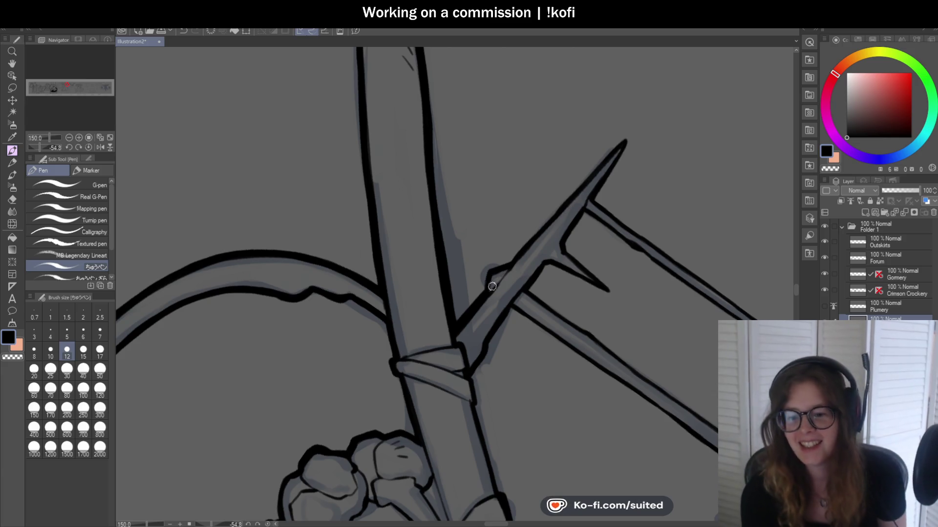
pyautogui.scroll(1, 476, 303)
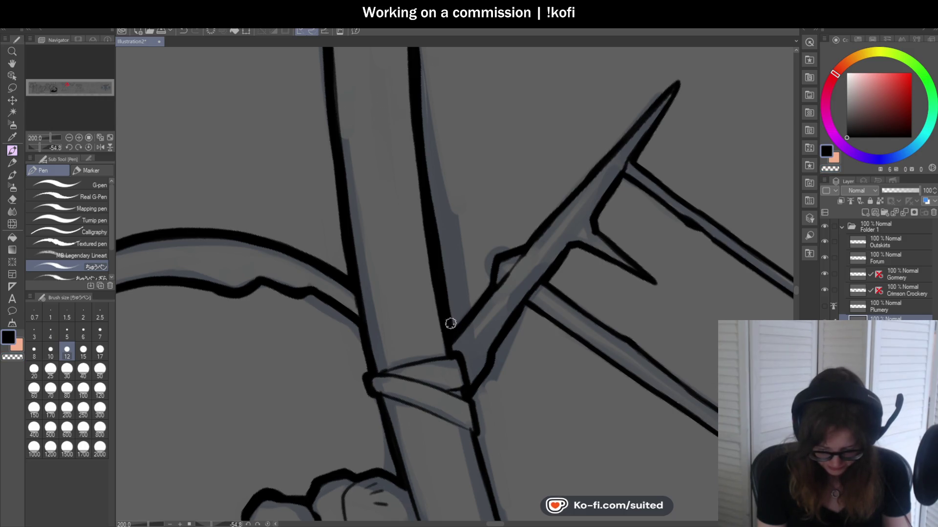
pyautogui.scroll(-2, 489, 287)
pyautogui.scroll(-2, 519, 262)
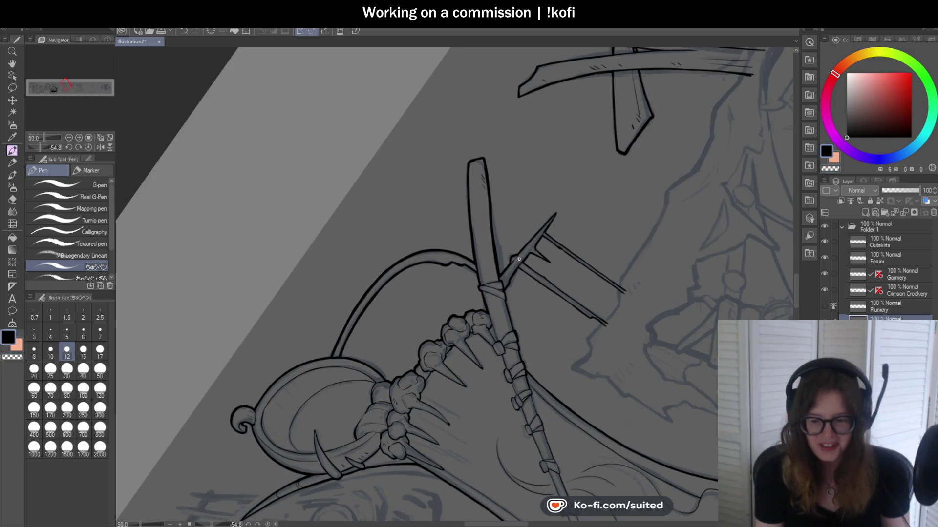
# - Ink the staff's left edge and the left loop of its band
pyautogui.scroll(-1, 520, 262)
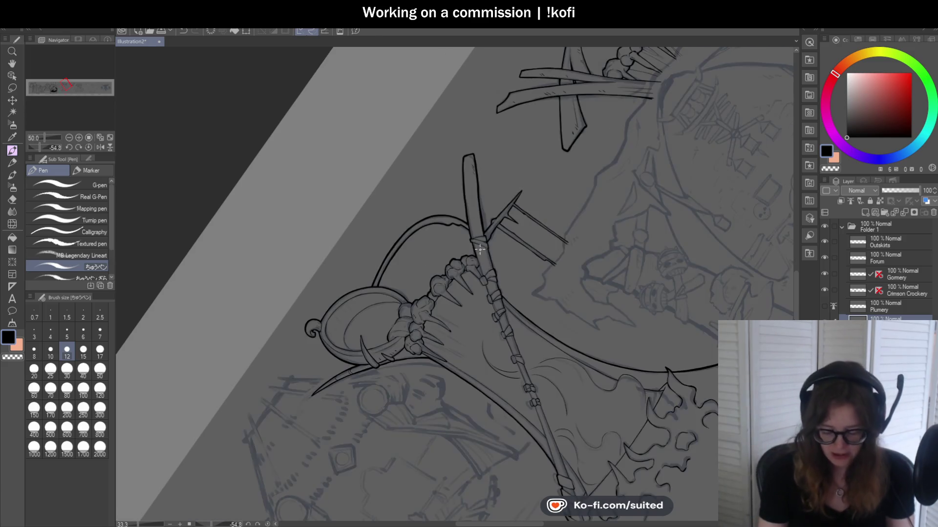
pyautogui.scroll(2, 476, 266)
pyautogui.scroll(3, 476, 268)
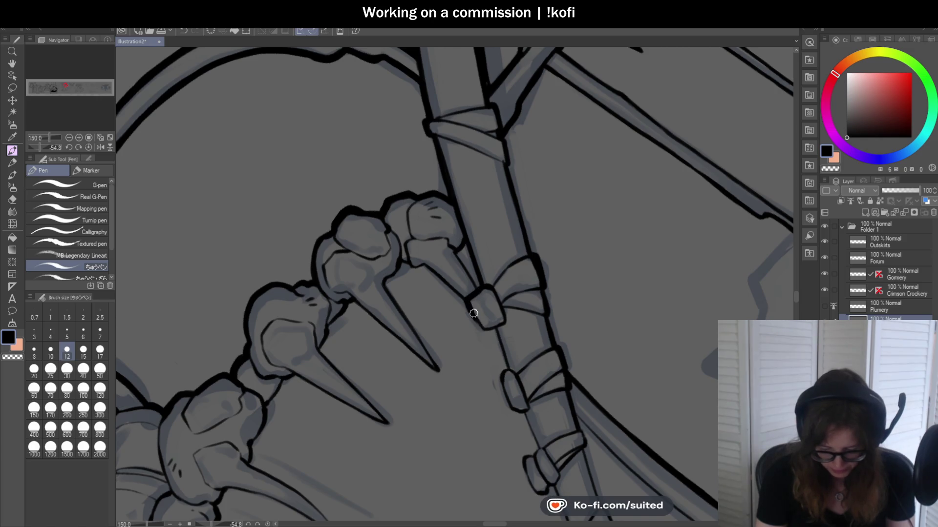
pyautogui.scroll(-3, 491, 330)
pyautogui.scroll(3, 462, 185)
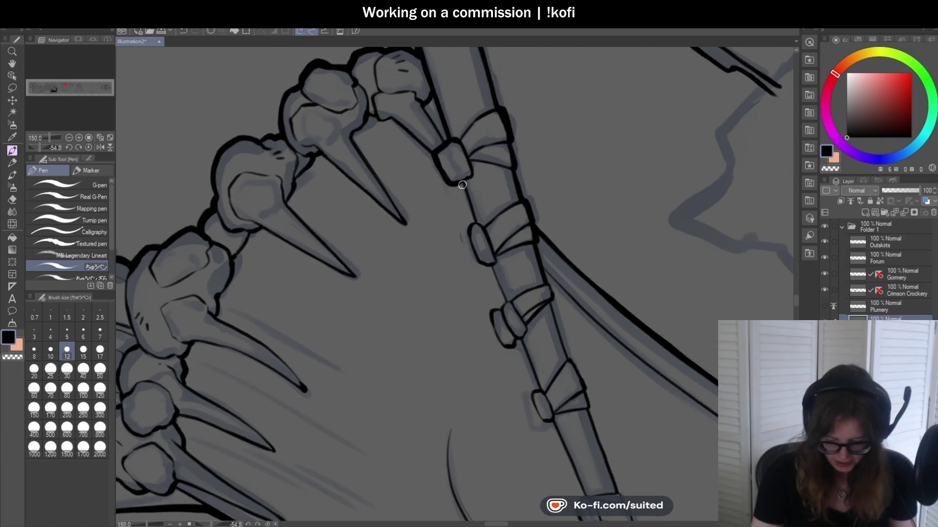
pyautogui.moveTo(472, 250); pyautogui.dragTo(507, 301)
pyautogui.scroll(-2, 509, 293)
pyautogui.scroll(5, 509, 293)
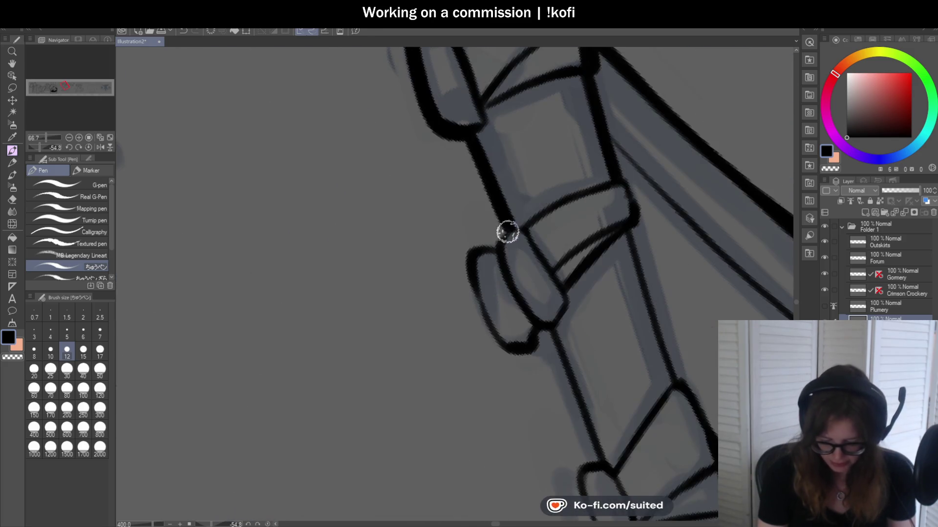
pyautogui.moveTo(499, 242)
pyautogui.mouseDown()
pyautogui.moveTo(473, 255)
pyautogui.moveTo(506, 345)
pyautogui.moveTo(519, 349)
pyautogui.moveTo(547, 331)
pyautogui.mouseUp()
# - Reduce the canvas tilt and ink the thin line between bands down to the lower band
pyautogui.scroll(-2, 418, 226)
pyautogui.scroll(-2, 418, 226)
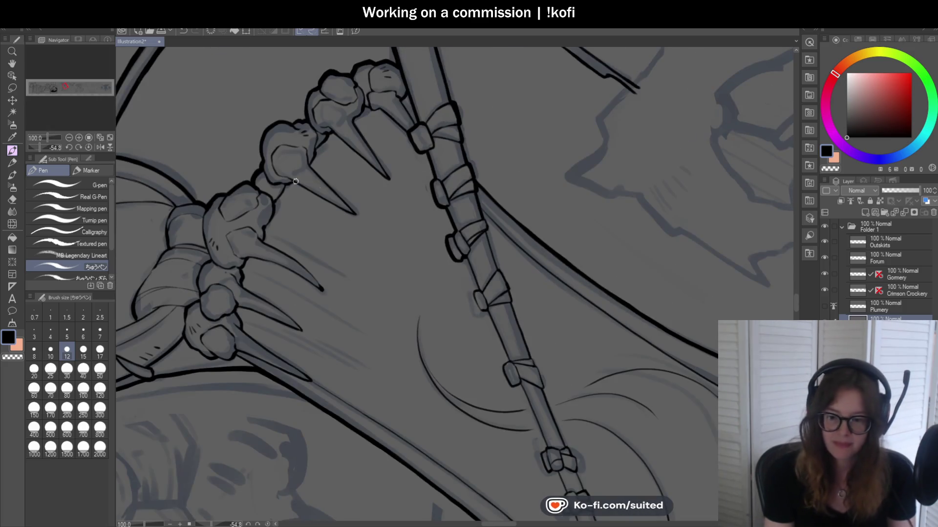
pyautogui.moveTo(57, 148); pyautogui.dragTo(45, 146)
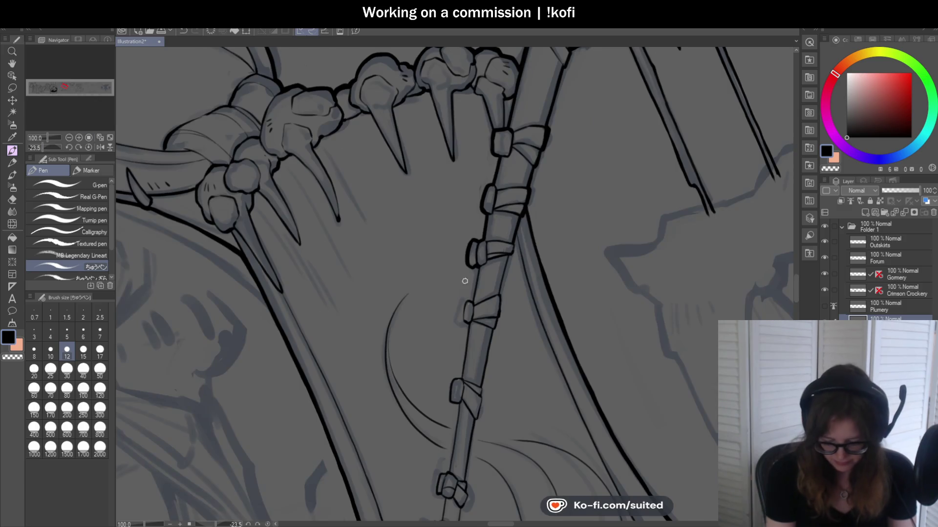
pyautogui.scroll(4, 482, 239)
pyautogui.moveTo(477, 191); pyautogui.dragTo(456, 322)
pyautogui.hotkey('ctrl', 'z')
pyautogui.moveTo(477, 195)
pyautogui.mouseDown()
pyautogui.moveTo(458, 305)
pyautogui.moveTo(422, 420)
pyautogui.mouseUp()
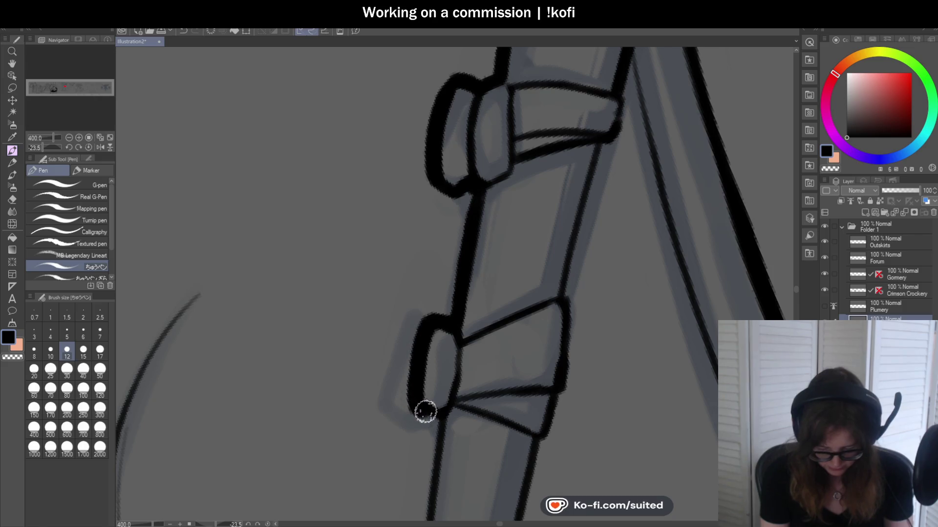
# - Extend the black line further down the staff's left edge
pyautogui.scroll(-2, 518, 208)
pyautogui.scroll(-4, 519, 208)
pyautogui.scroll(4, 507, 209)
pyautogui.moveTo(504, 232); pyautogui.dragTo(493, 311)
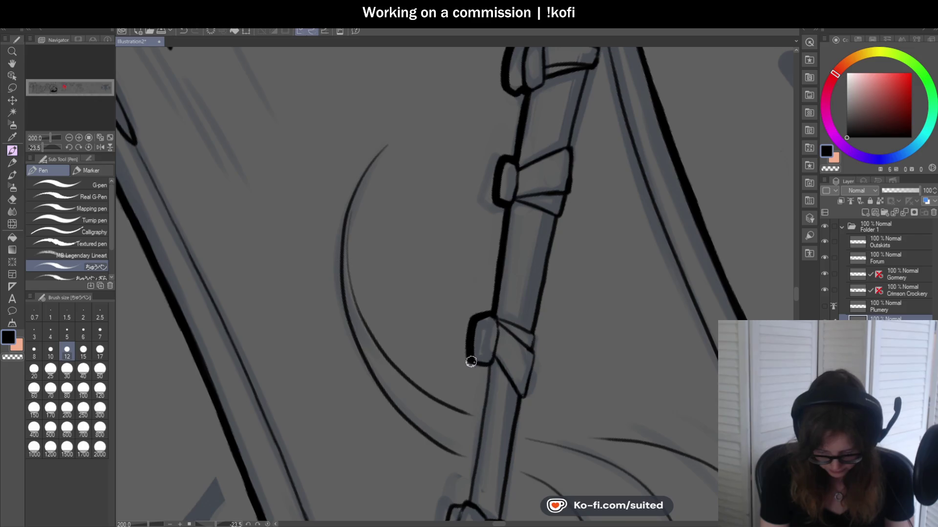
pyautogui.scroll(-1, 509, 209)
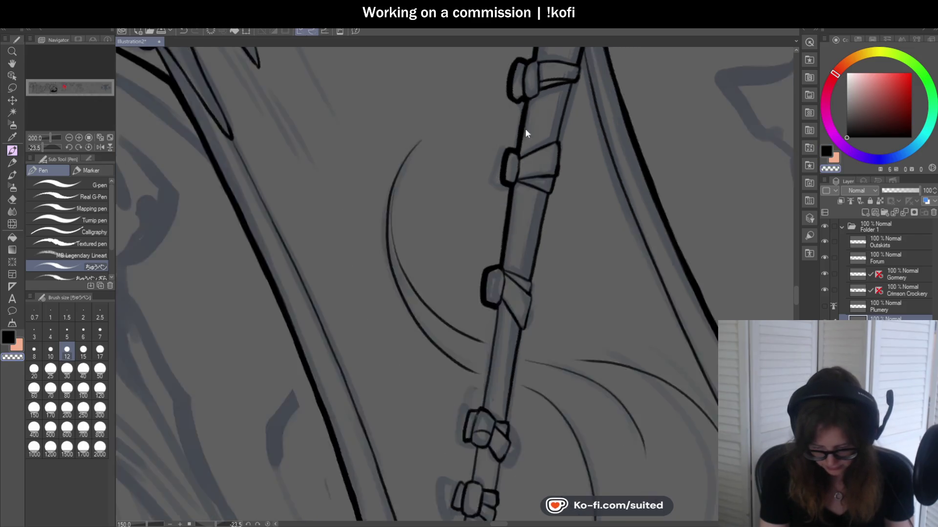
pyautogui.scroll(1, 525, 130)
pyautogui.scroll(2, 526, 175)
pyautogui.moveTo(525, 142); pyautogui.dragTo(490, 375)
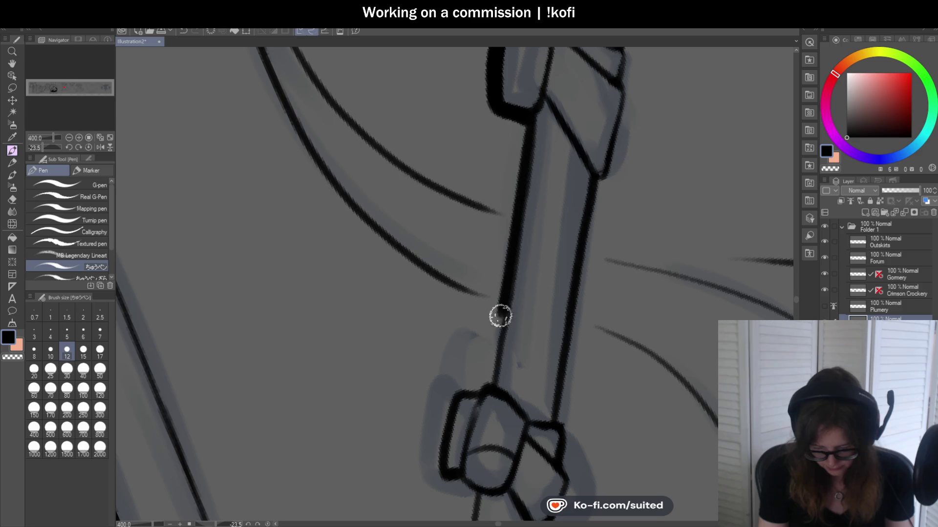
pyautogui.scroll(-3, 533, 282)
pyautogui.scroll(3, 533, 282)
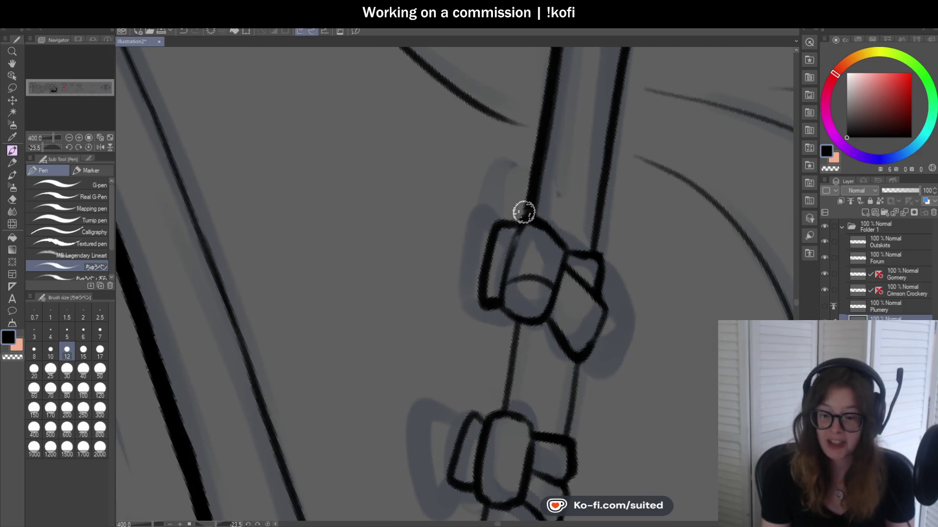
# - Outline a band's top and left side, then ink the staff edge to the lower band
pyautogui.moveTo(521, 214)
pyautogui.mouseDown()
pyautogui.moveTo(493, 224)
pyautogui.moveTo(479, 304)
pyautogui.moveTo(505, 314)
pyautogui.mouseUp()
pyautogui.scroll(-3, 571, 220)
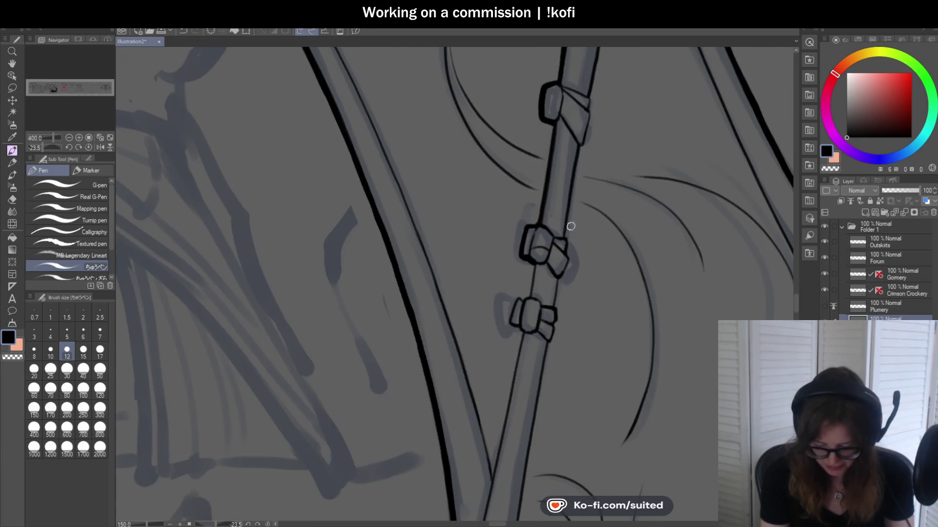
pyautogui.scroll(2, 529, 278)
pyautogui.scroll(1, 537, 231)
pyautogui.moveTo(537, 231)
pyautogui.mouseDown()
pyautogui.moveTo(519, 318)
pyautogui.moveTo(490, 324)
pyautogui.moveTo(490, 394)
pyautogui.mouseUp()
pyautogui.scroll(-3, 585, 261)
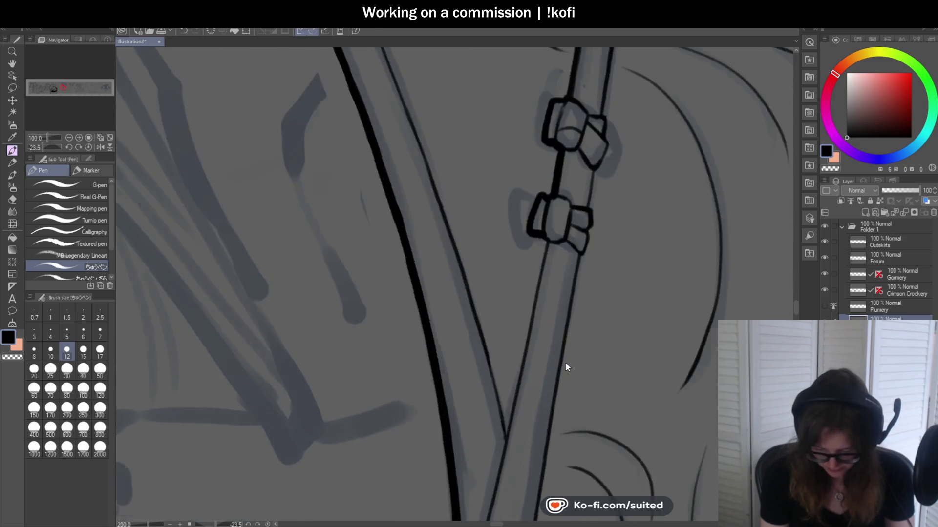
pyautogui.scroll(3, 529, 199)
# - Replace two shaky staff strokes by redrawing the edge cleanly from top to bottom
pyautogui.scroll(-3, 526, 153)
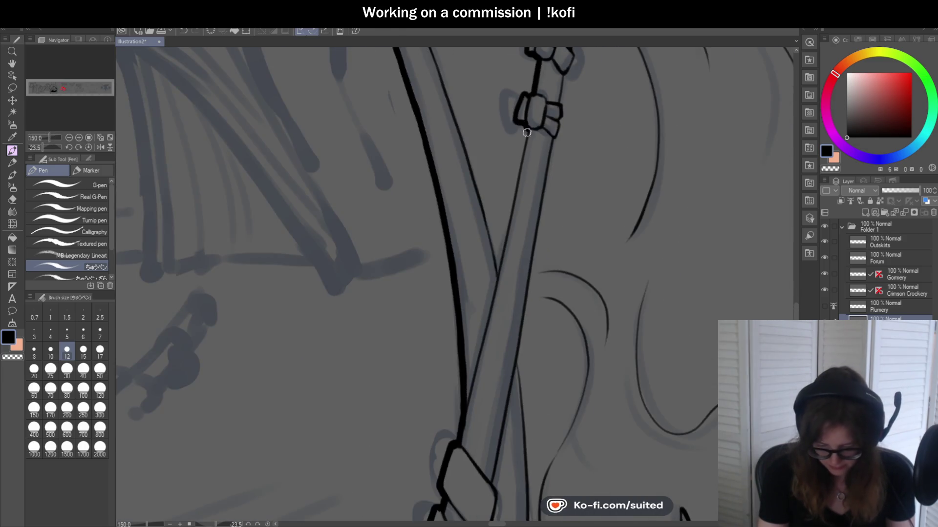
pyautogui.hotkey('ctrl', 'z')
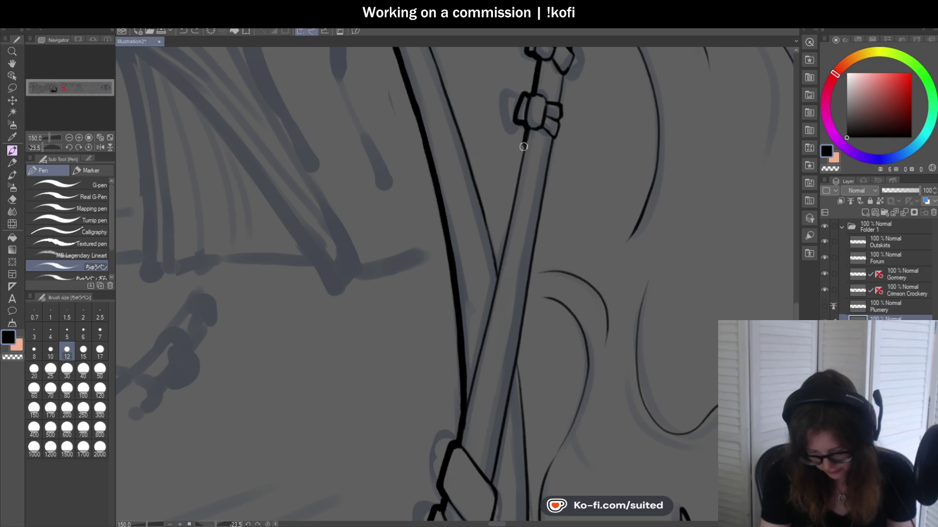
pyautogui.hotkey('ctrl', 'z')
pyautogui.moveTo(527, 129); pyautogui.dragTo(496, 292)
pyautogui.scroll(1, 517, 208)
pyautogui.scroll(1, 508, 198)
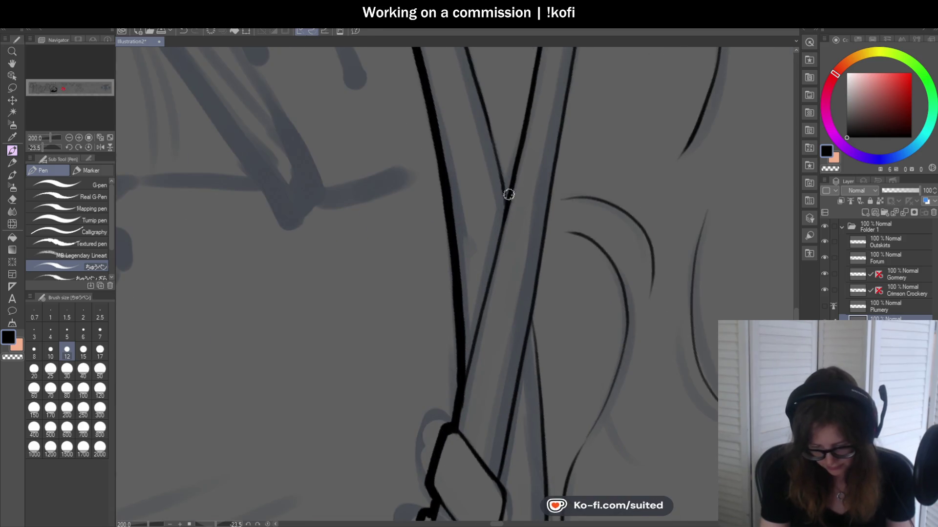
pyautogui.moveTo(503, 223); pyautogui.dragTo(457, 398)
# - Ink the staff's right edge below the band and extend it downward
pyautogui.scroll(-3, 452, 356)
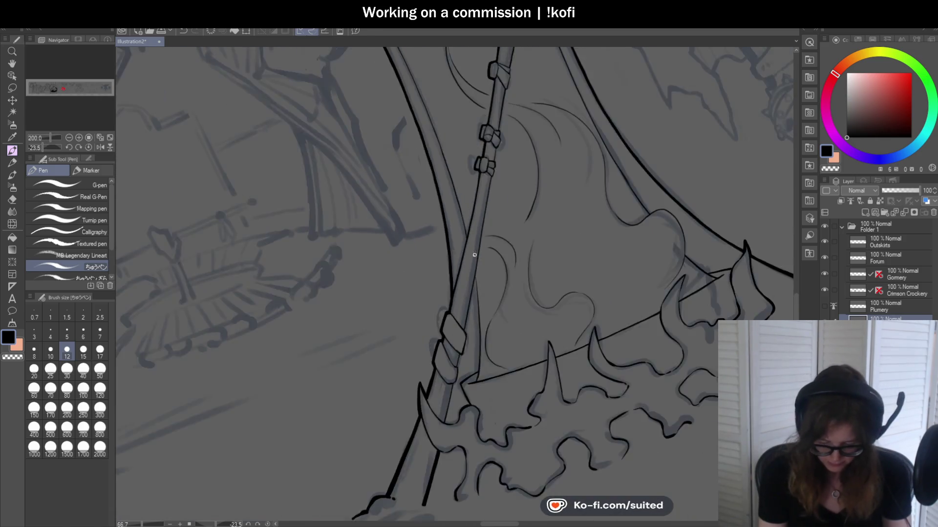
pyautogui.scroll(-2, 530, 302)
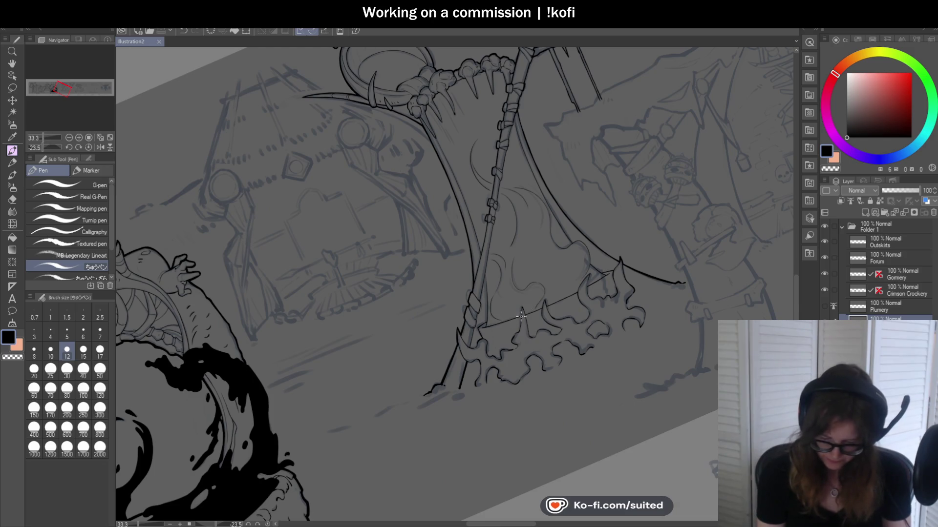
pyautogui.scroll(3, 522, 313)
pyautogui.scroll(2, 505, 95)
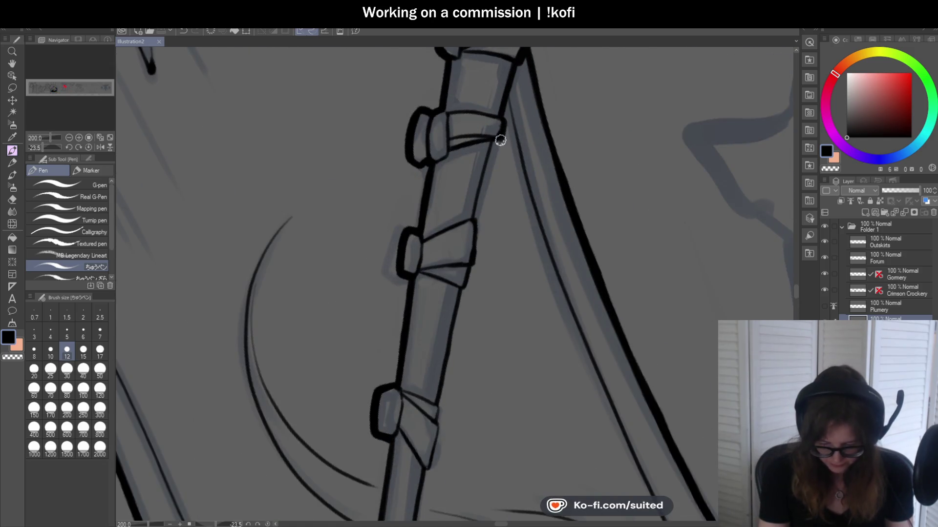
pyautogui.moveTo(490, 147); pyautogui.dragTo(478, 197)
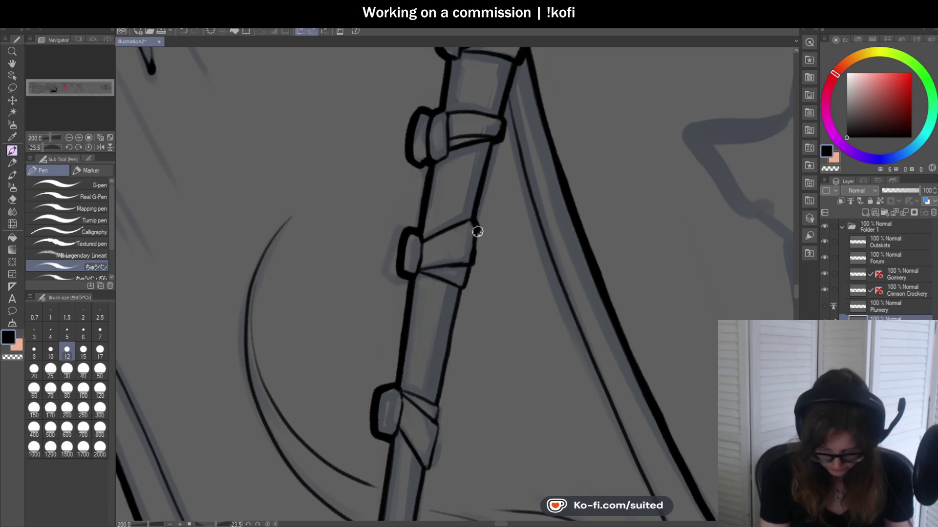
pyautogui.moveTo(464, 286); pyautogui.dragTo(434, 405)
pyautogui.scroll(-3, 506, 297)
pyautogui.scroll(1, 506, 297)
pyautogui.scroll(4, 506, 299)
# - Ink the upper band's right edge, the staff's right edge between bands, and a short side line
pyautogui.moveTo(533, 153)
pyautogui.mouseDown()
pyautogui.moveTo(536, 115)
pyautogui.moveTo(530, 208)
pyautogui.moveTo(509, 242)
pyautogui.mouseUp()
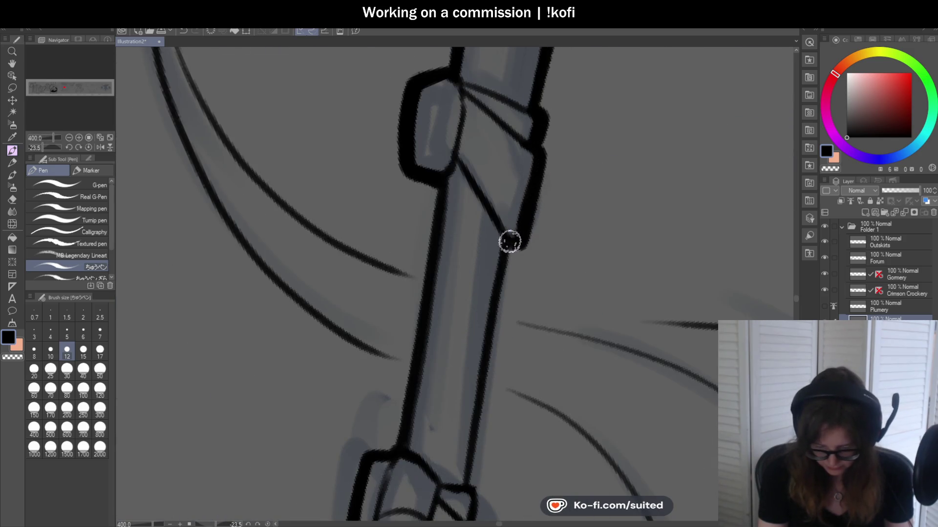
pyautogui.scroll(-2, 509, 243)
pyautogui.scroll(-2, 513, 268)
pyautogui.scroll(1, 506, 302)
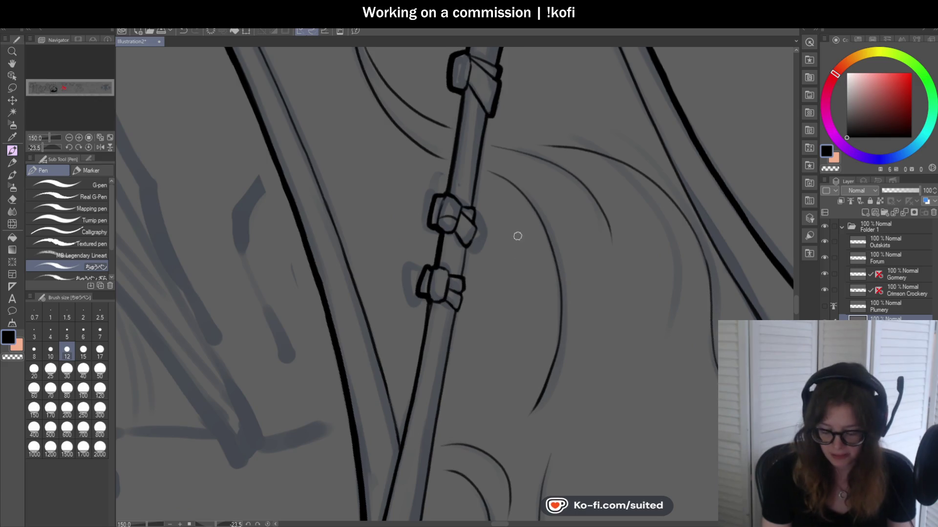
pyautogui.scroll(1, 480, 175)
pyautogui.moveTo(487, 108); pyautogui.dragTo(470, 231)
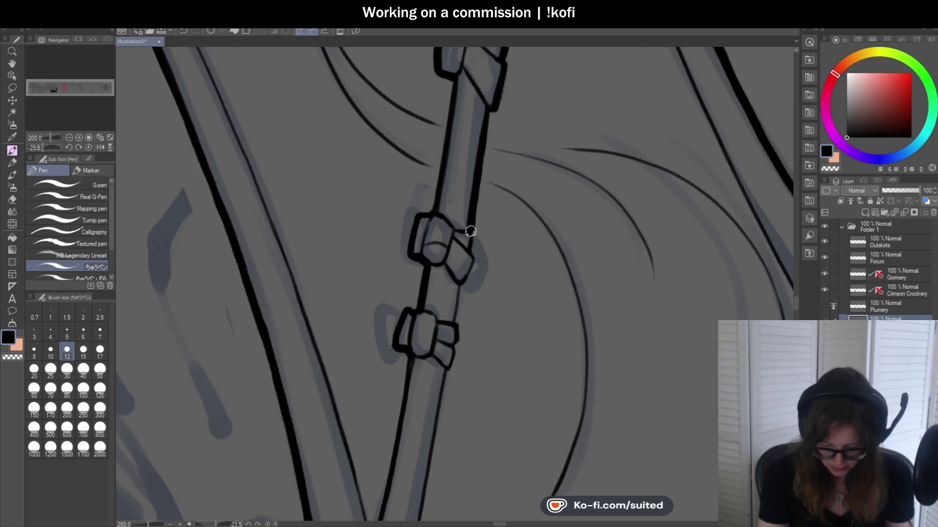
pyautogui.scroll(-2, 465, 283)
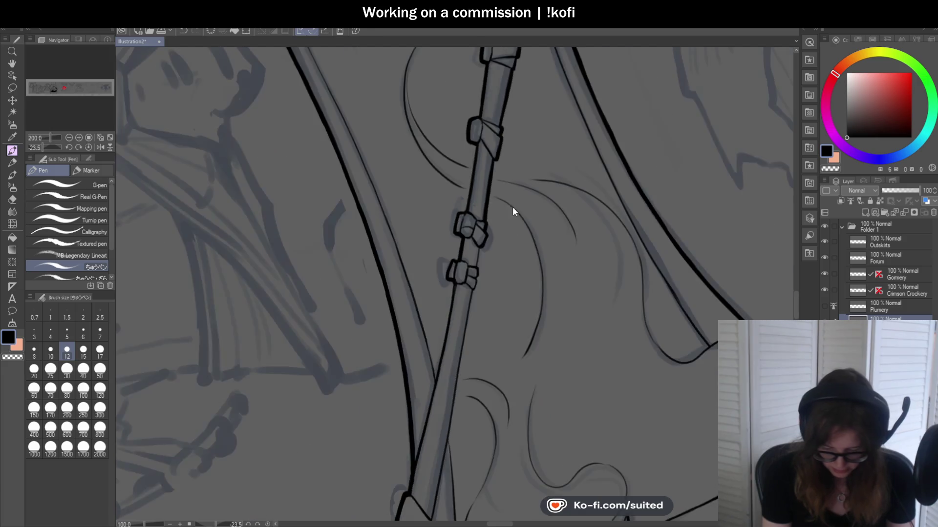
pyautogui.scroll(2, 511, 204)
pyautogui.moveTo(473, 213); pyautogui.dragTo(467, 253)
pyautogui.scroll(-2, 503, 205)
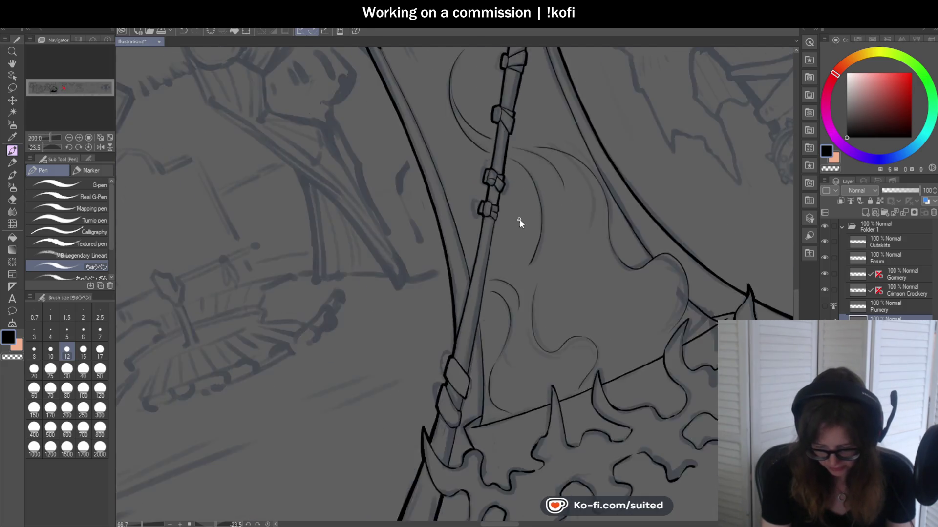
pyautogui.scroll(1, 500, 259)
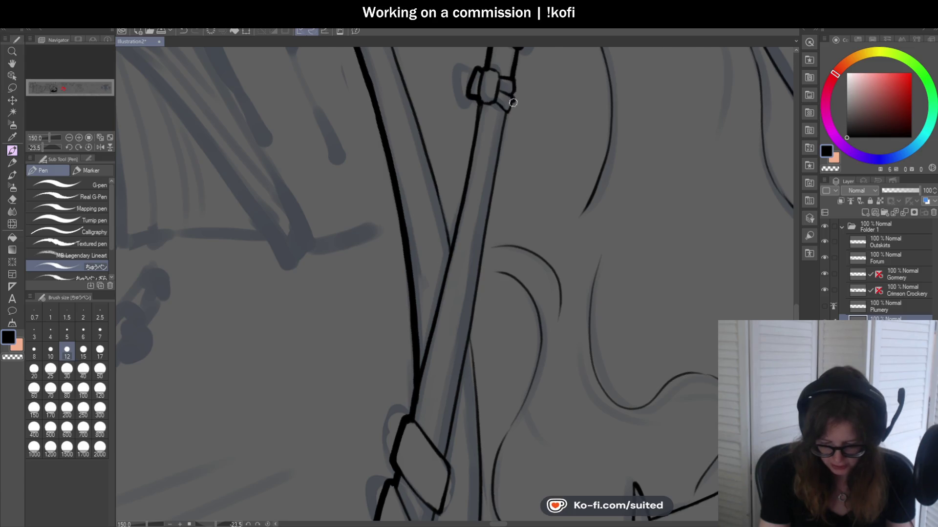
# - Switch the pen to transparent colour and redraw the lower shaft line from the clasp to the hem
pyautogui.hotkey('ctrl', 'z')
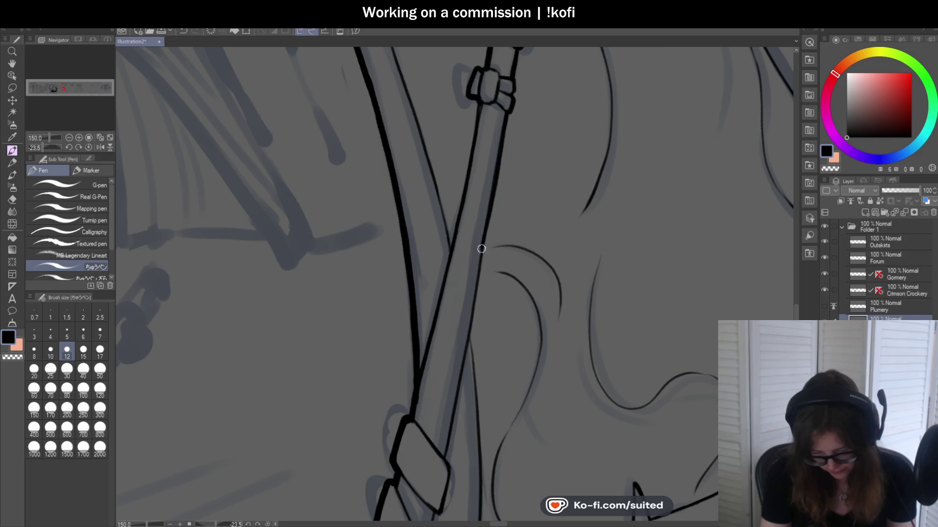
pyautogui.press('c')
pyautogui.press('c')
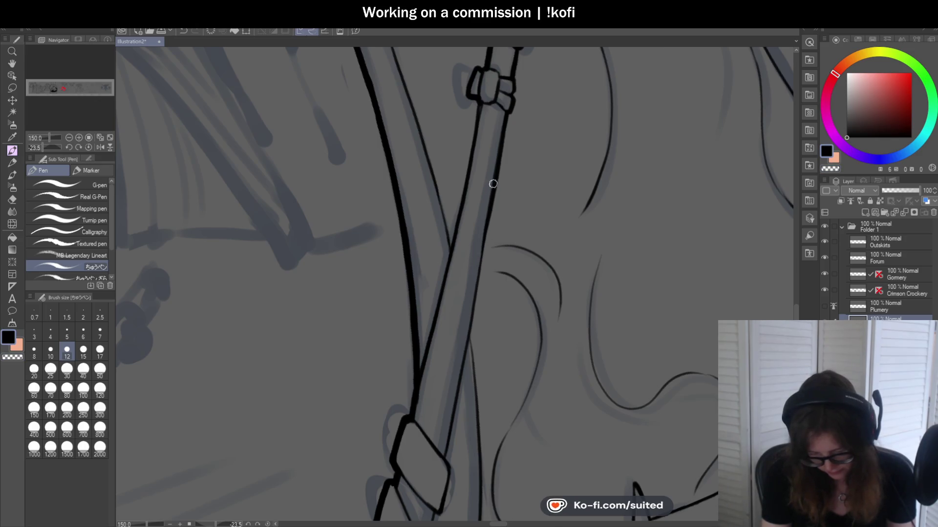
pyautogui.scroll(-2, 467, 339)
pyautogui.scroll(2, 476, 289)
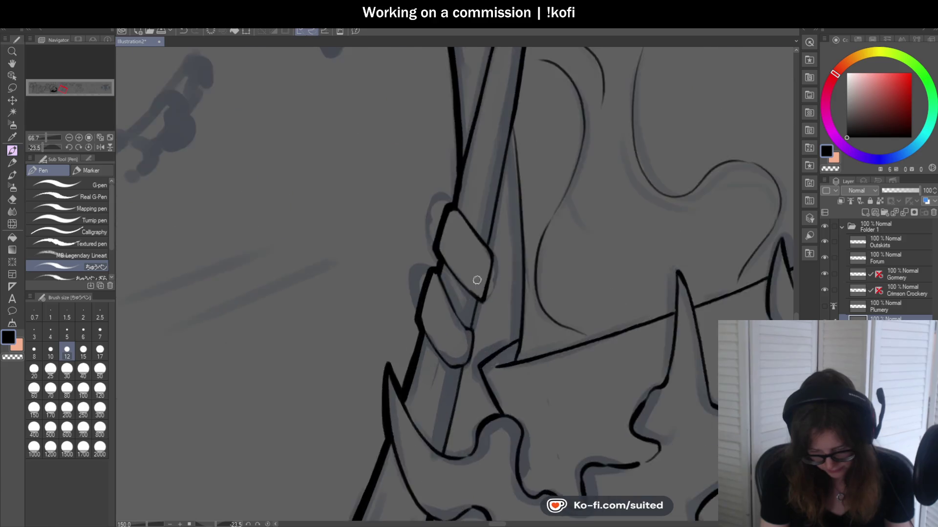
pyautogui.scroll(1, 518, 92)
pyautogui.moveTo(516, 92); pyautogui.dragTo(486, 220)
pyautogui.hotkey('ctrl', 'z')
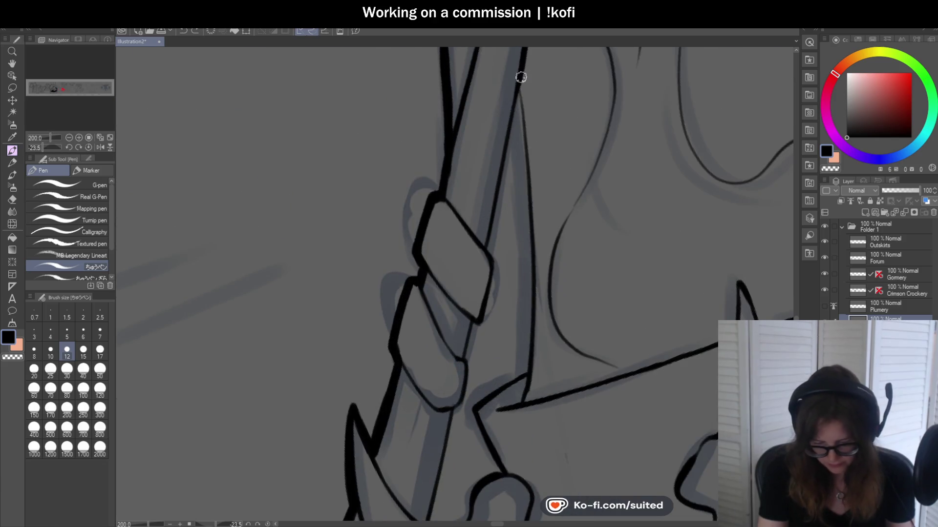
pyautogui.moveTo(511, 115); pyautogui.dragTo(491, 257)
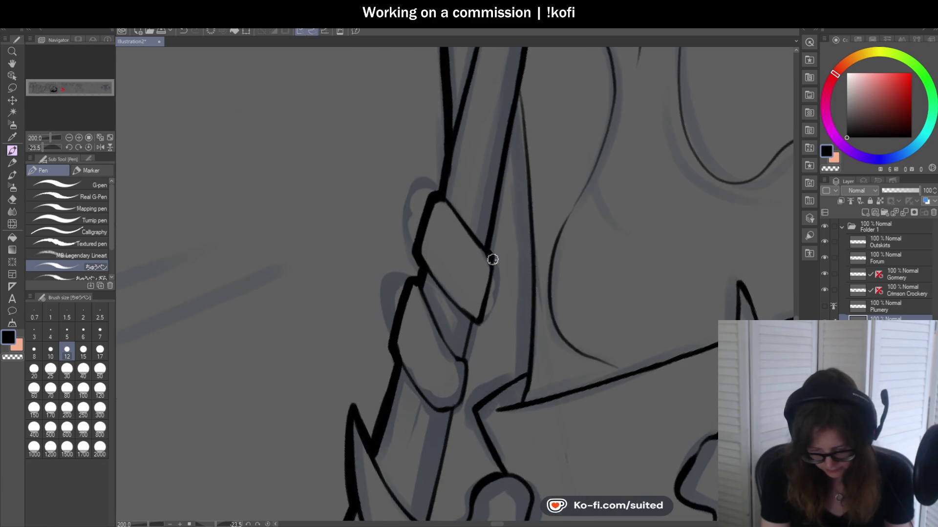
pyautogui.scroll(-2, 478, 279)
pyautogui.scroll(-2, 495, 361)
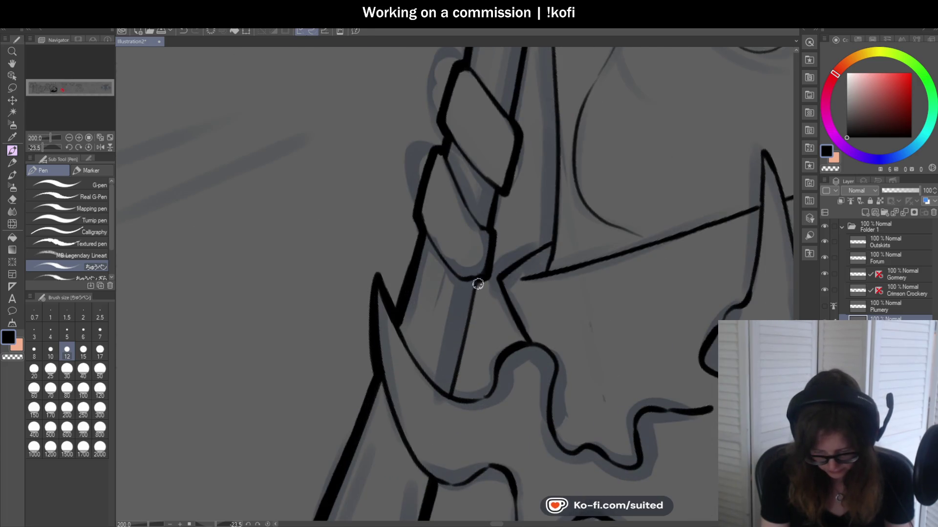
pyautogui.moveTo(479, 281); pyautogui.dragTo(457, 380)
pyautogui.scroll(-5, 479, 259)
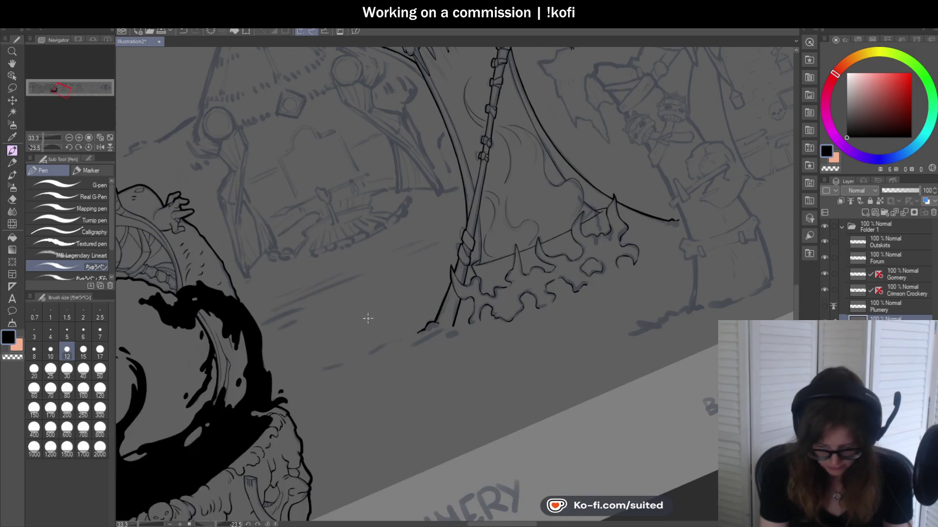
# - Save the illustration
pyautogui.scroll(-2, 205, 196)
pyautogui.scroll(-1, 342, 220)
pyautogui.scroll(2, 479, 232)
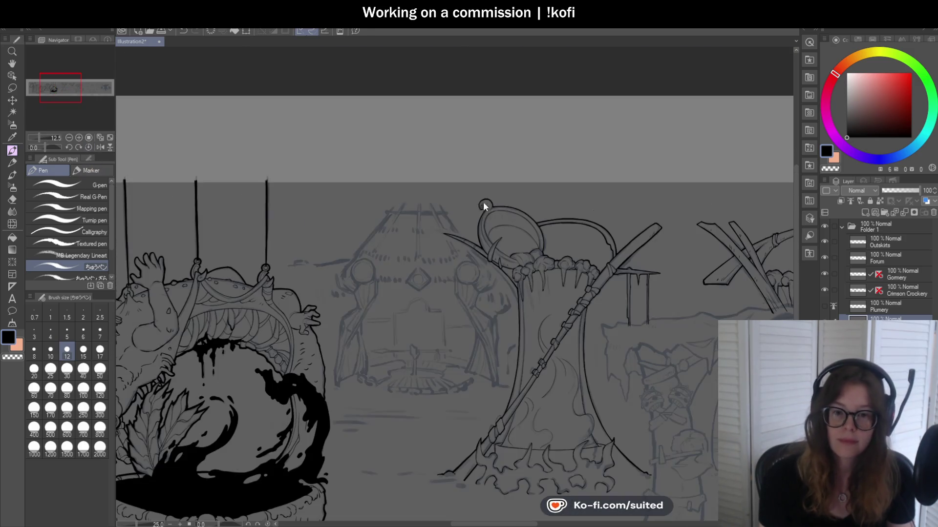
pyautogui.scroll(-2, 482, 238)
pyautogui.hotkey('ctrl', 's')
# - Undo the last trunk and side-line strokes, then redraw the ink stroke down the tent's side
pyautogui.scroll(2, 588, 341)
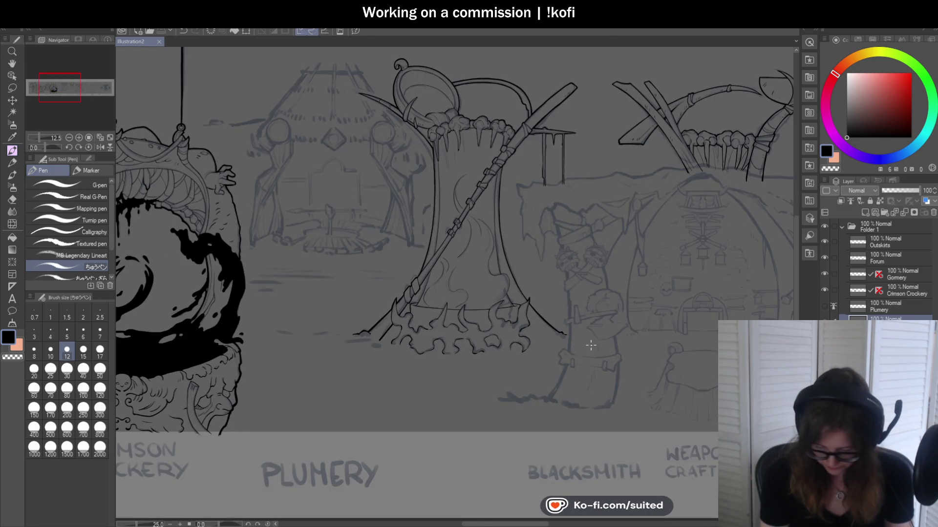
pyautogui.scroll(2, 515, 239)
pyautogui.scroll(2, 480, 129)
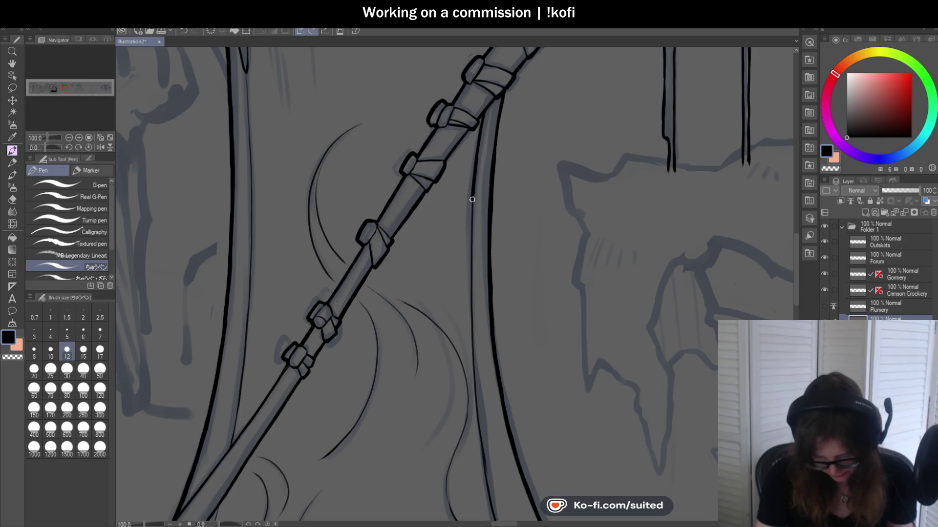
pyautogui.scroll(-3, 470, 287)
pyautogui.scroll(4, 444, 133)
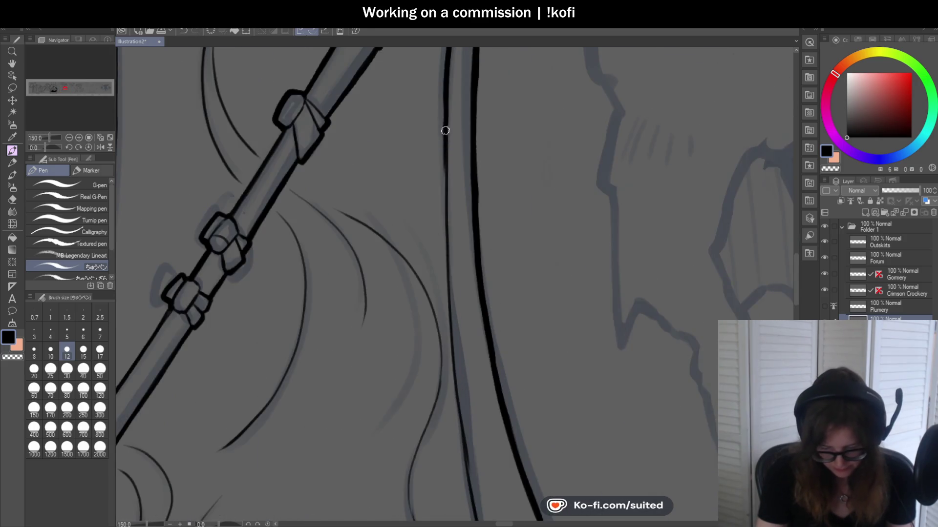
pyautogui.scroll(-3, 450, 323)
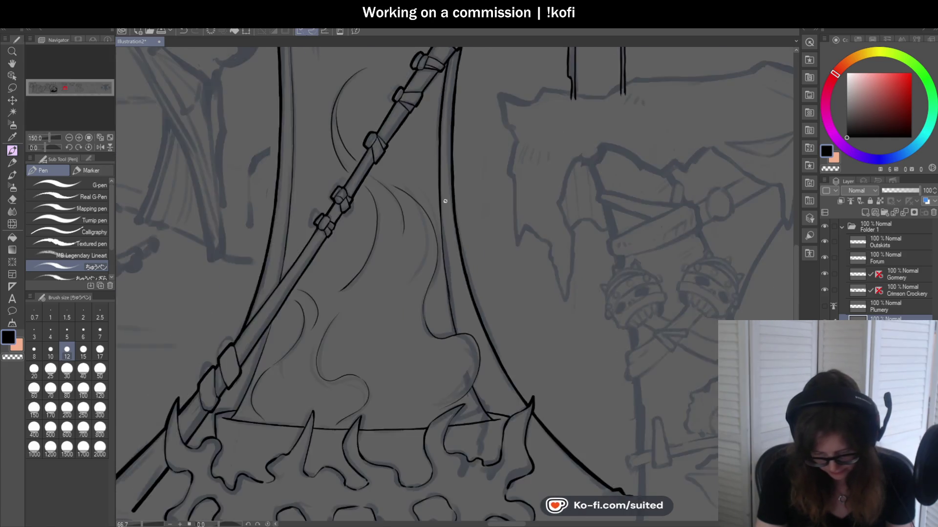
pyautogui.scroll(3, 424, 172)
pyautogui.hotkey('ctrl', 'z')
pyautogui.hotkey('ctrl', 'z')
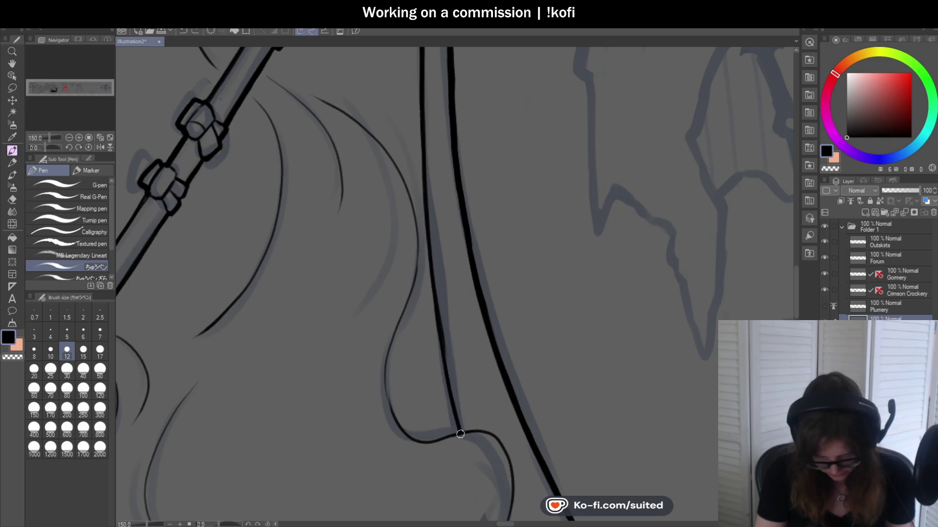
pyautogui.hotkey('ctrl', 'z')
pyautogui.moveTo(437, 318); pyautogui.dragTo(459, 431)
pyautogui.scroll(-3, 489, 247)
pyautogui.scroll(-3, 529, 278)
pyautogui.scroll(3, 495, 318)
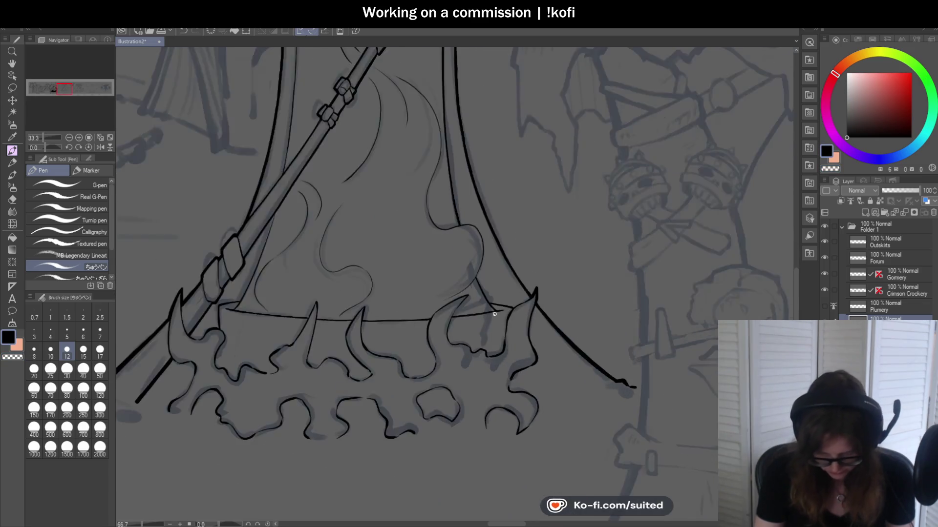
pyautogui.scroll(3, 496, 318)
# - Ink the tent's side line down to the hem, along the hem, and the hem's top edge
pyautogui.moveTo(465, 262); pyautogui.dragTo(517, 359)
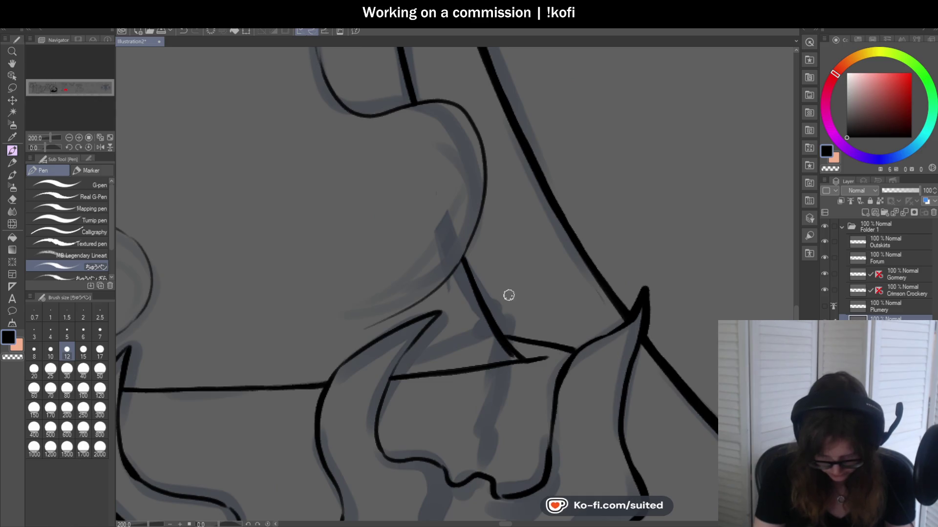
pyautogui.scroll(2, 515, 352)
pyautogui.moveTo(483, 314); pyautogui.dragTo(640, 344)
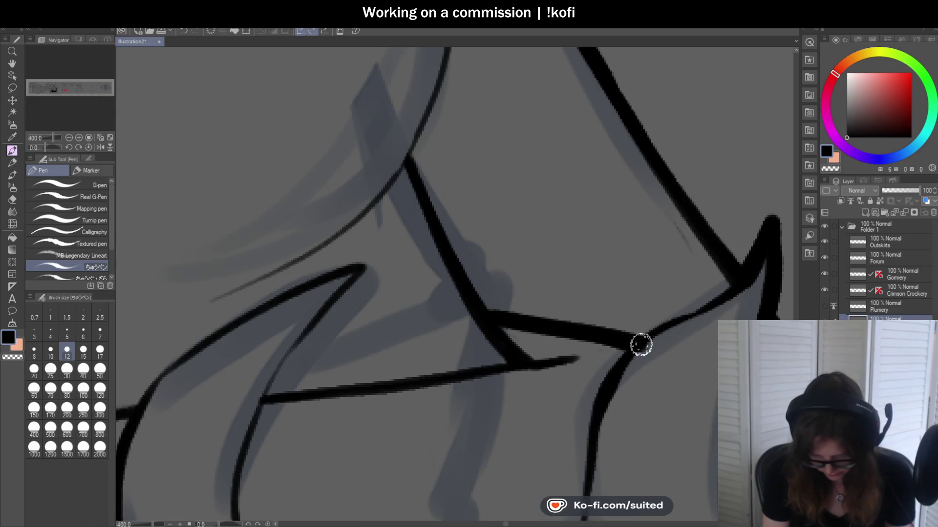
pyautogui.scroll(-3, 635, 337)
pyautogui.scroll(-2, 618, 274)
pyautogui.scroll(3, 423, 297)
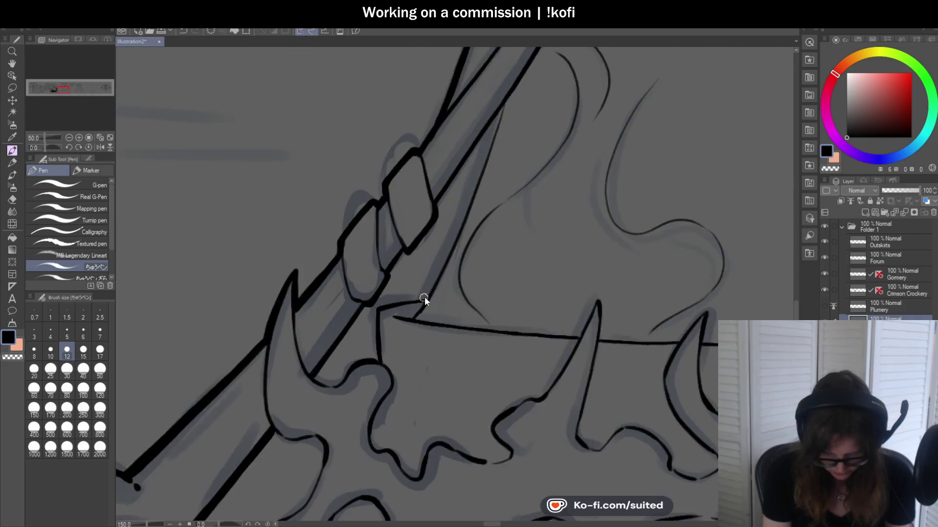
pyautogui.scroll(1, 424, 297)
pyautogui.moveTo(426, 297); pyautogui.dragTo(361, 315)
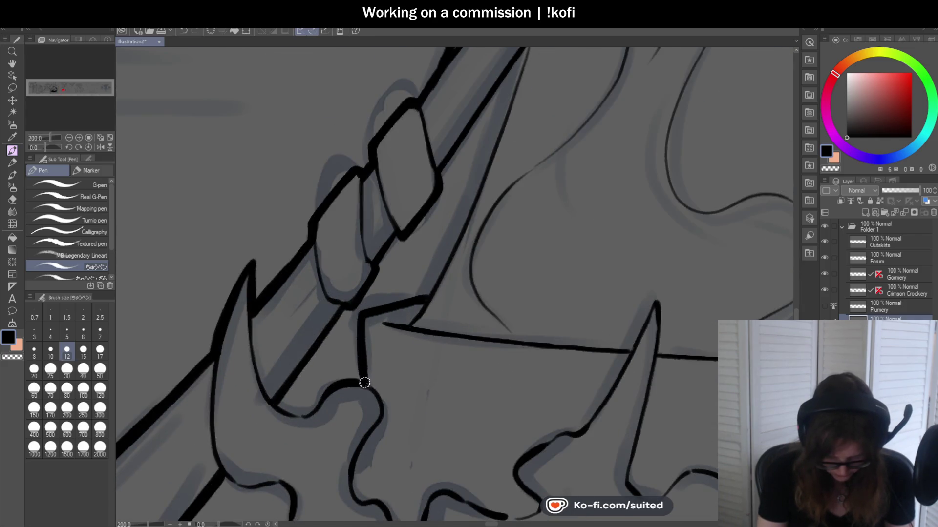
pyautogui.scroll(-3, 414, 323)
pyautogui.scroll(-1, 414, 324)
pyautogui.scroll(2, 450, 104)
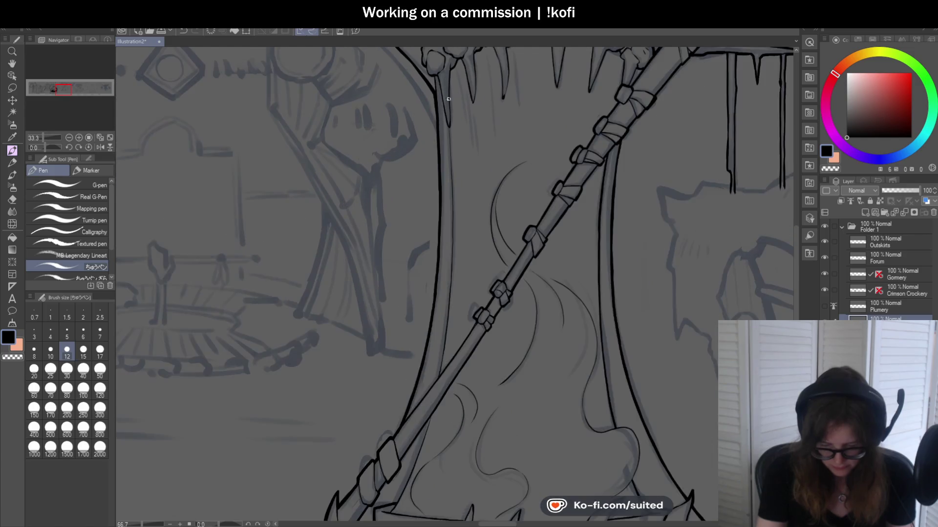
pyautogui.scroll(2, 450, 104)
pyautogui.scroll(1, 448, 117)
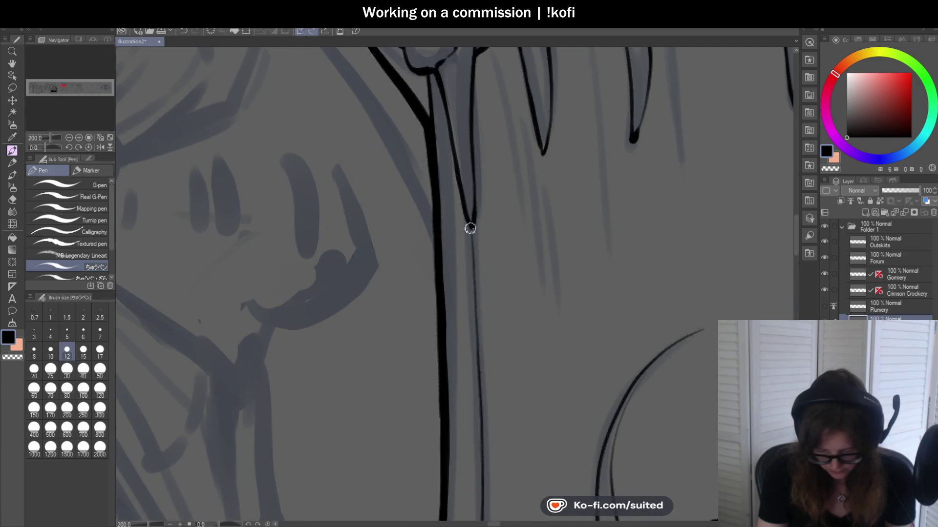
pyautogui.scroll(-1, 466, 224)
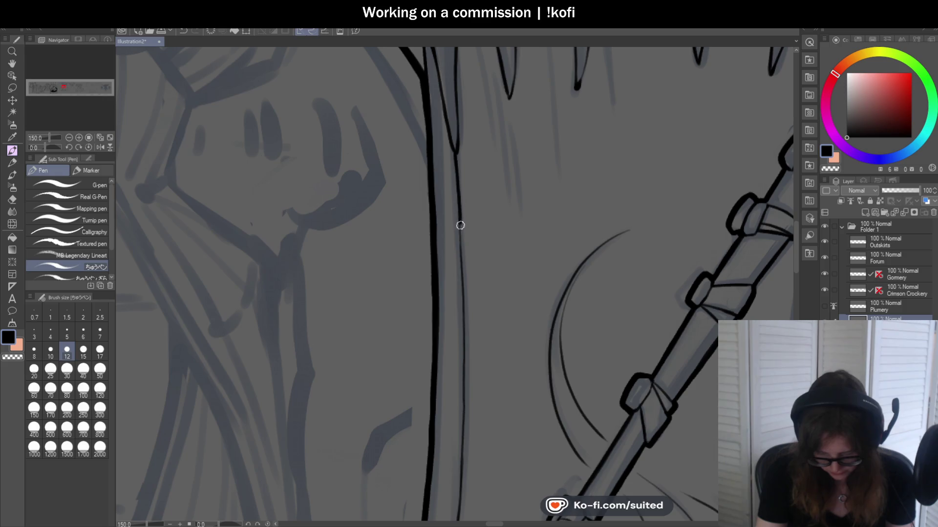
pyautogui.scroll(-2, 464, 323)
pyautogui.scroll(2, 468, 279)
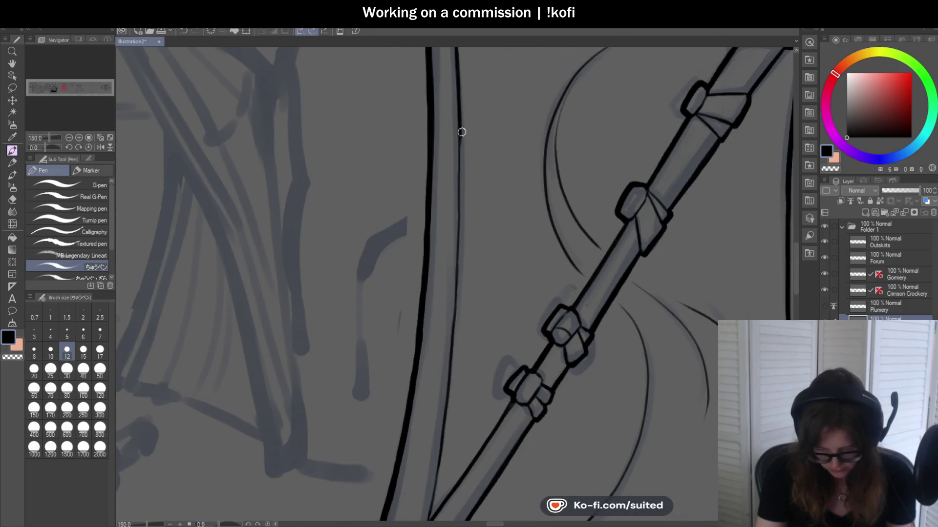
# - Undo the failed thin inner line strokes and redraw the tent's thin inner line down to the hem
pyautogui.hotkey('ctrl', 'z')
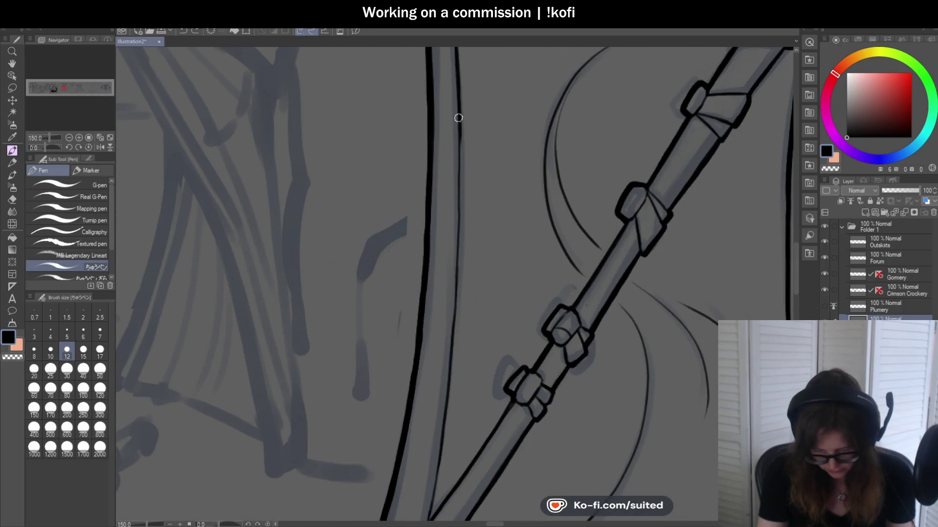
pyautogui.hotkey('ctrl', 'z')
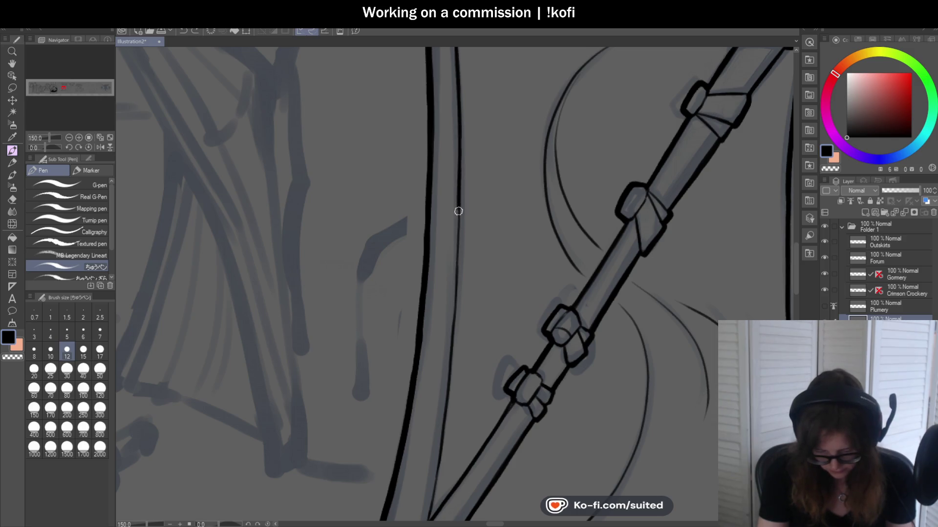
pyautogui.moveTo(457, 308); pyautogui.dragTo(447, 364)
pyautogui.scroll(-3, 449, 317)
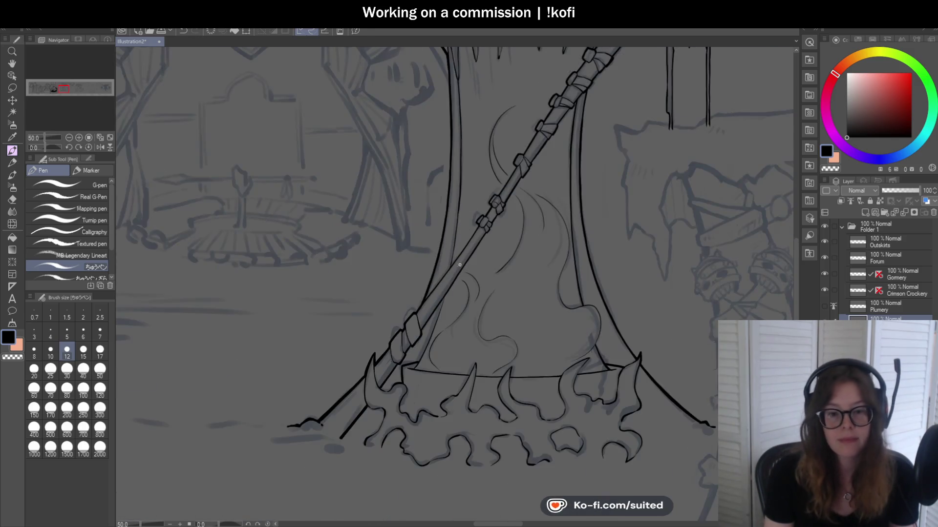
pyautogui.scroll(2, 449, 280)
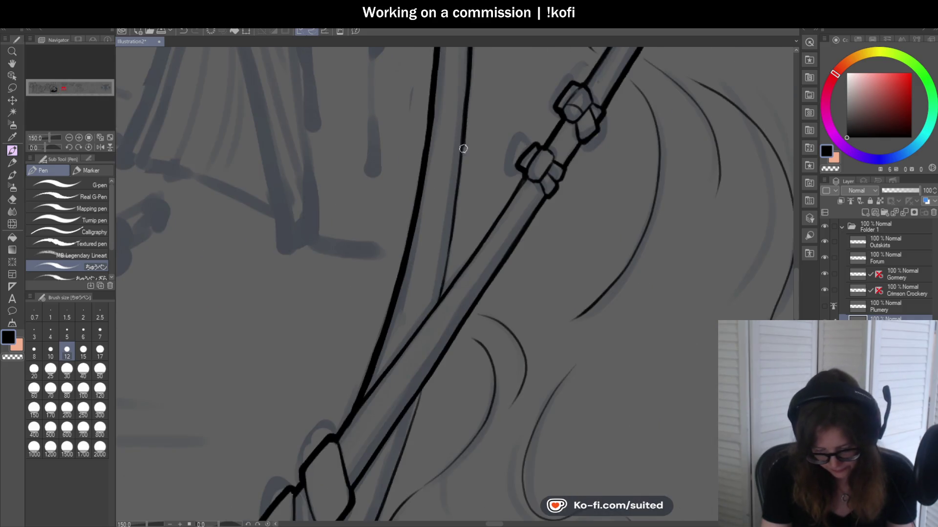
pyautogui.moveTo(464, 131); pyautogui.dragTo(452, 243)
pyautogui.hotkey('ctrl', 'z')
pyautogui.moveTo(460, 136); pyautogui.dragTo(440, 296)
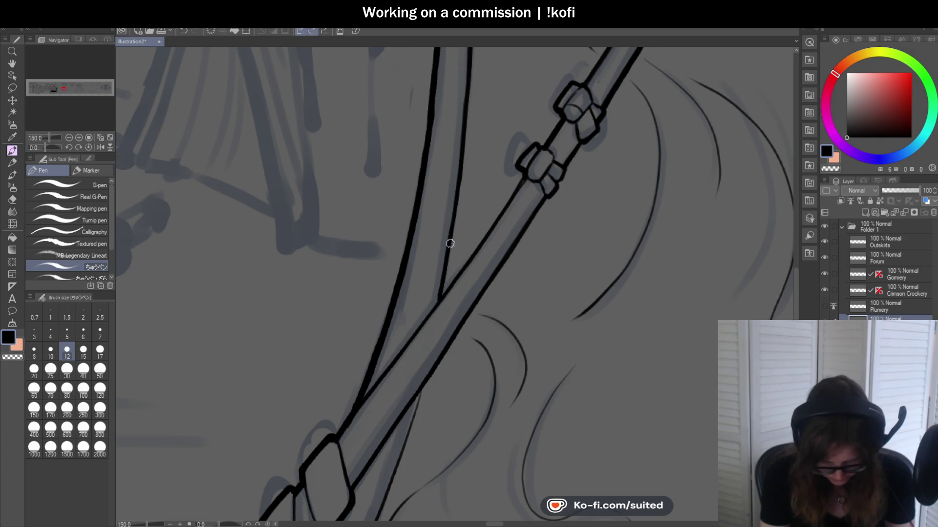
# - Ink over the thin sketch line beside the staff and thicken the staff wrapping's left edge
pyautogui.scroll(-5, 472, 163)
pyautogui.scroll(6, 455, 273)
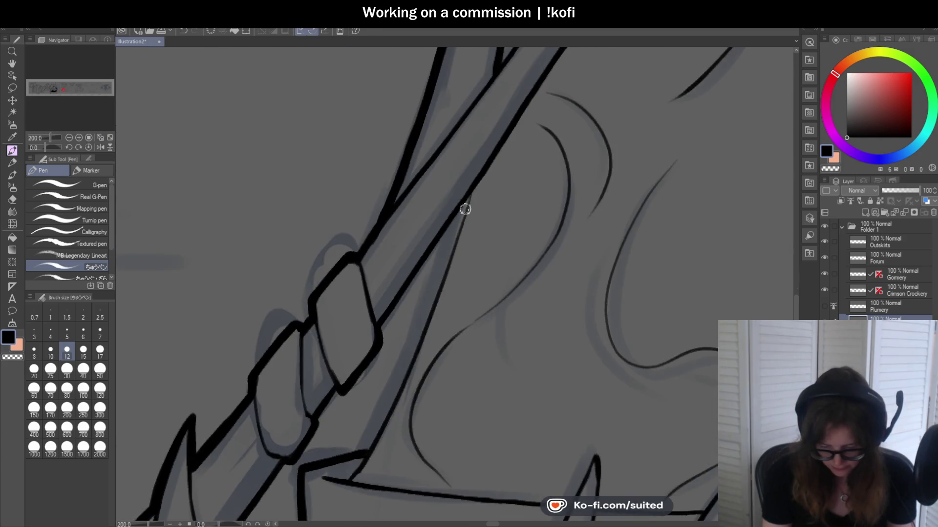
pyautogui.scroll(-5, 471, 196)
pyautogui.scroll(5, 483, 147)
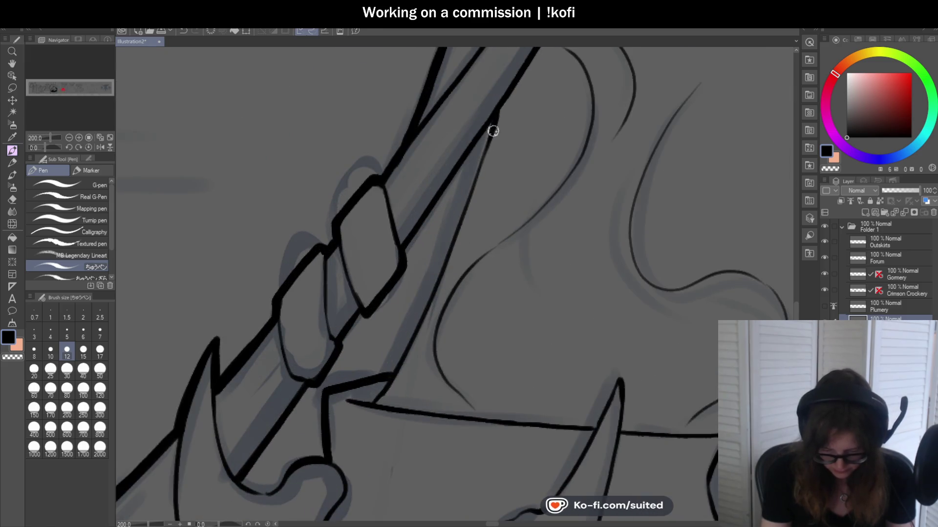
pyautogui.moveTo(494, 127); pyautogui.dragTo(454, 240)
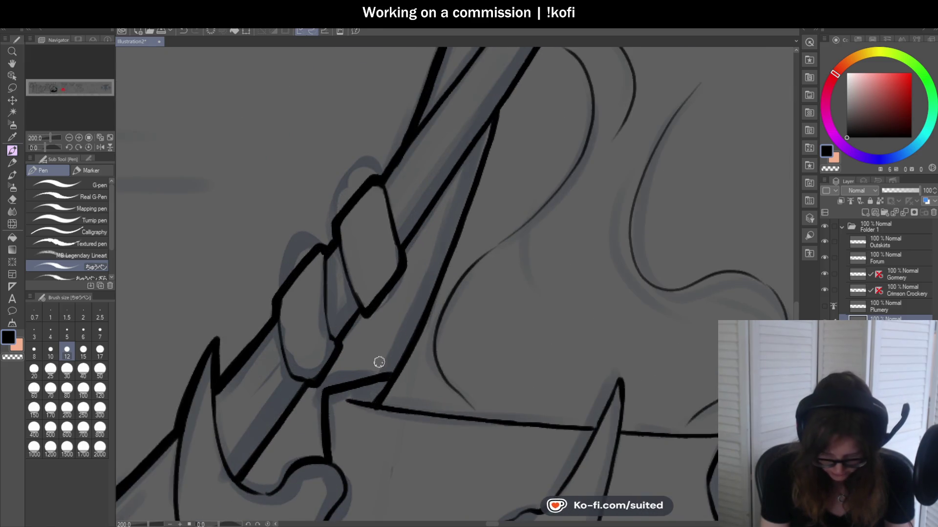
pyautogui.scroll(-5, 378, 366)
pyautogui.scroll(2, 440, 196)
pyautogui.scroll(2, 442, 188)
pyautogui.scroll(2, 444, 180)
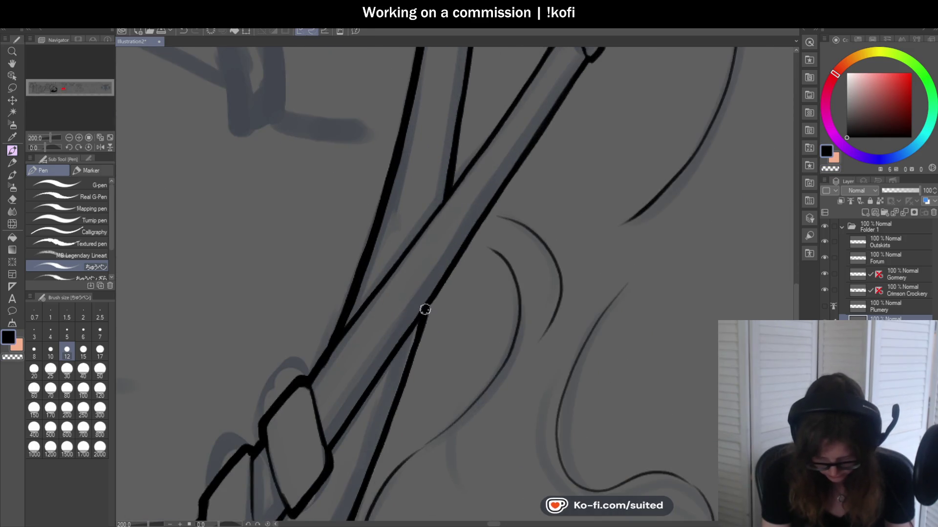
pyautogui.scroll(-5, 417, 297)
pyautogui.scroll(1, 426, 294)
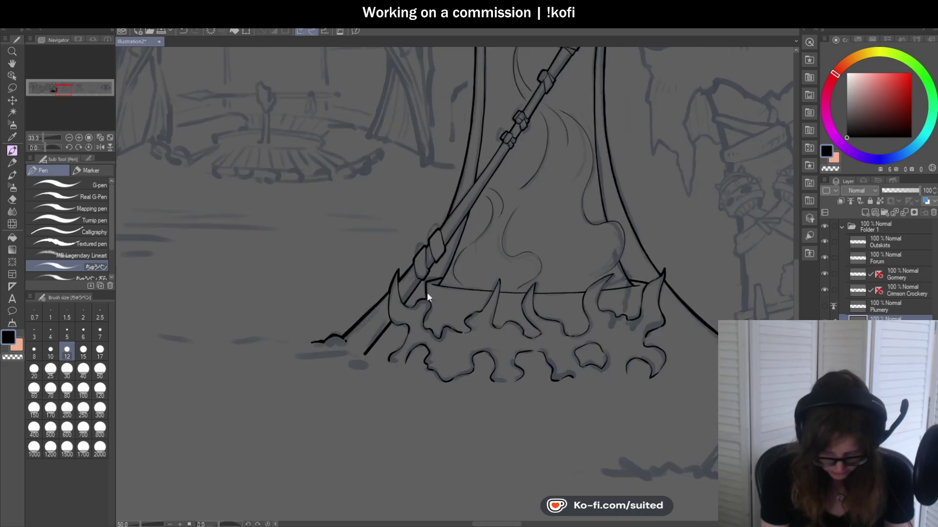
pyautogui.scroll(2, 428, 217)
pyautogui.scroll(2, 422, 205)
pyautogui.moveTo(421, 204); pyautogui.dragTo(439, 278)
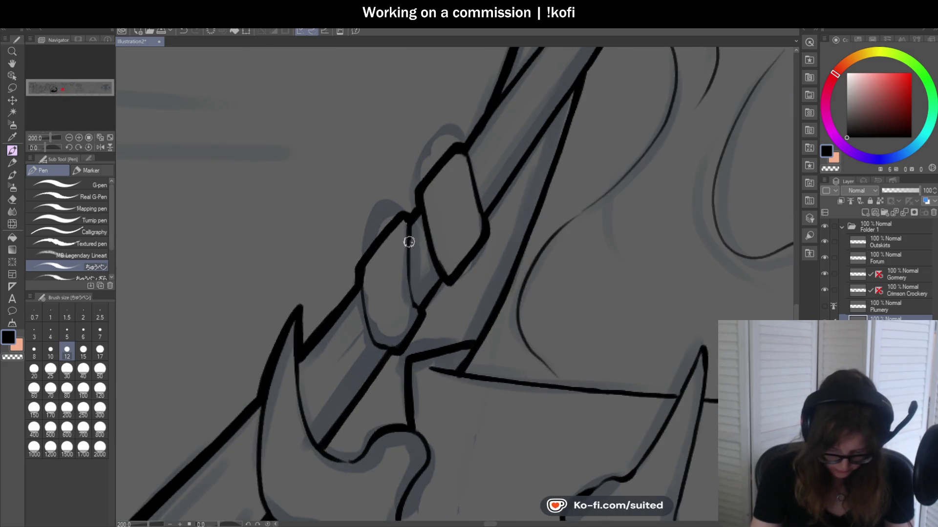
# - Thicken the flame curves below the spike tip, add a hatch stroke in the fold, and darken the V-line
pyautogui.scroll(-3, 374, 345)
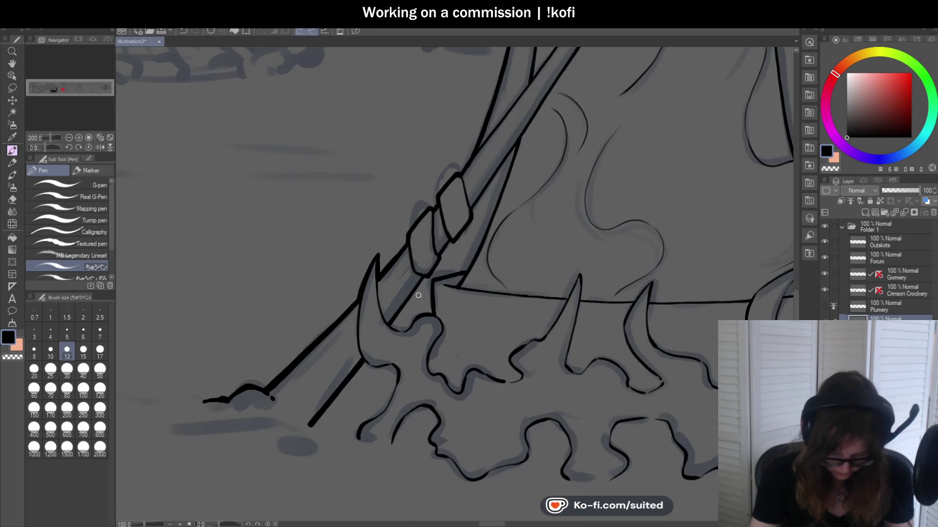
pyautogui.scroll(3, 367, 230)
pyautogui.moveTo(363, 246); pyautogui.dragTo(407, 339)
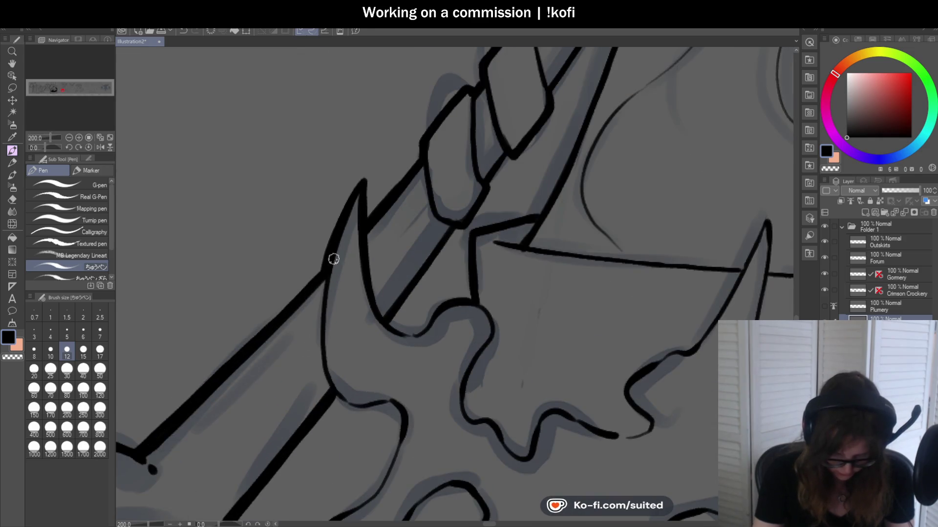
pyautogui.scroll(-3, 411, 247)
pyautogui.scroll(3, 445, 256)
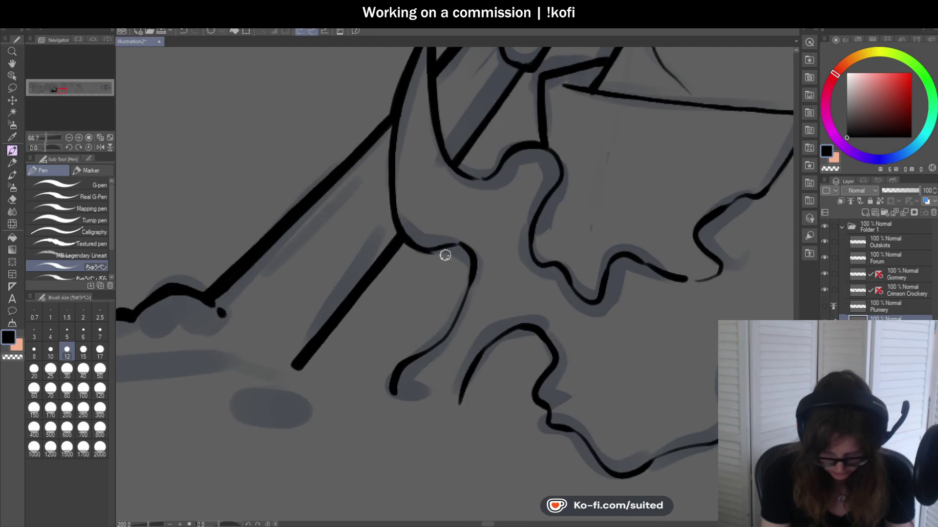
pyautogui.moveTo(473, 269); pyautogui.dragTo(448, 335)
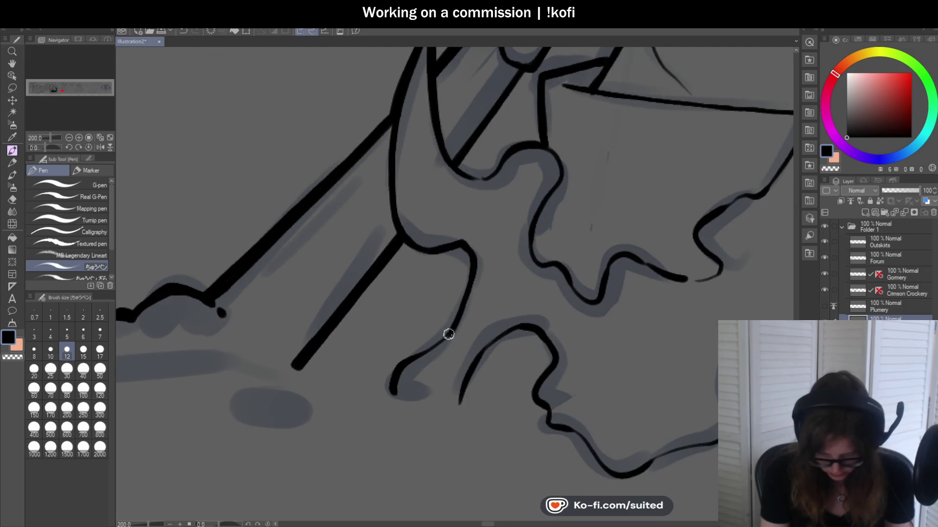
pyautogui.moveTo(470, 177); pyautogui.dragTo(504, 159)
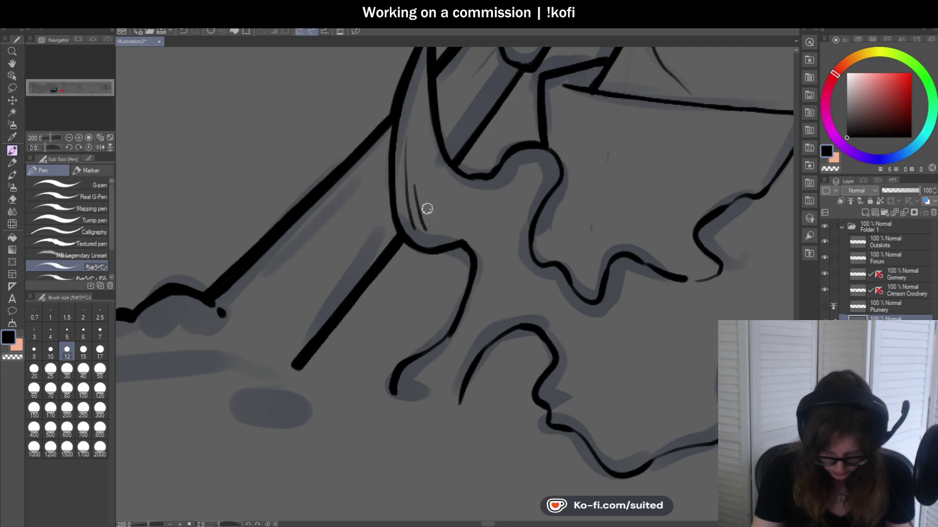
pyautogui.moveTo(427, 209); pyautogui.dragTo(438, 233)
pyautogui.scroll(-3, 420, 196)
pyautogui.scroll(3, 419, 123)
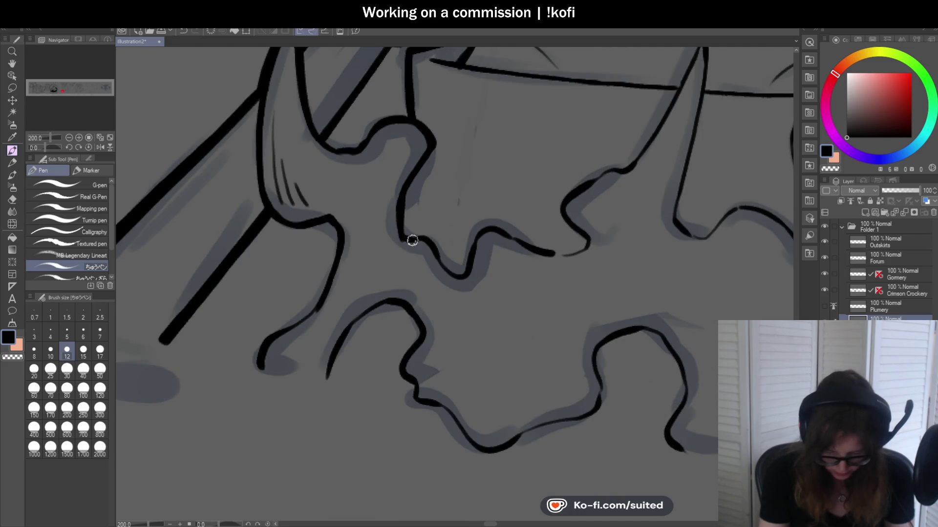
pyautogui.moveTo(440, 257); pyautogui.dragTo(481, 228)
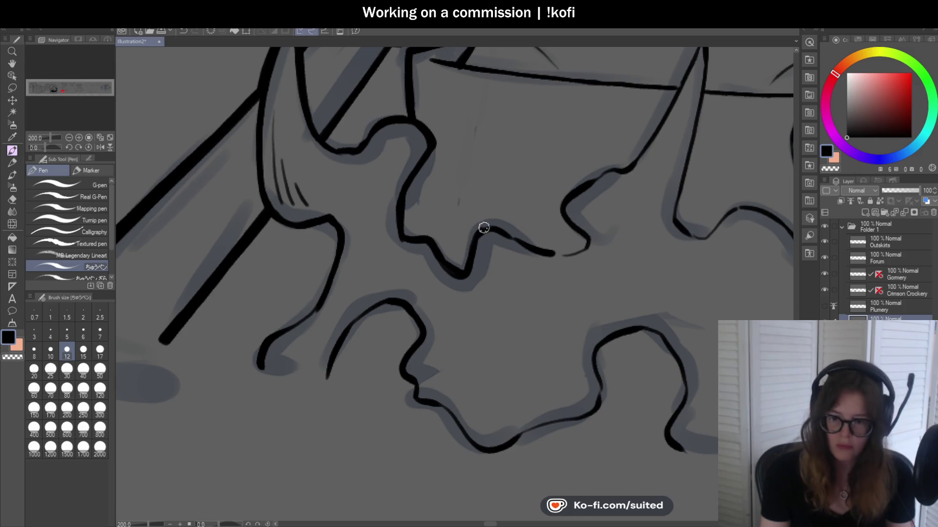
# - Retrace the arch-shaped flame lines in solid ink and join the darkened wavy hem line to the flame peak
pyautogui.scroll(-1, 457, 253)
pyautogui.scroll(1, 456, 253)
pyautogui.scroll(2, 416, 278)
pyautogui.moveTo(268, 299); pyautogui.dragTo(225, 335)
pyautogui.scroll(-3, 535, 210)
pyautogui.scroll(3, 444, 247)
pyautogui.moveTo(444, 247)
pyautogui.mouseDown()
pyautogui.moveTo(398, 257)
pyautogui.moveTo(339, 307)
pyautogui.mouseUp()
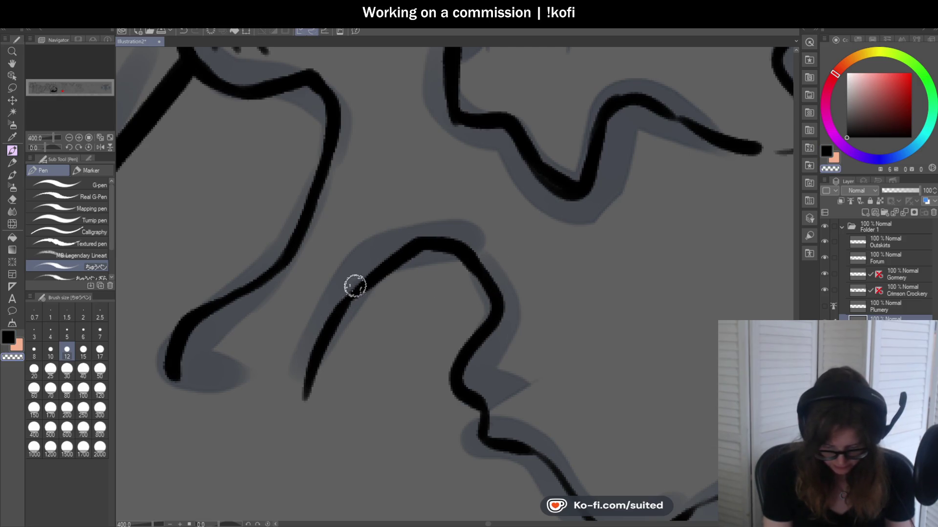
pyautogui.scroll(-3, 365, 286)
pyautogui.scroll(3, 534, 219)
pyautogui.moveTo(398, 209)
pyautogui.mouseDown()
pyautogui.moveTo(483, 239)
pyautogui.moveTo(610, 215)
pyautogui.mouseUp()
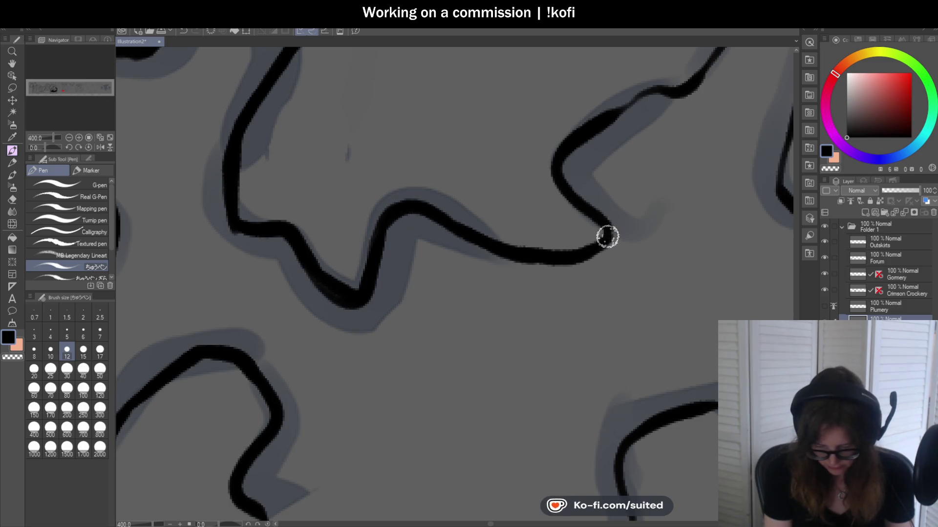
pyautogui.scroll(-3, 423, 276)
pyautogui.scroll(3, 508, 189)
pyautogui.moveTo(508, 188)
pyautogui.mouseDown()
pyautogui.moveTo(513, 178)
pyautogui.moveTo(562, 166)
pyautogui.mouseUp()
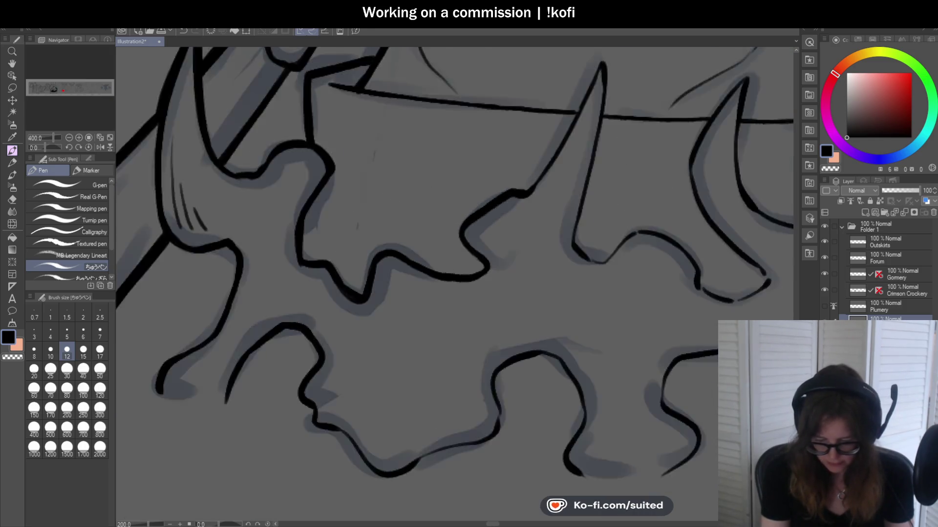
# - Connect the lower curves in thick ink, closing gaps, and thicken the peak's right edge
pyautogui.scroll(-3, 534, 185)
pyautogui.scroll(1, 534, 185)
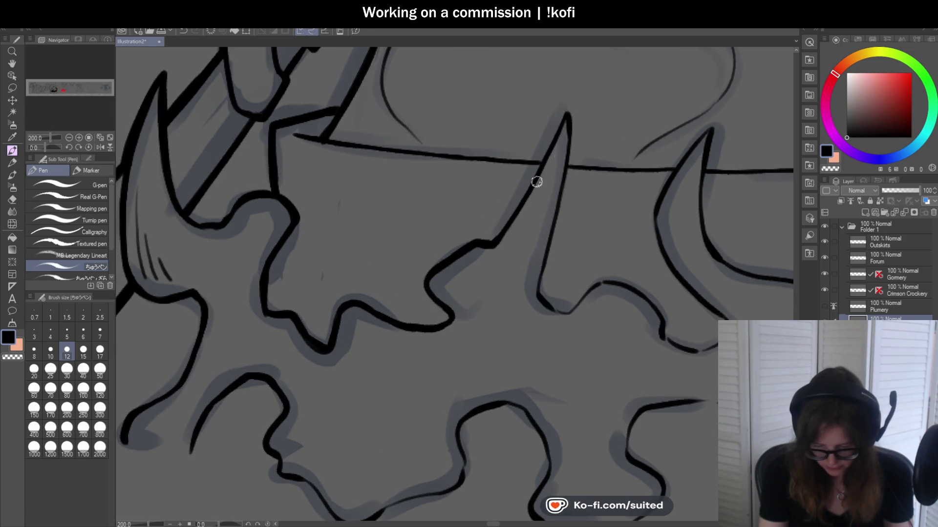
pyautogui.scroll(-1, 536, 265)
pyautogui.scroll(2, 408, 236)
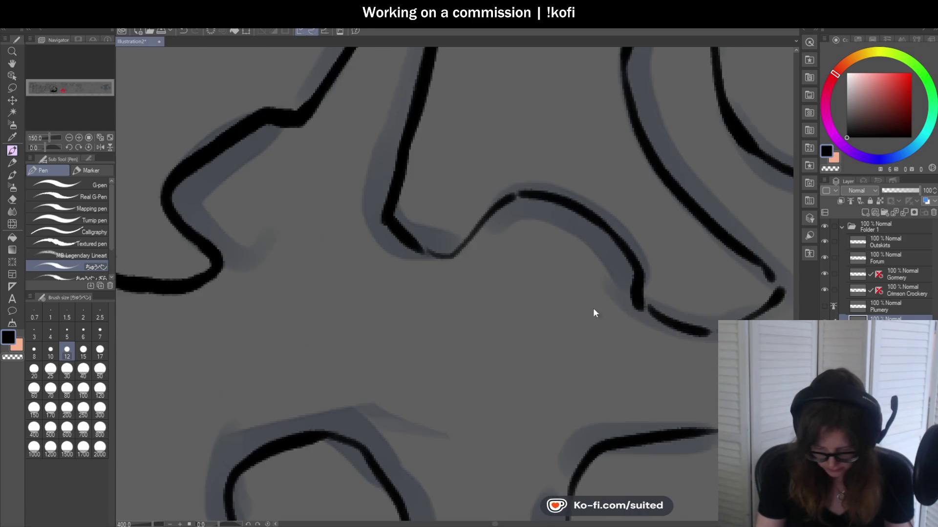
pyautogui.moveTo(515, 195)
pyautogui.mouseDown()
pyautogui.moveTo(457, 250)
pyautogui.moveTo(547, 192)
pyautogui.mouseUp()
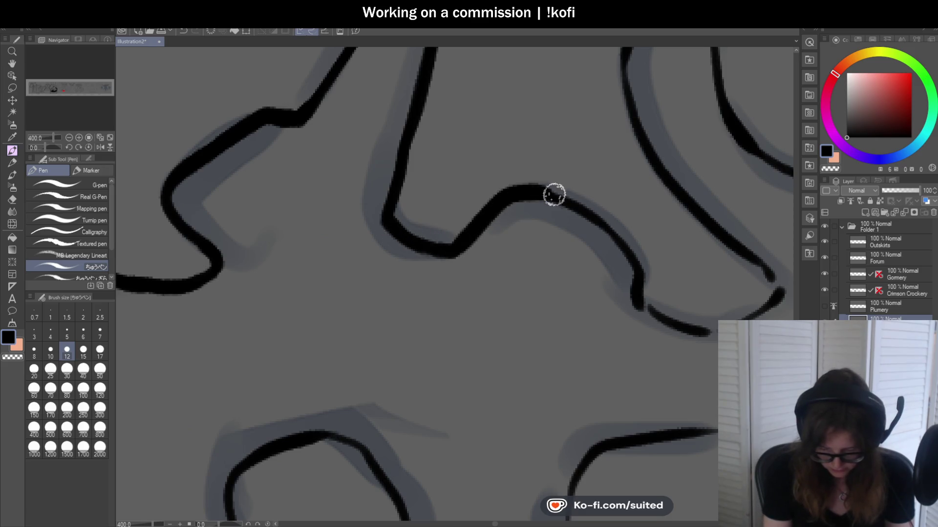
pyautogui.scroll(-2, 547, 193)
pyautogui.scroll(2, 494, 237)
pyautogui.moveTo(406, 193)
pyautogui.mouseDown()
pyautogui.moveTo(465, 281)
pyautogui.moveTo(498, 303)
pyautogui.moveTo(598, 286)
pyautogui.moveTo(594, 256)
pyautogui.mouseUp()
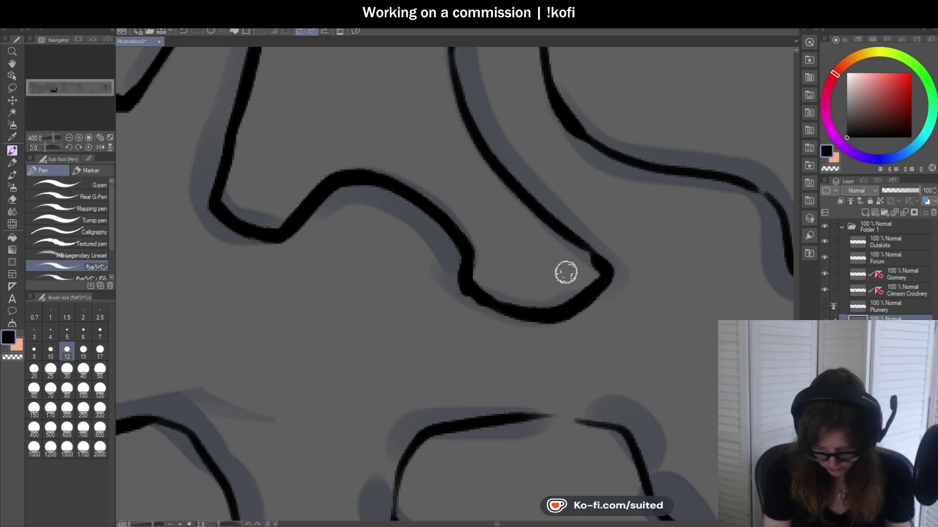
pyautogui.scroll(-2, 546, 317)
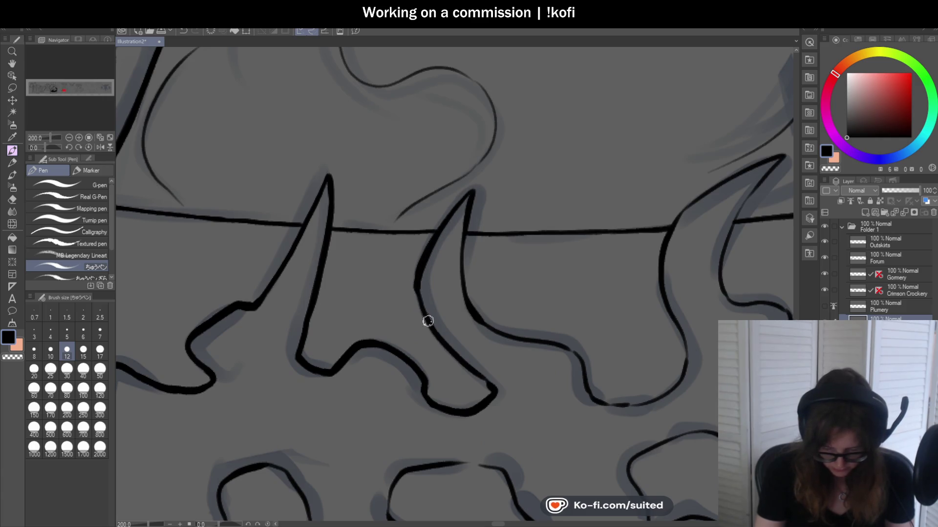
pyautogui.moveTo(464, 247)
pyautogui.mouseDown()
pyautogui.moveTo(482, 318)
pyautogui.moveTo(497, 329)
pyautogui.mouseUp()
pyautogui.scroll(2, 482, 367)
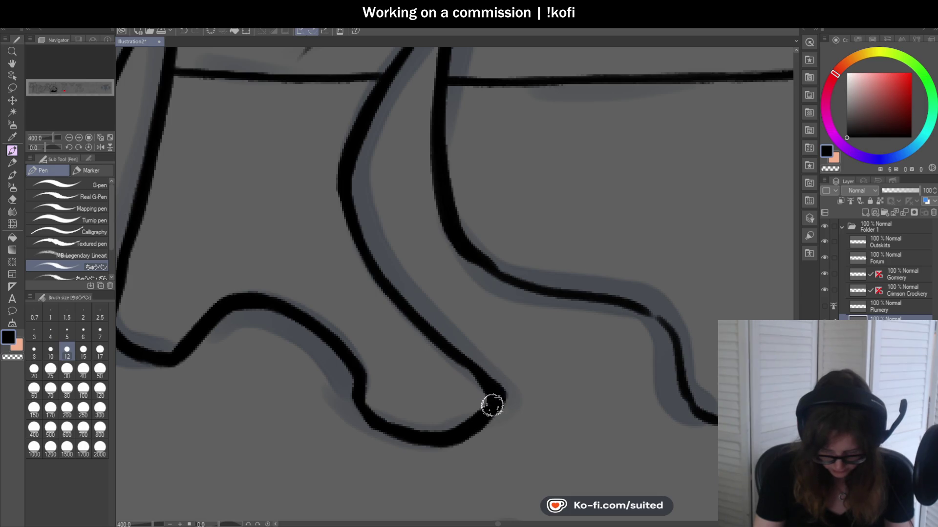
pyautogui.scroll(-4, 492, 405)
pyautogui.moveTo(46, 147); pyautogui.dragTo(52, 147)
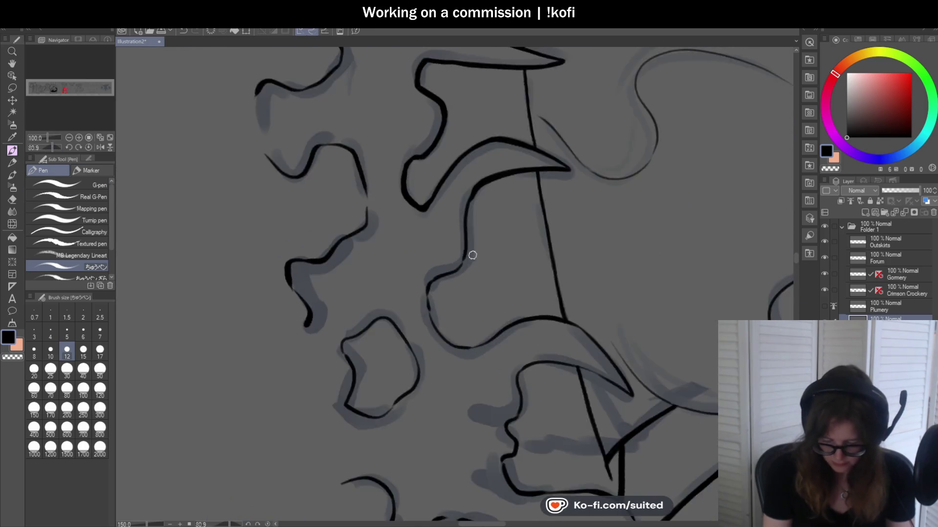
# - Ink the first wavy flame curve of the lower hem row, tracing its top edge and closing the gap
pyautogui.scroll(1, 473, 258)
pyautogui.scroll(2, 462, 253)
pyautogui.moveTo(461, 268)
pyautogui.mouseDown()
pyautogui.moveTo(379, 314)
pyautogui.moveTo(377, 417)
pyautogui.mouseUp()
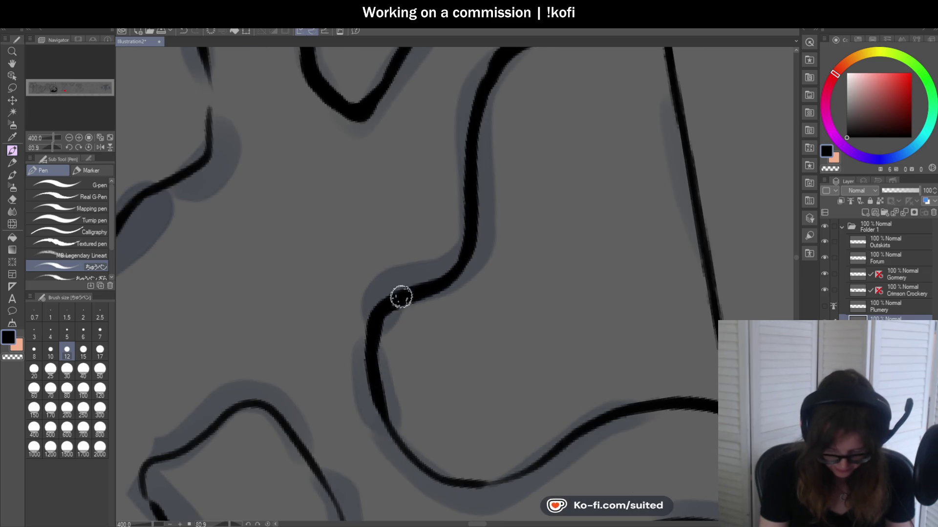
pyautogui.scroll(-4, 542, 207)
pyautogui.scroll(4, 365, 107)
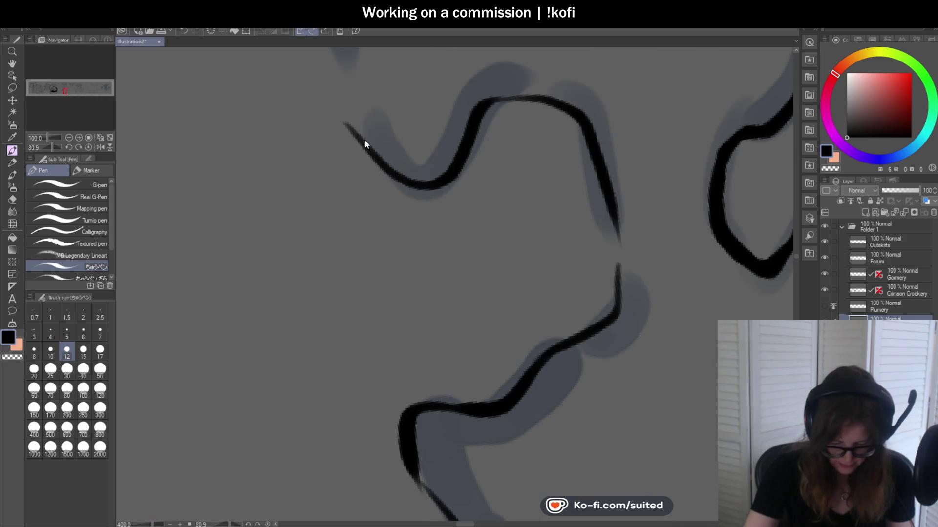
pyautogui.moveTo(493, 119); pyautogui.dragTo(570, 105)
pyautogui.scroll(-2, 449, 162)
pyautogui.scroll(2, 449, 162)
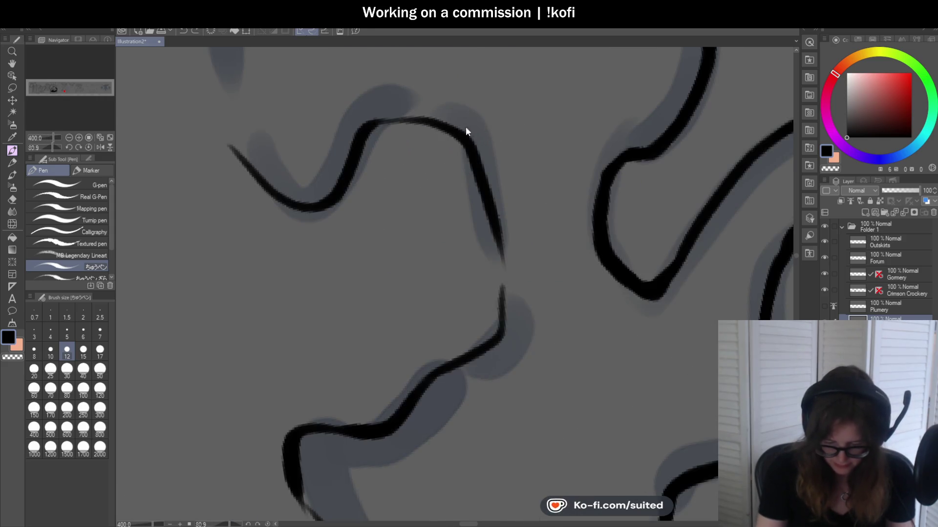
pyautogui.moveTo(442, 125); pyautogui.dragTo(361, 124)
pyautogui.scroll(-2, 476, 168)
pyautogui.scroll(2, 476, 168)
pyautogui.moveTo(472, 144)
pyautogui.mouseDown()
pyautogui.moveTo(483, 279)
pyautogui.moveTo(300, 385)
pyautogui.mouseUp()
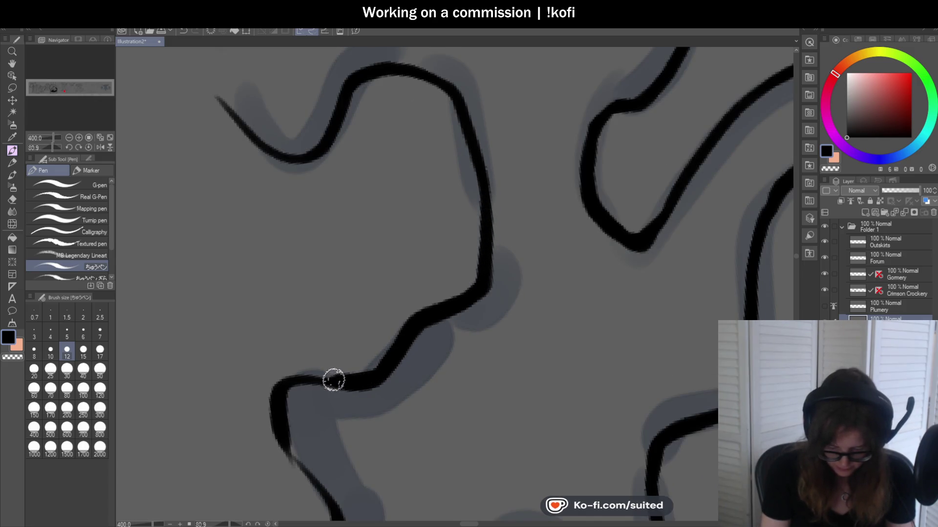
# - Redraw that flame lobe's left side, top and bottom lines thicker and smoother
pyautogui.scroll(-4, 432, 222)
pyautogui.scroll(4, 388, 348)
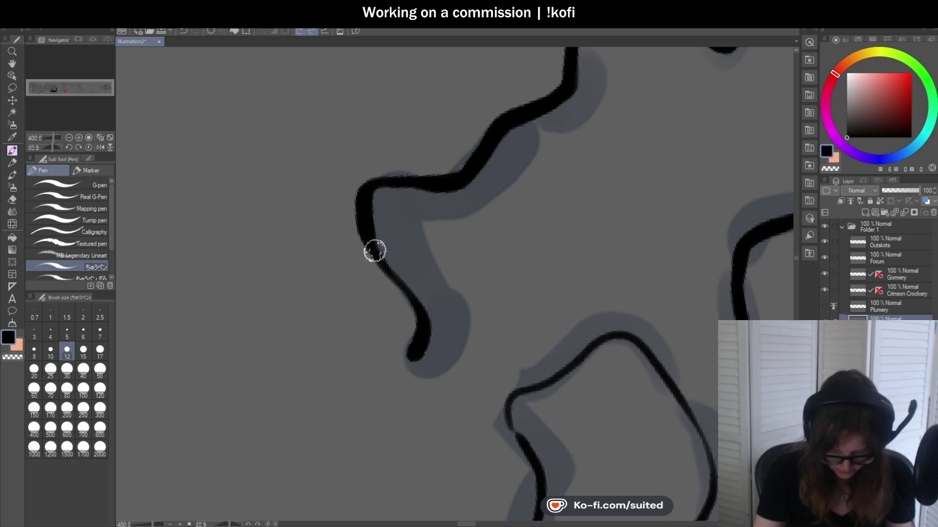
pyautogui.scroll(-3, 450, 140)
pyautogui.scroll(2, 487, 329)
pyautogui.moveTo(446, 236)
pyautogui.mouseDown()
pyautogui.moveTo(464, 287)
pyautogui.moveTo(477, 216)
pyautogui.moveTo(576, 177)
pyautogui.mouseUp()
pyautogui.scroll(-2, 576, 176)
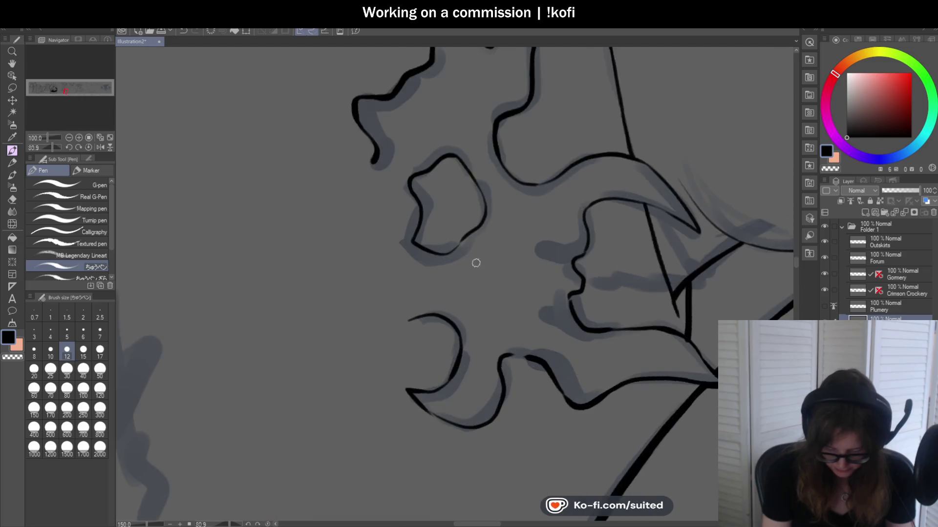
pyautogui.scroll(2, 477, 261)
pyautogui.moveTo(432, 245)
pyautogui.mouseDown()
pyautogui.moveTo(379, 256)
pyautogui.moveTo(324, 212)
pyautogui.mouseUp()
pyautogui.scroll(-2, 447, 229)
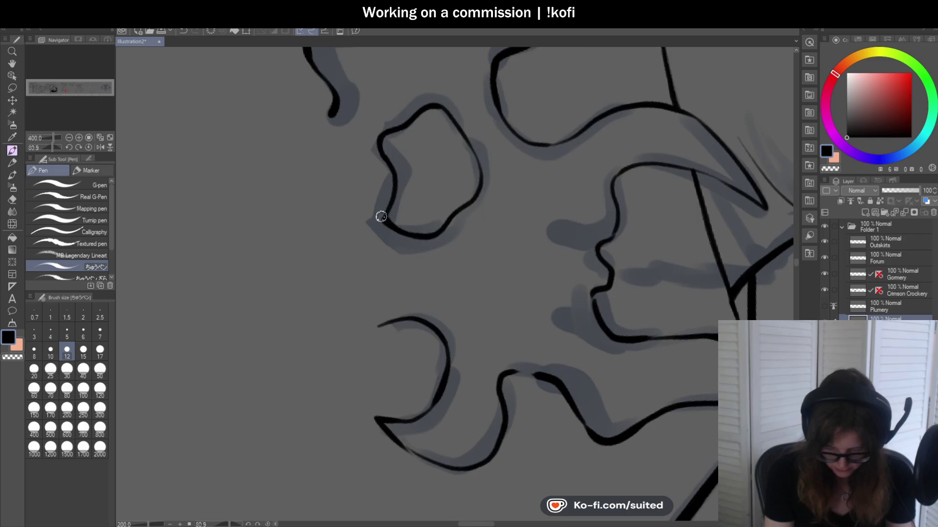
pyautogui.scroll(2, 507, 119)
pyautogui.moveTo(552, 216)
pyautogui.mouseDown()
pyautogui.moveTo(619, 192)
pyautogui.moveTo(677, 155)
pyautogui.mouseUp()
# - Trace ink down the next flame contour and touch up its lower tip
pyautogui.scroll(-2, 462, 238)
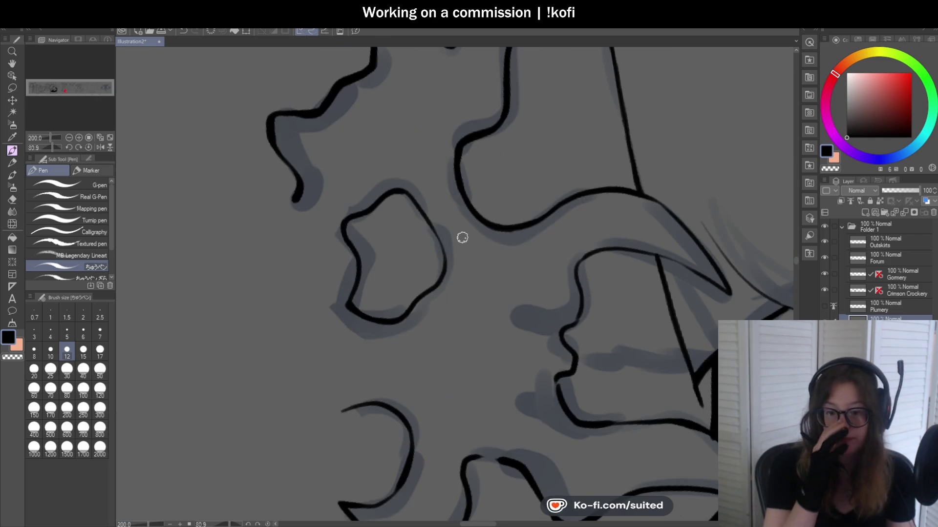
pyautogui.scroll(-1, 437, 169)
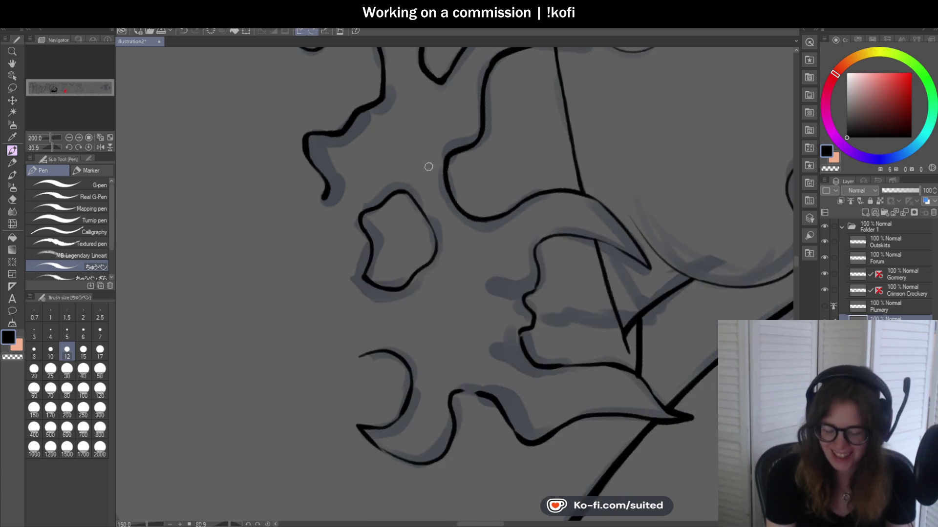
pyautogui.scroll(-1, 437, 168)
pyautogui.scroll(1, 498, 155)
pyautogui.scroll(1, 498, 155)
pyautogui.moveTo(497, 155)
pyautogui.mouseDown()
pyautogui.moveTo(469, 161)
pyautogui.moveTo(471, 272)
pyautogui.moveTo(455, 351)
pyautogui.mouseUp()
pyautogui.scroll(-3, 512, 245)
pyautogui.scroll(3, 513, 246)
pyautogui.moveTo(469, 278); pyautogui.dragTo(464, 314)
pyautogui.scroll(-2, 465, 314)
pyautogui.scroll(-1, 471, 279)
pyautogui.scroll(2, 225, 168)
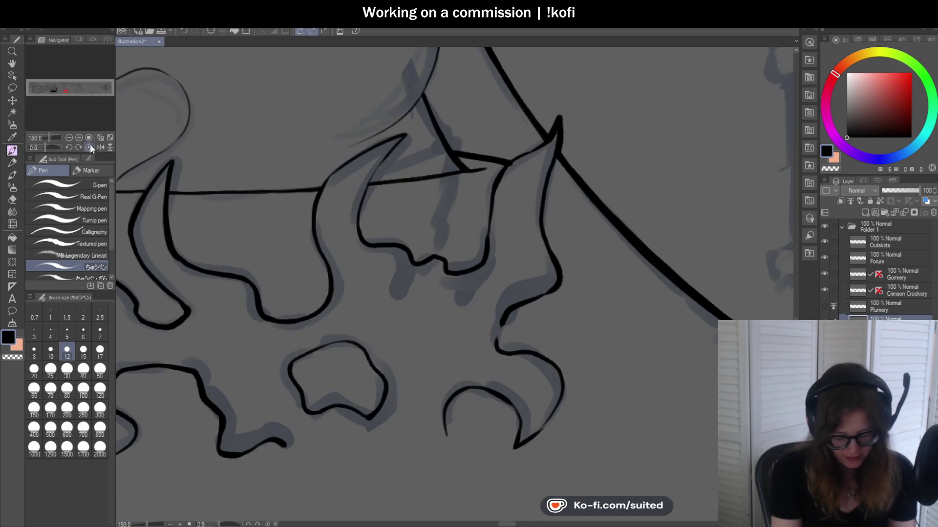
pyautogui.scroll(1, 419, 185)
# - Ink the upper curve and upper contour of the next flame blob
pyautogui.moveTo(298, 214)
pyautogui.mouseDown()
pyautogui.moveTo(419, 111)
pyautogui.moveTo(521, 71)
pyautogui.moveTo(479, 113)
pyautogui.moveTo(404, 280)
pyautogui.moveTo(413, 350)
pyautogui.mouseUp()
pyautogui.scroll(-4, 426, 304)
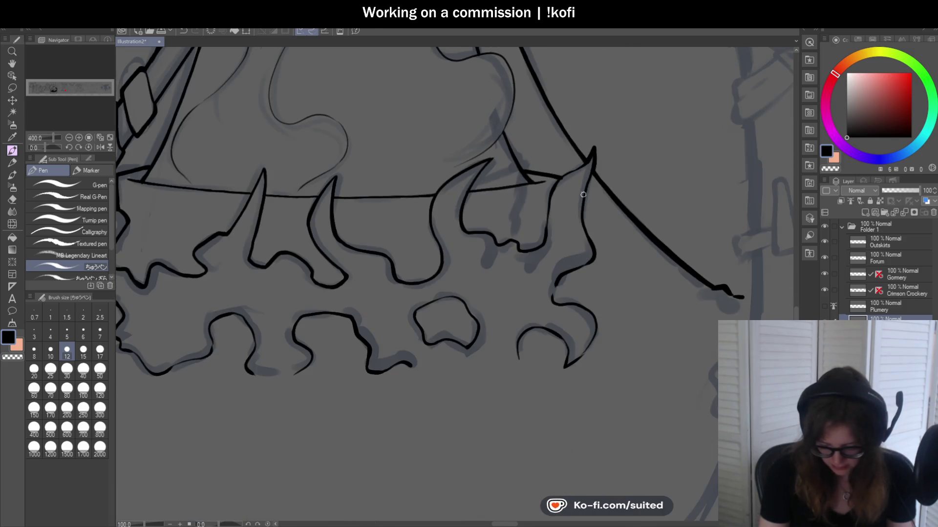
pyautogui.scroll(2, 533, 316)
pyautogui.scroll(4, 441, 308)
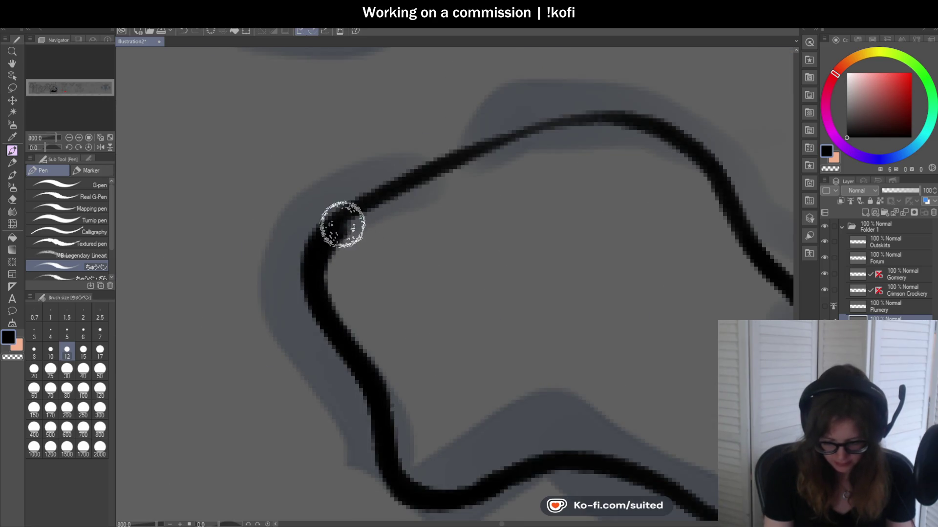
pyautogui.moveTo(335, 230); pyautogui.dragTo(683, 157)
pyautogui.scroll(-3, 352, 228)
pyautogui.scroll(-2, 464, 266)
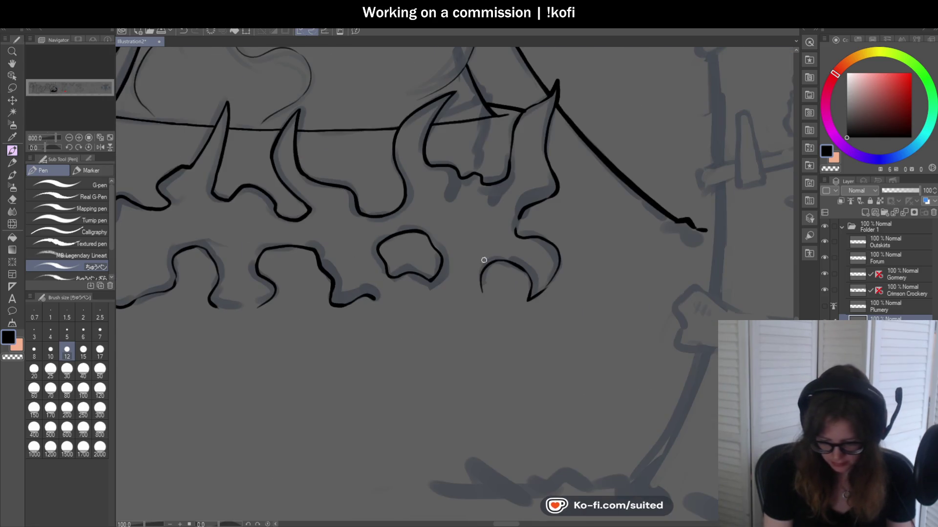
pyautogui.scroll(1, 486, 282)
pyautogui.scroll(3, 486, 283)
# - Retrace the flame arc, its right side, upper S-curve and lower arc tip in thick ink
pyautogui.moveTo(447, 305); pyautogui.dragTo(635, 247)
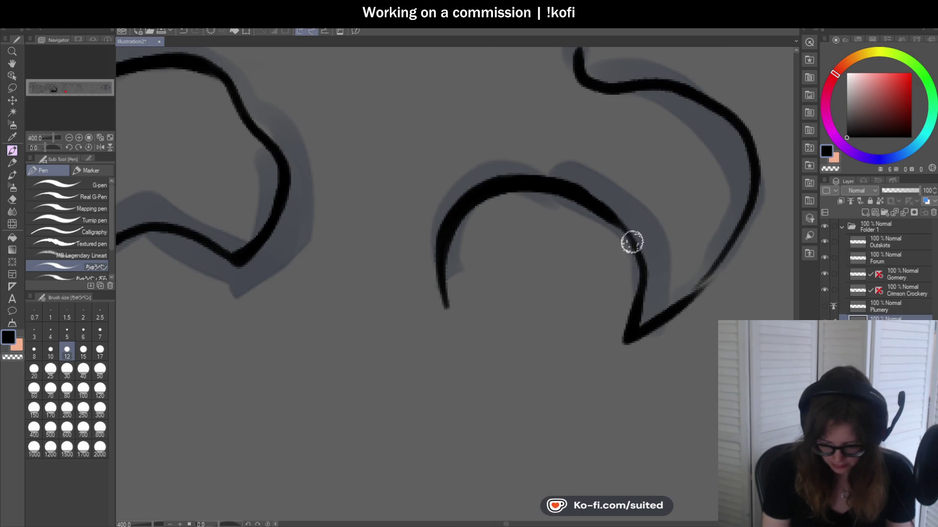
pyautogui.moveTo(574, 190); pyautogui.dragTo(625, 342)
pyautogui.scroll(-2, 625, 343)
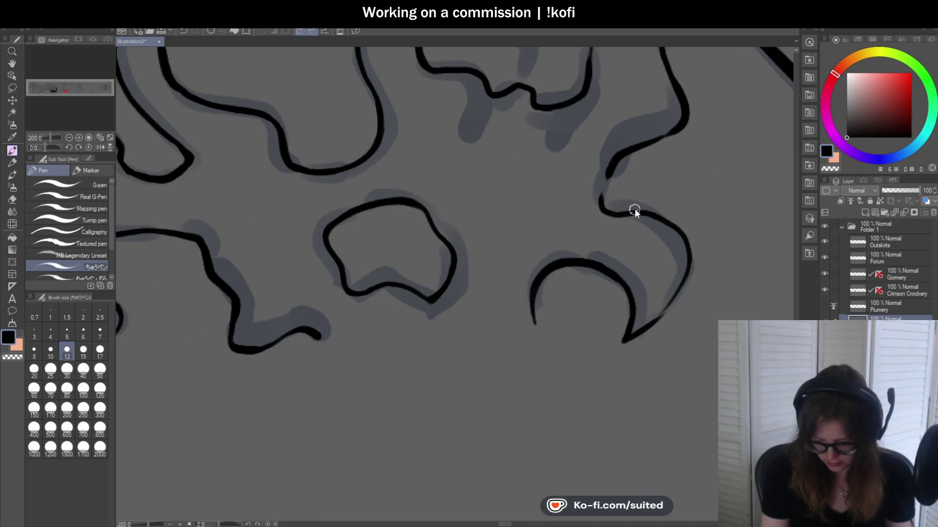
pyautogui.scroll(2, 635, 210)
pyautogui.moveTo(595, 103); pyautogui.dragTo(619, 209)
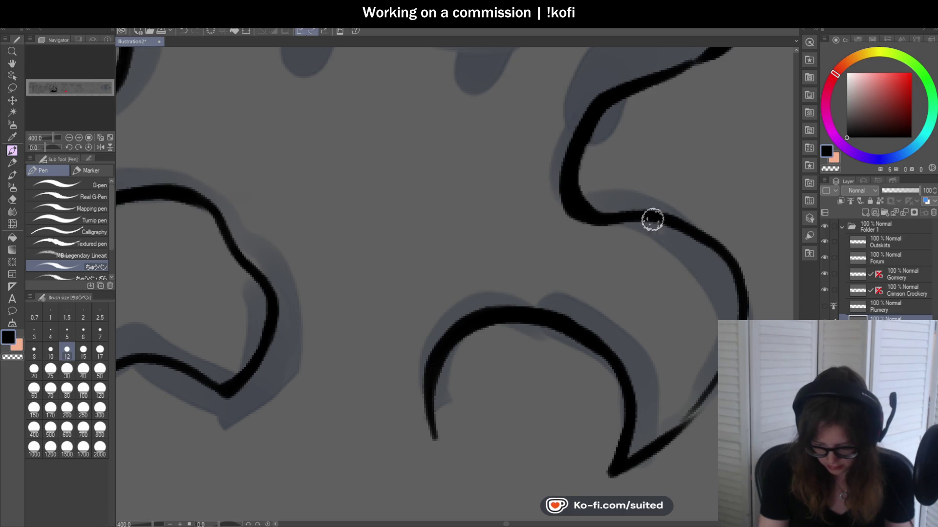
pyautogui.moveTo(622, 382); pyautogui.dragTo(710, 368)
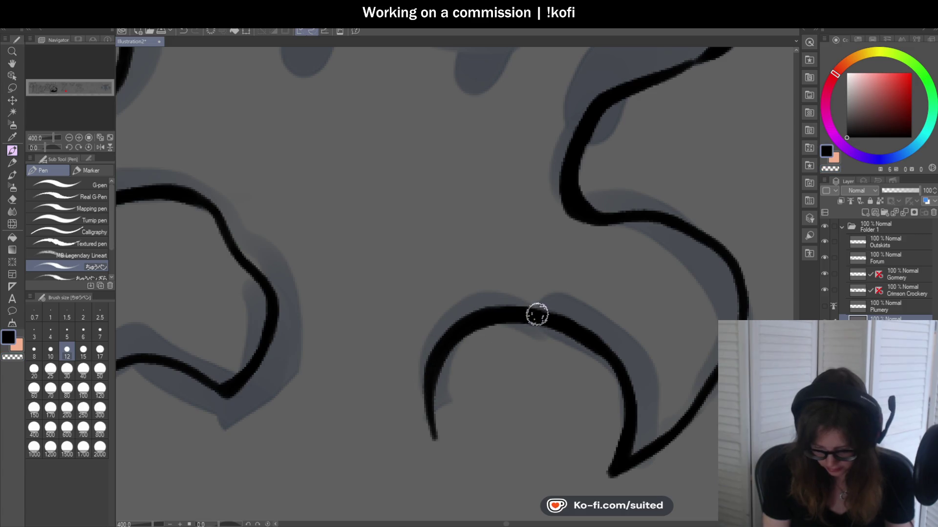
# - Thicken the flame's long edge, the line up to the upper-right peak, and the tent's right outline
pyautogui.scroll(-3, 542, 314)
pyautogui.scroll(1, 601, 249)
pyautogui.scroll(2, 556, 262)
pyautogui.scroll(-3, 556, 262)
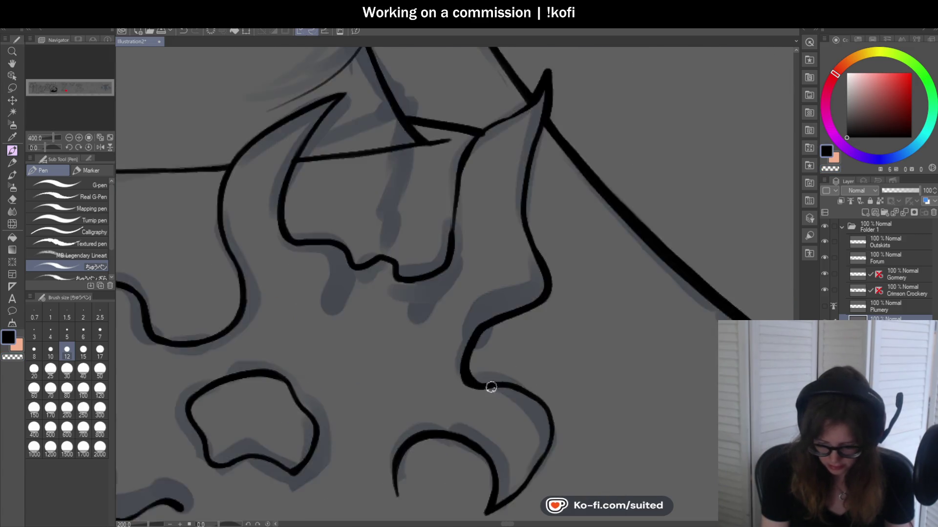
pyautogui.scroll(3, 462, 212)
pyautogui.moveTo(486, 183)
pyautogui.mouseDown()
pyautogui.moveTo(463, 212)
pyautogui.moveTo(428, 416)
pyautogui.mouseUp()
pyautogui.moveTo(485, 195); pyautogui.dragTo(622, 63)
pyautogui.moveTo(601, 188); pyautogui.dragTo(583, 386)
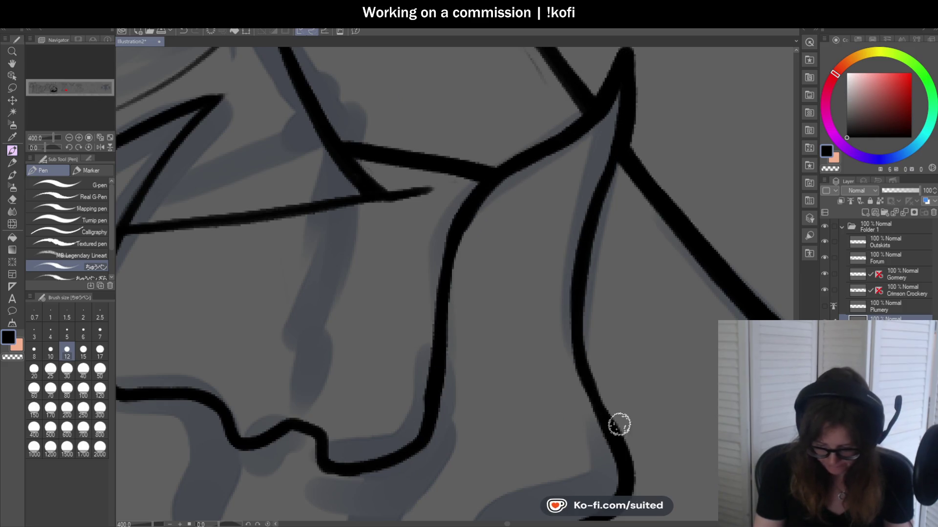
# - Add short hatch strokes beside a flame lobe
pyautogui.scroll(-2, 616, 423)
pyautogui.scroll(-2, 611, 341)
pyautogui.scroll(-2, 608, 302)
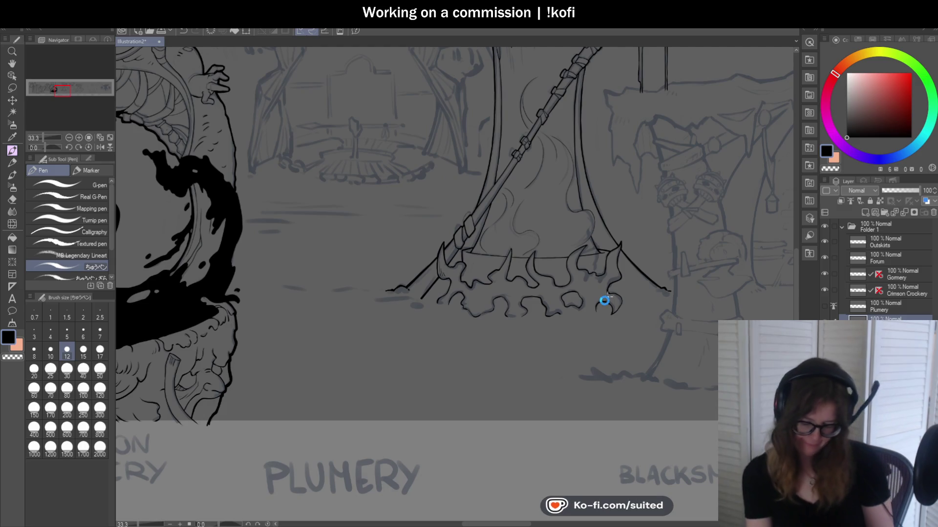
pyautogui.scroll(2, 586, 312)
pyautogui.scroll(1, 567, 283)
pyautogui.scroll(1, 561, 280)
pyautogui.moveTo(491, 233)
pyautogui.mouseDown()
pyautogui.moveTo(484, 266)
pyautogui.moveTo(498, 274)
pyautogui.mouseUp()
# - Ink the remaining wavy flame curve and its neighbouring flame curves down the hem
pyautogui.scroll(-2, 511, 272)
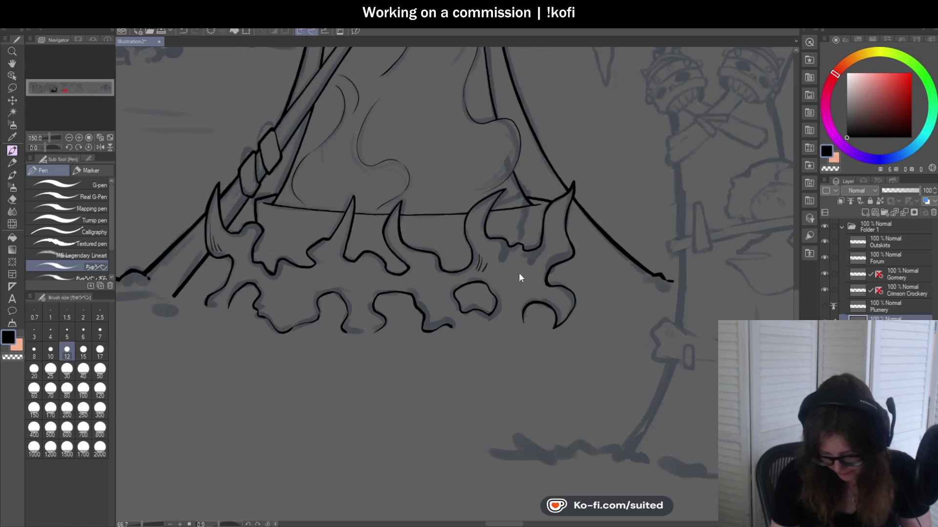
pyautogui.scroll(2, 558, 250)
pyautogui.scroll(1, 553, 205)
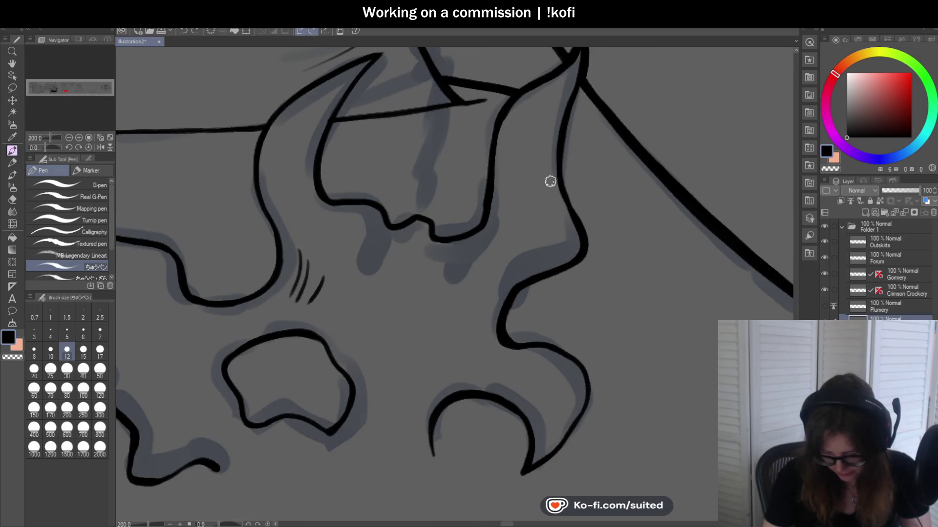
pyautogui.scroll(-3, 535, 236)
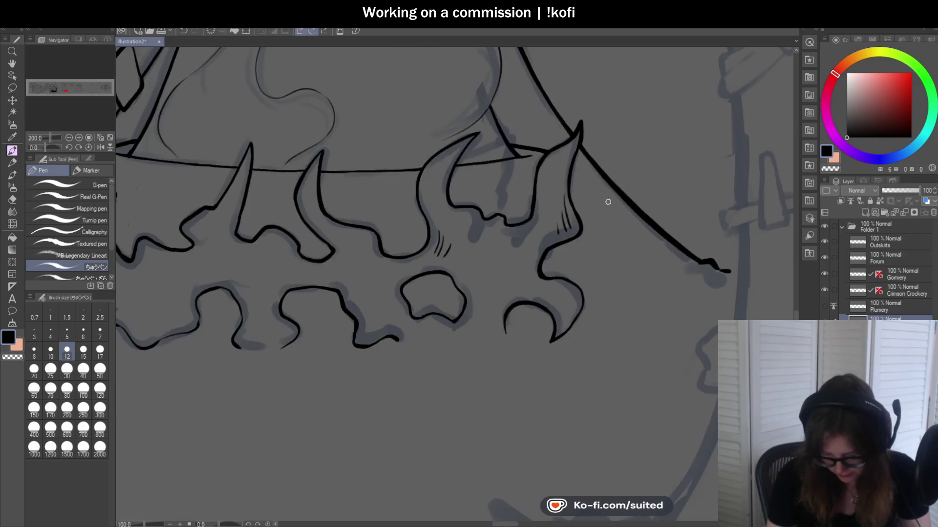
pyautogui.scroll(4, 356, 283)
pyautogui.scroll(2, 361, 265)
pyautogui.moveTo(324, 198)
pyautogui.mouseDown()
pyautogui.moveTo(412, 303)
pyautogui.moveTo(402, 358)
pyautogui.mouseUp()
pyautogui.moveTo(238, 235); pyautogui.dragTo(244, 349)
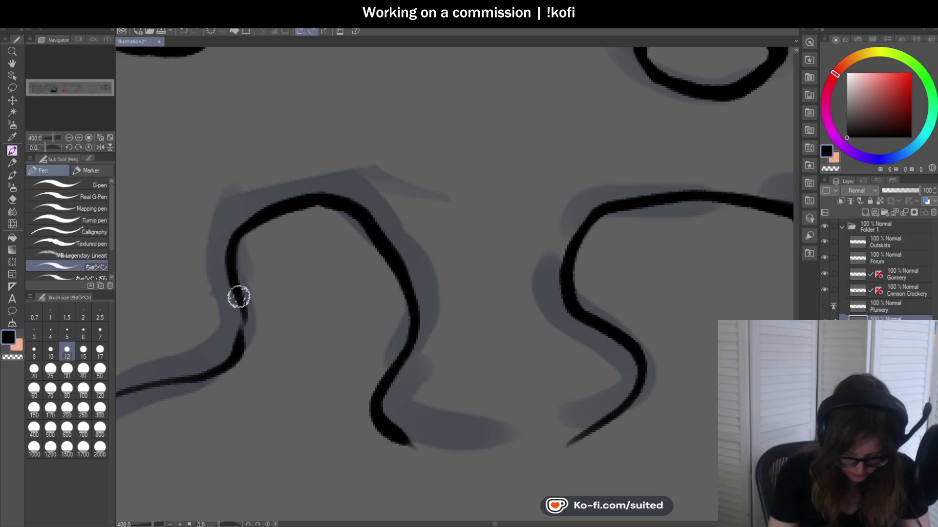
pyautogui.scroll(-3, 411, 274)
pyautogui.scroll(1, 371, 235)
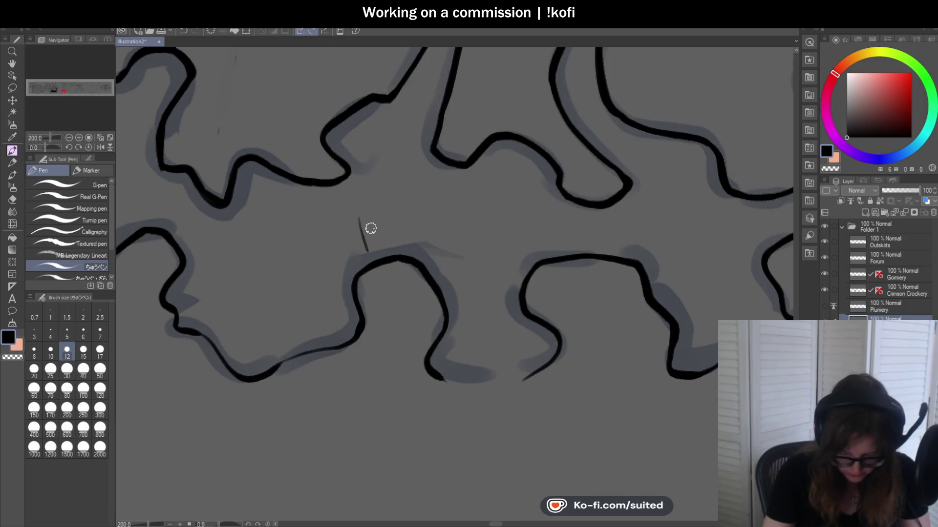
pyautogui.scroll(-3, 515, 256)
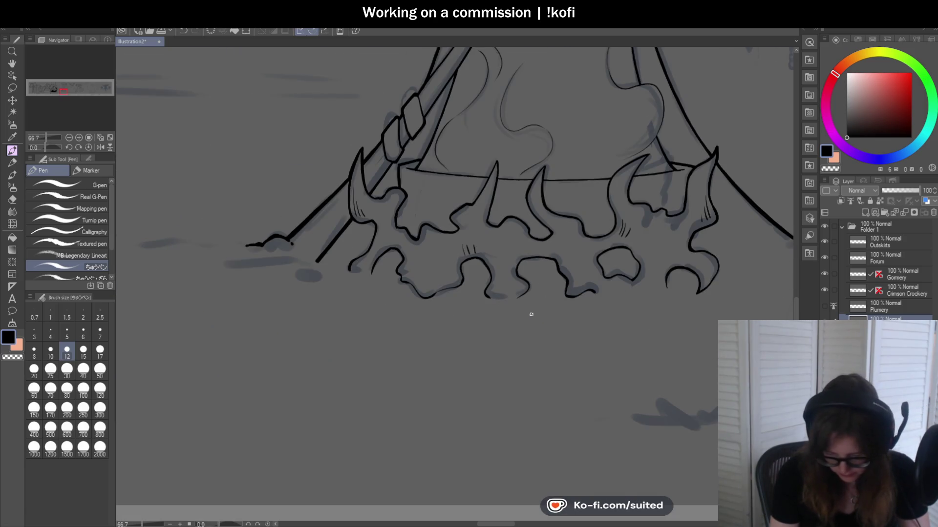
pyautogui.scroll(2, 509, 329)
pyautogui.scroll(1, 439, 287)
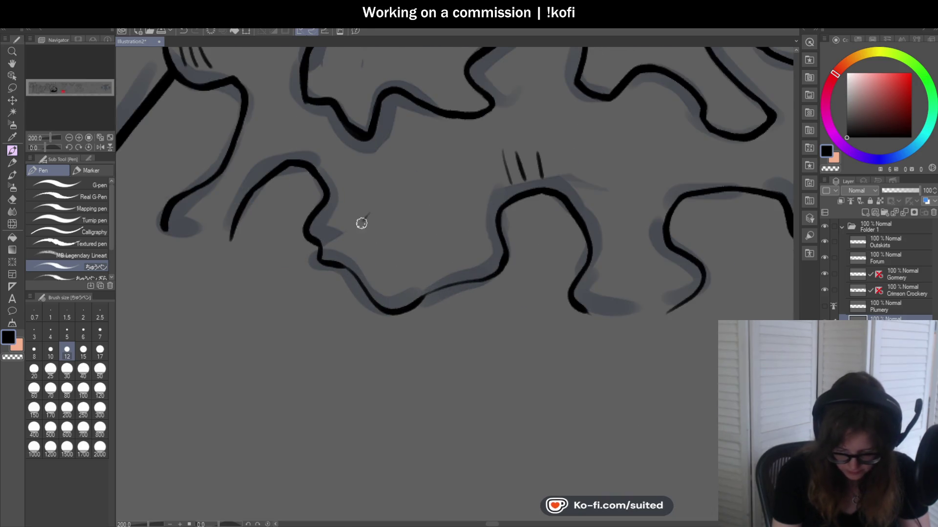
# - Add a short black hatching stroke among the Plumery tent's flame lobes
pyautogui.scroll(-3, 385, 270)
pyautogui.scroll(-1, 622, 274)
pyautogui.scroll(-1, 468, 275)
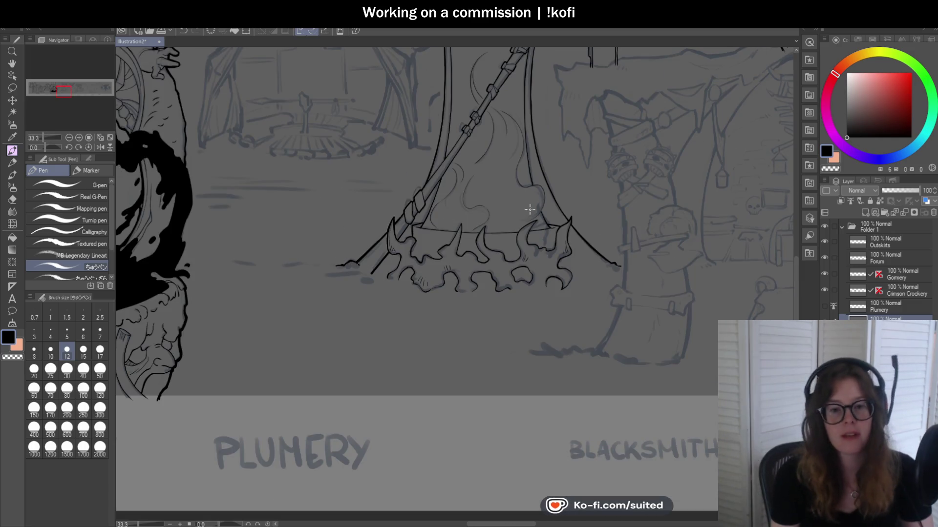
pyautogui.scroll(2, 518, 274)
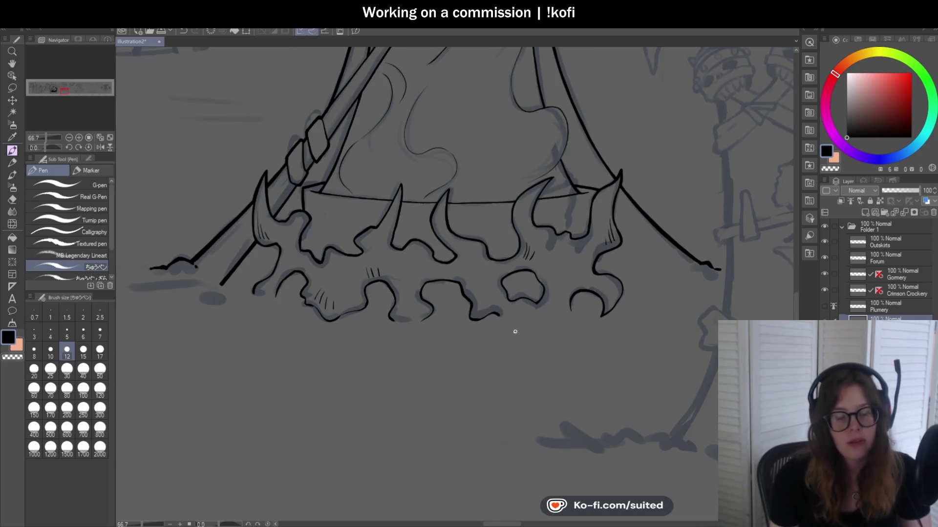
pyautogui.scroll(2, 520, 326)
pyautogui.scroll(2, 523, 329)
pyautogui.moveTo(359, 236); pyautogui.dragTo(372, 218)
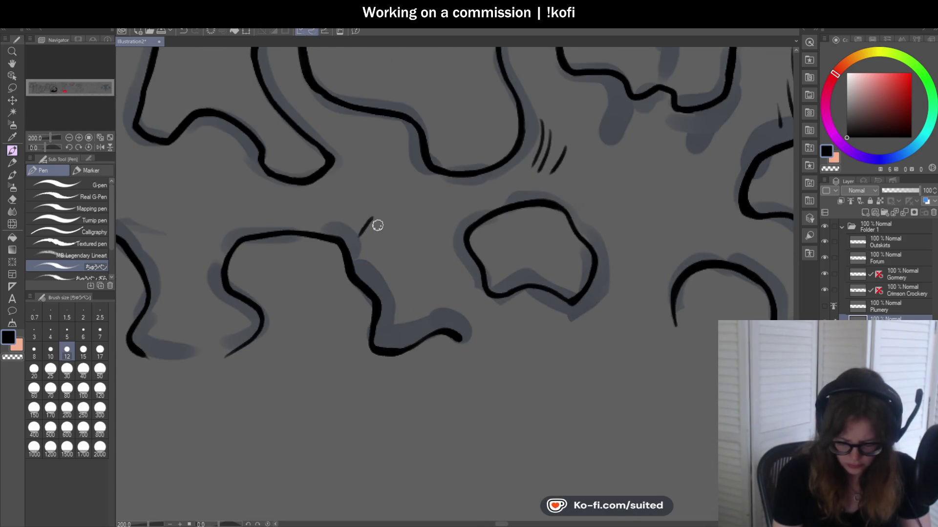
pyautogui.scroll(-4, 397, 295)
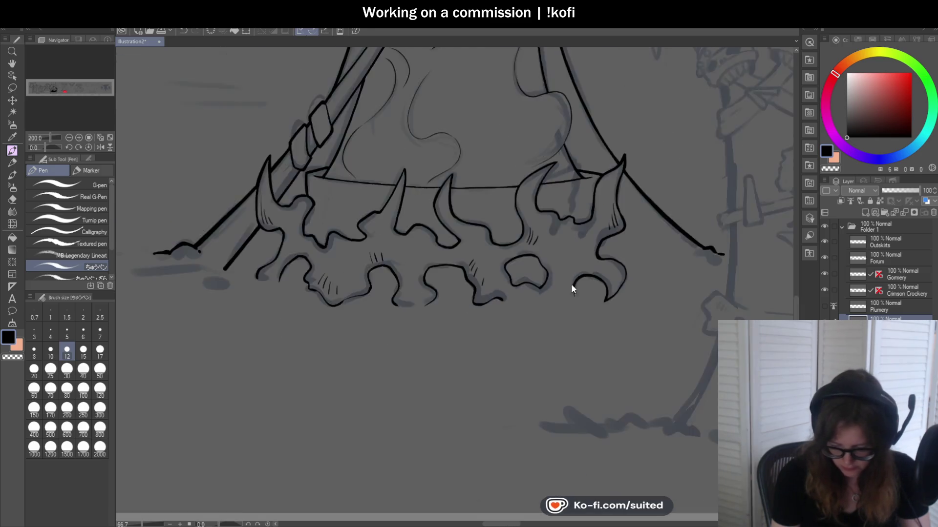
pyautogui.scroll(2, 602, 293)
pyautogui.scroll(1, 470, 216)
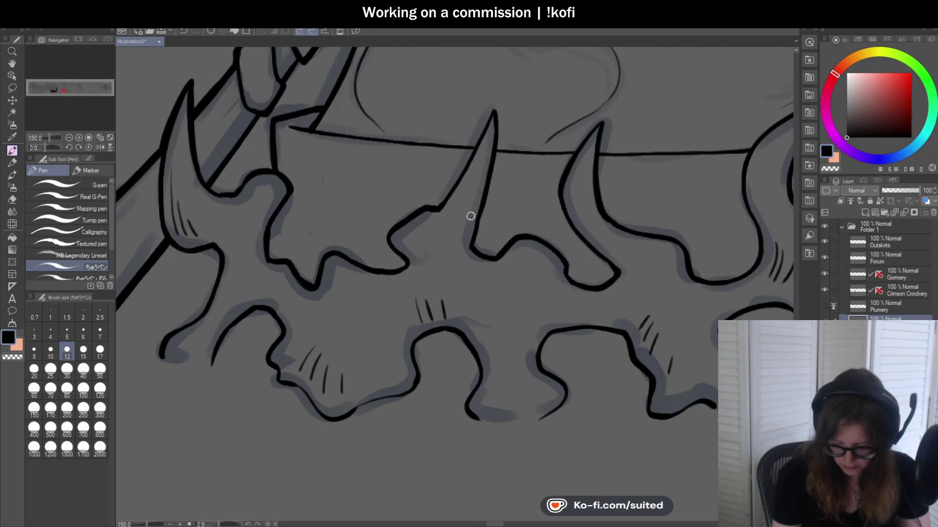
pyautogui.scroll(-3, 469, 292)
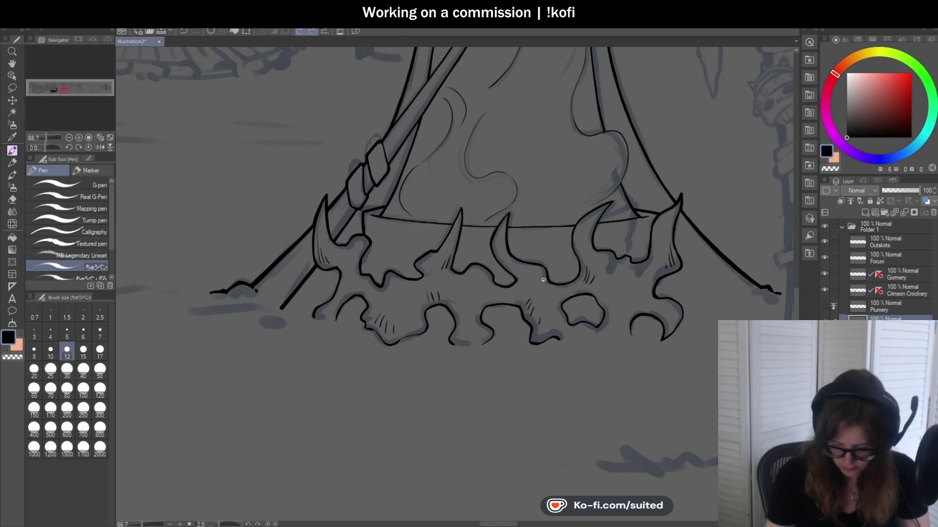
pyautogui.scroll(3, 542, 278)
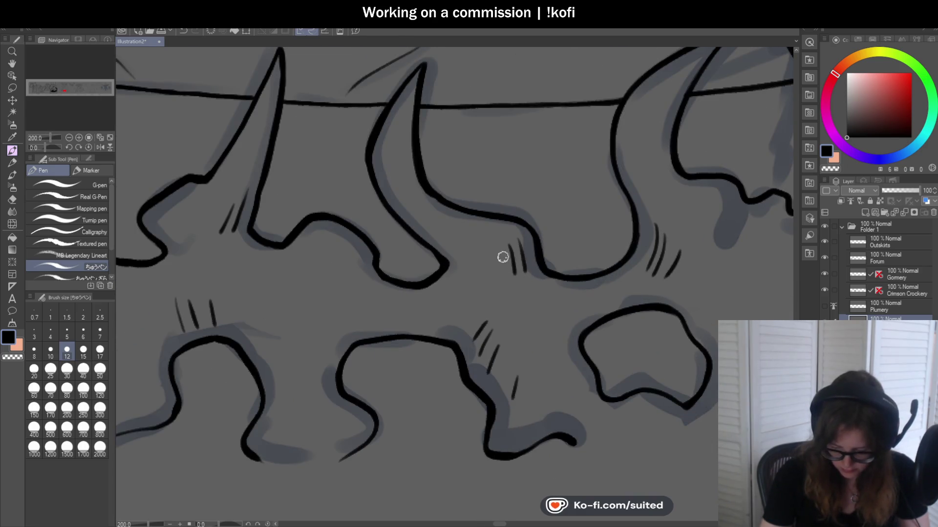
pyautogui.scroll(-4, 493, 242)
pyautogui.scroll(-1, 625, 266)
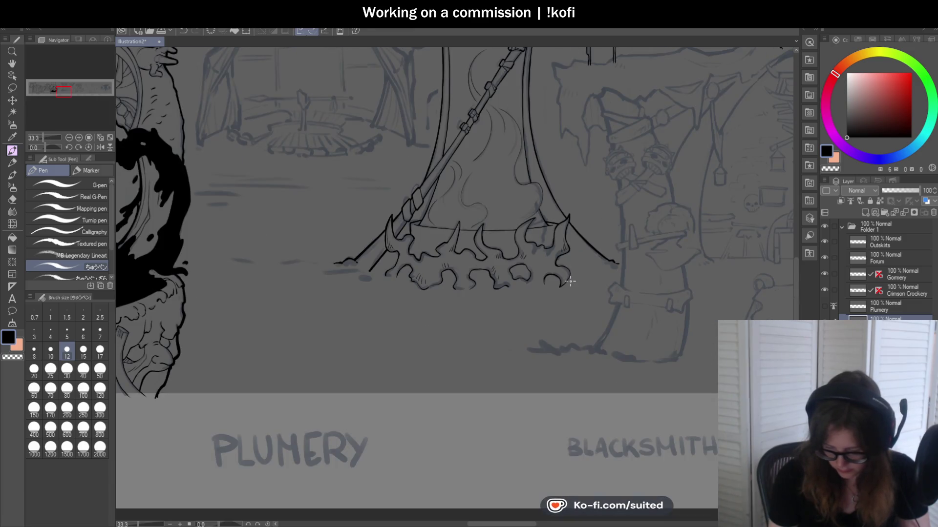
pyautogui.scroll(2, 570, 281)
pyautogui.scroll(2, 554, 282)
pyautogui.scroll(1, 539, 263)
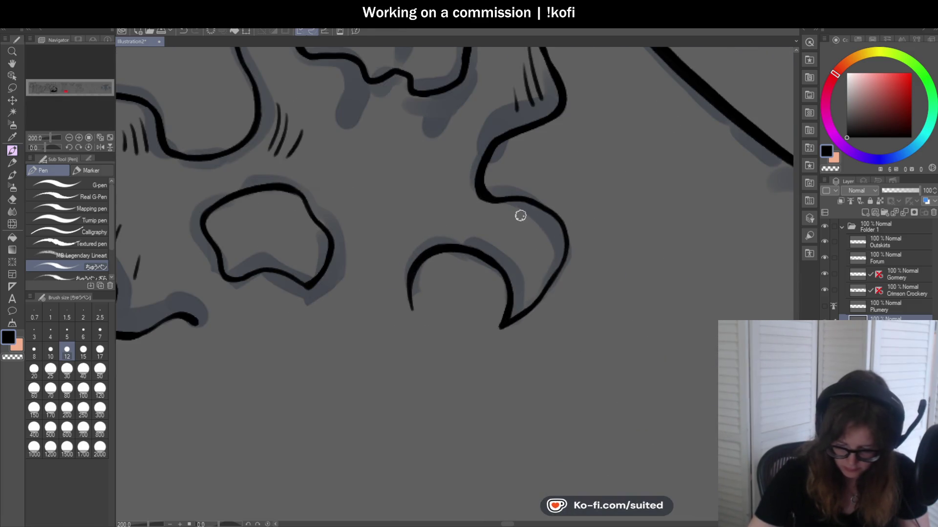
pyautogui.scroll(-5, 533, 278)
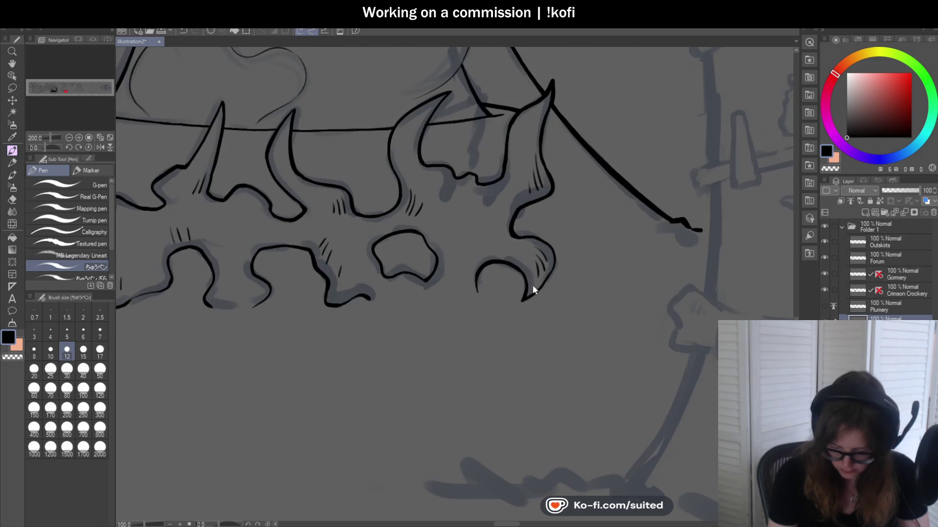
pyautogui.scroll(4, 534, 285)
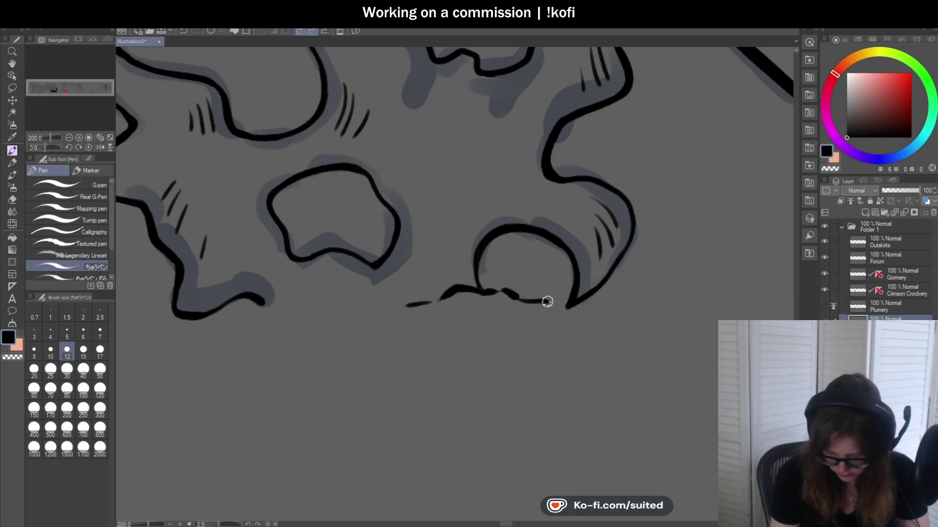
pyautogui.scroll(-2, 547, 302)
pyautogui.scroll(-2, 618, 292)
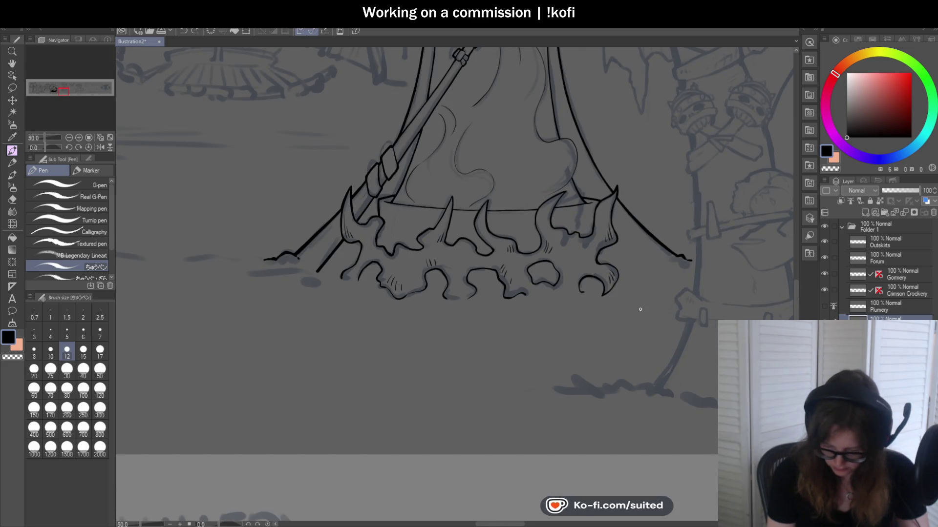
pyautogui.scroll(-1, 523, 301)
pyautogui.scroll(-1, 533, 341)
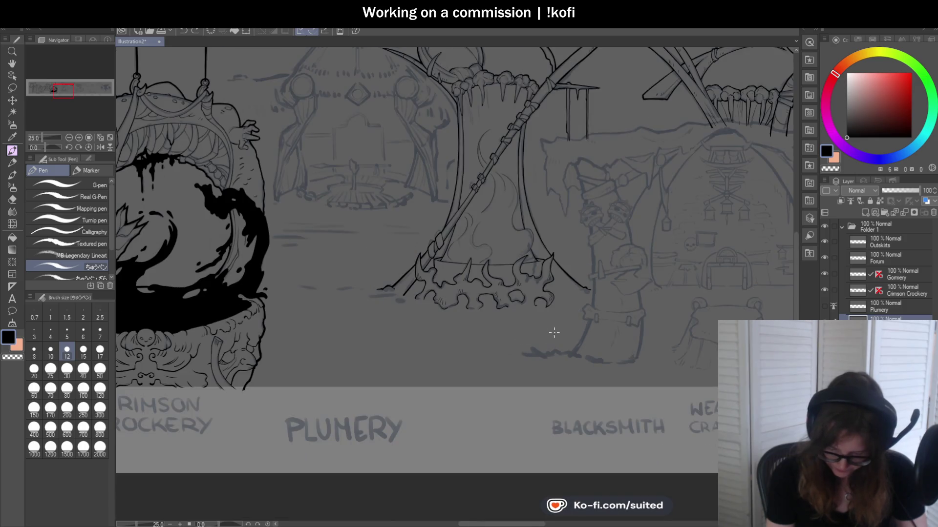
pyautogui.scroll(2, 350, 279)
pyautogui.scroll(3, 350, 279)
pyautogui.scroll(1, 349, 279)
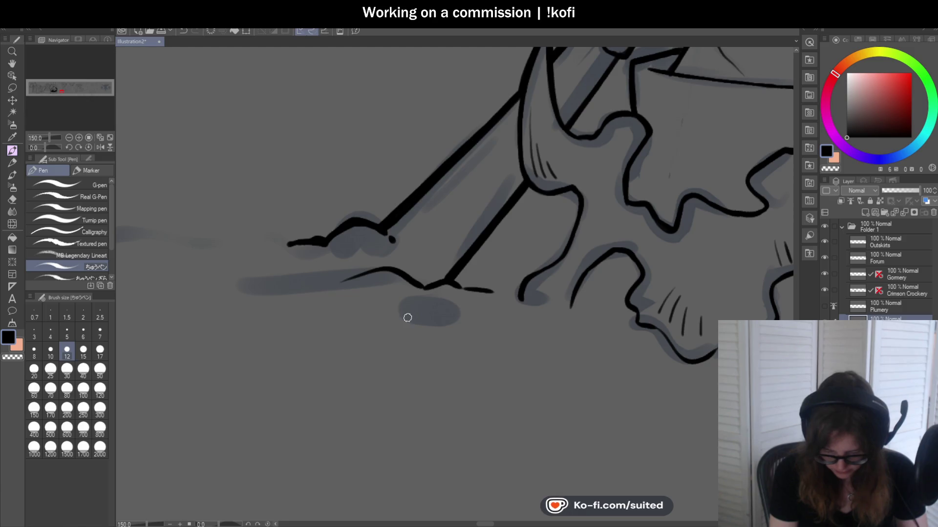
pyautogui.scroll(-3, 687, 315)
pyautogui.scroll(-1, 686, 315)
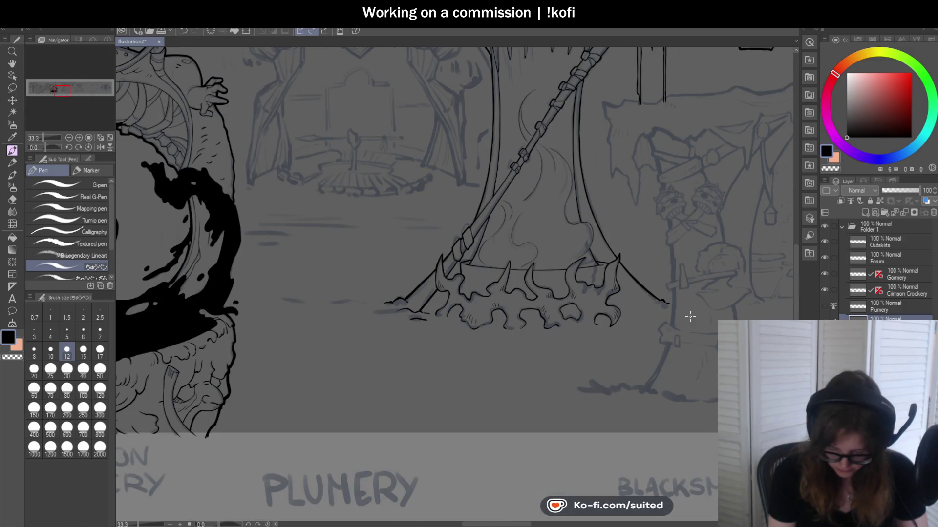
pyautogui.scroll(-1, 505, 306)
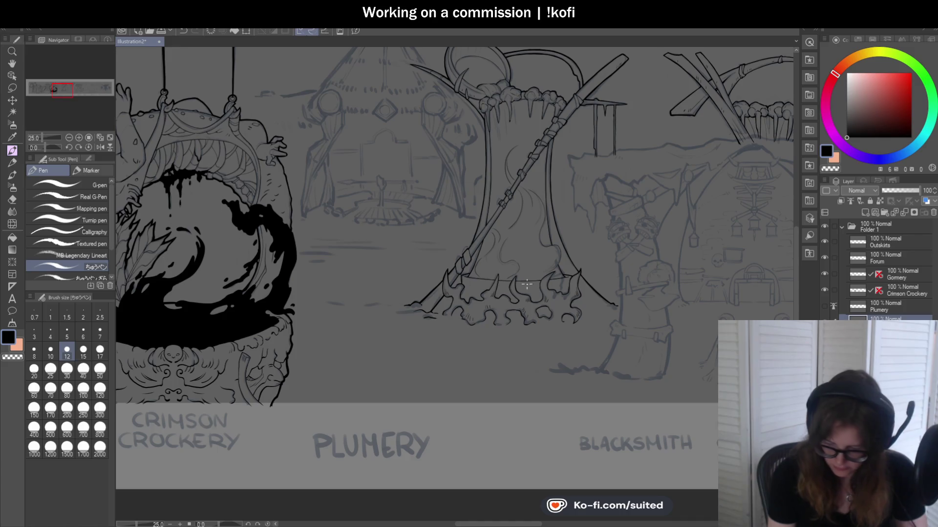
pyautogui.scroll(-1, 614, 207)
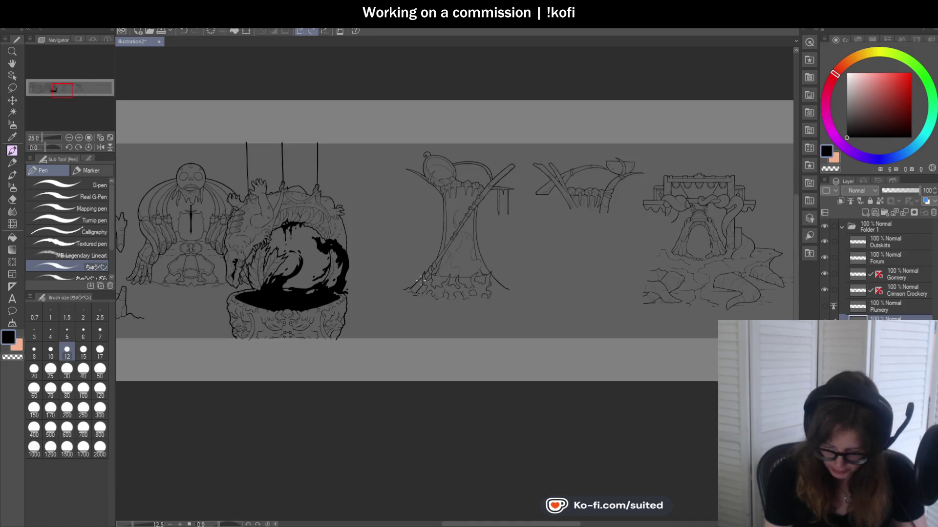
# - Undo the stray vertical pen stroke on the band above the flame hem
pyautogui.scroll(1, 615, 207)
pyautogui.scroll(-2, 690, 206)
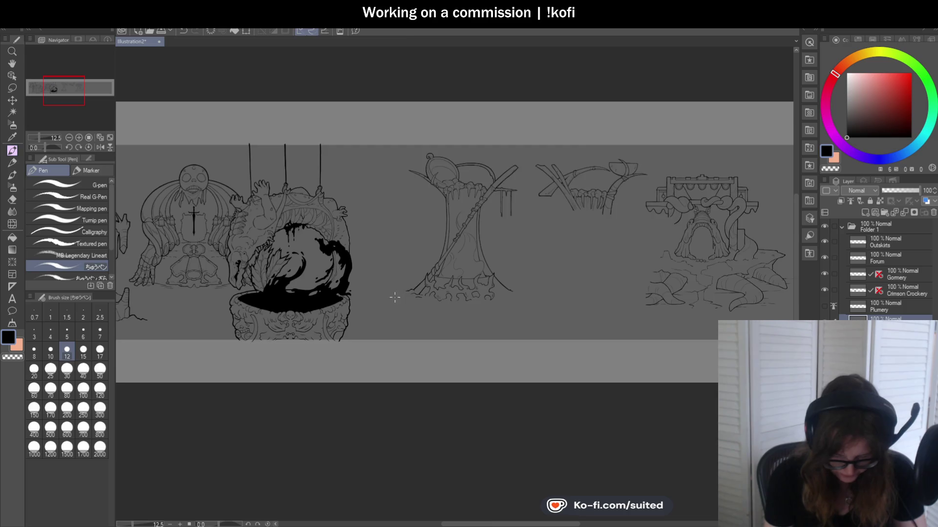
pyautogui.scroll(2, 396, 295)
pyautogui.scroll(-2, 390, 305)
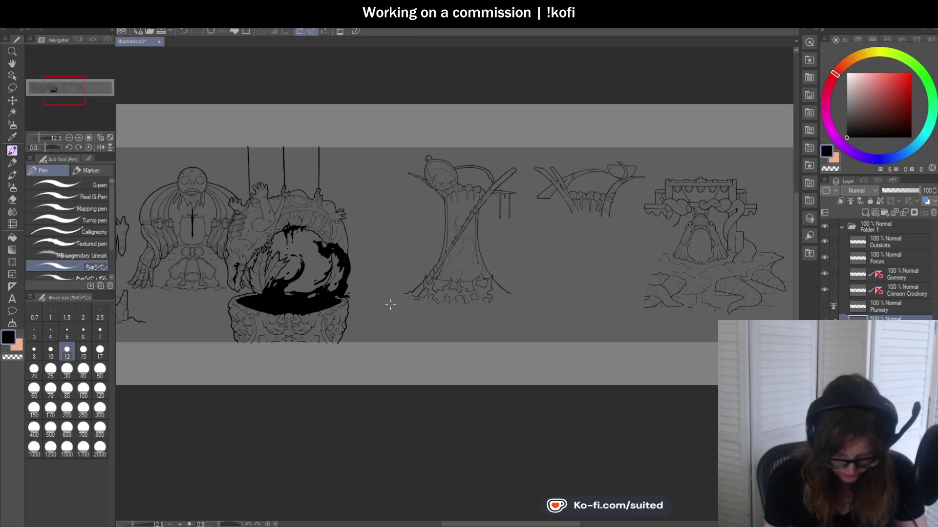
pyautogui.scroll(3, 405, 298)
pyautogui.scroll(1, 415, 307)
pyautogui.scroll(2, 423, 314)
pyautogui.hotkey('ctrl', 'z')
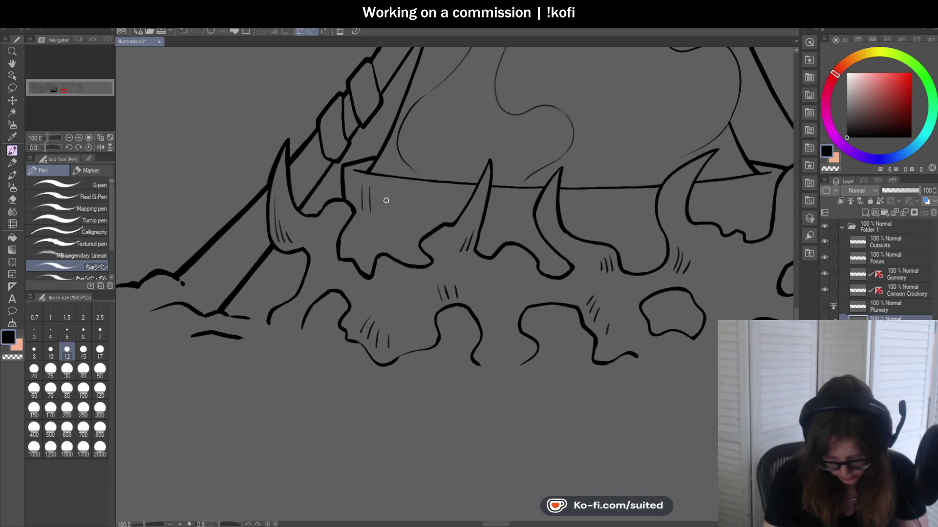
pyautogui.scroll(-2, 407, 195)
pyautogui.scroll(1, 523, 251)
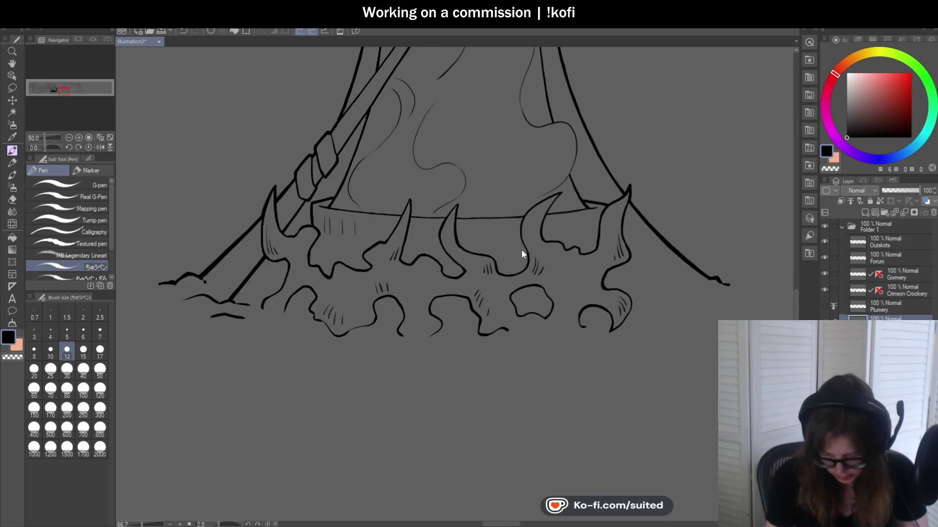
pyautogui.scroll(2, 492, 216)
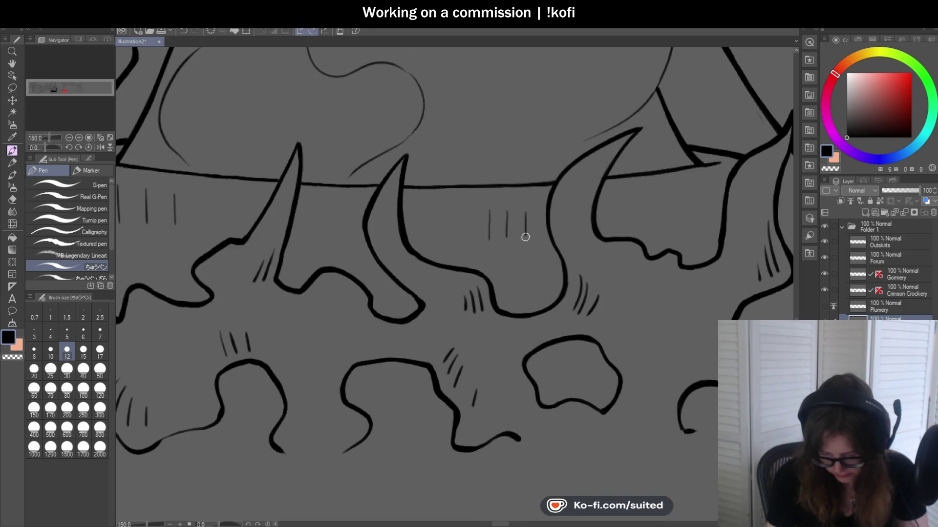
pyautogui.scroll(-3, 525, 235)
pyautogui.scroll(1, 596, 233)
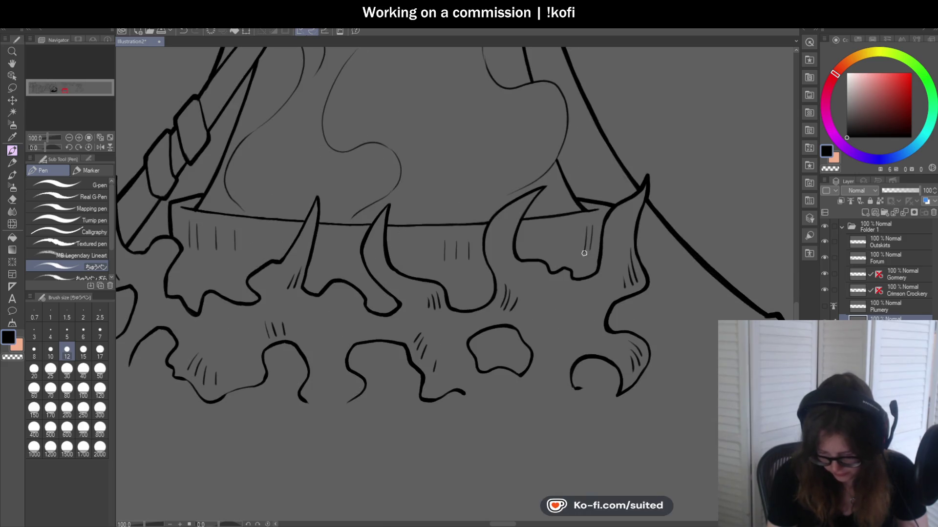
pyautogui.scroll(-2, 572, 237)
pyautogui.scroll(-2, 533, 325)
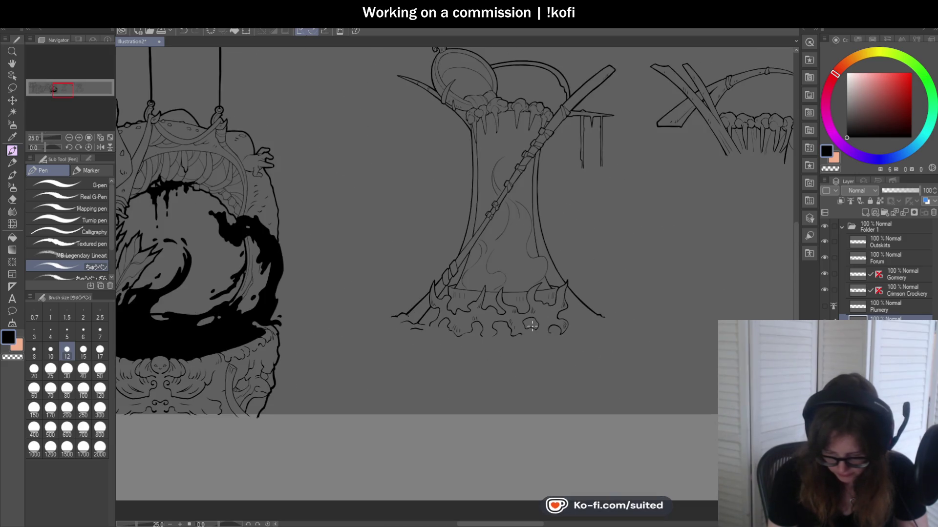
pyautogui.scroll(3, 543, 252)
pyautogui.scroll(2, 455, 126)
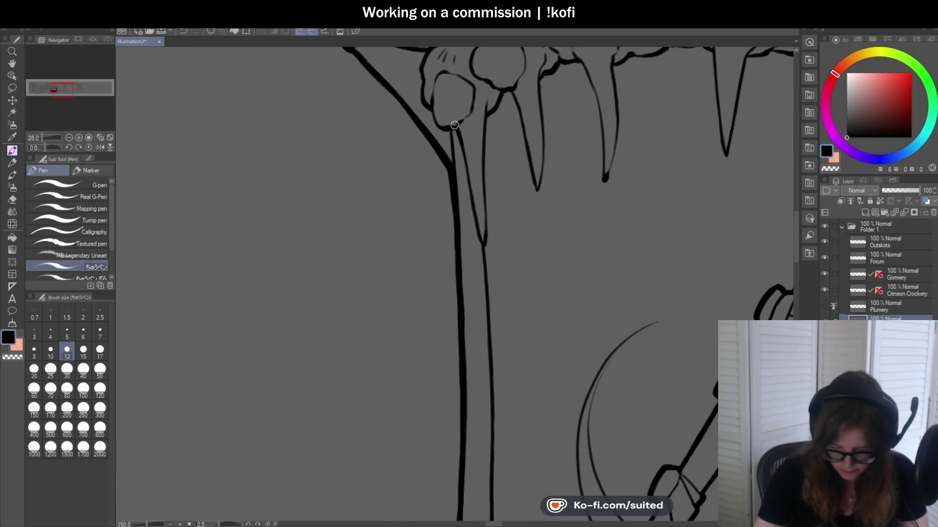
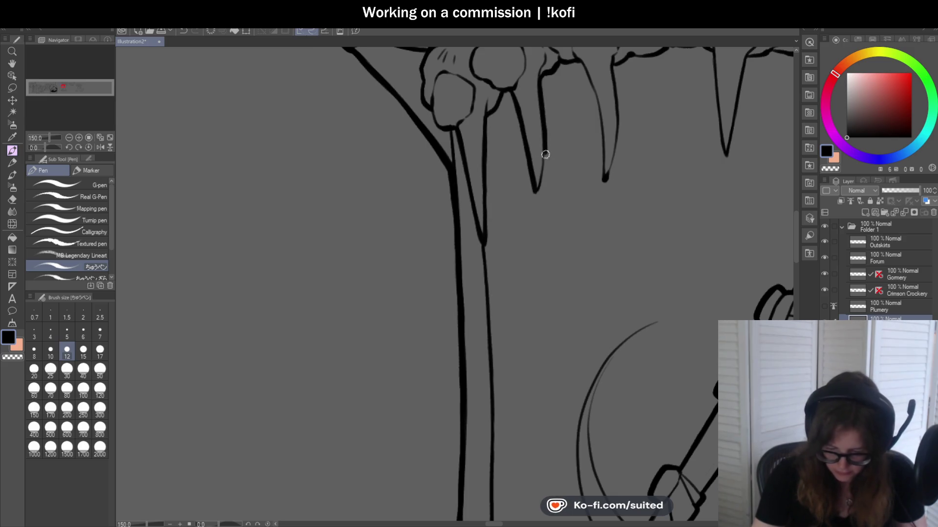
# - Ink bold outlines on the fang edges and the bone edge beside the staff
pyautogui.scroll(-2, 538, 193)
pyautogui.scroll(2, 470, 164)
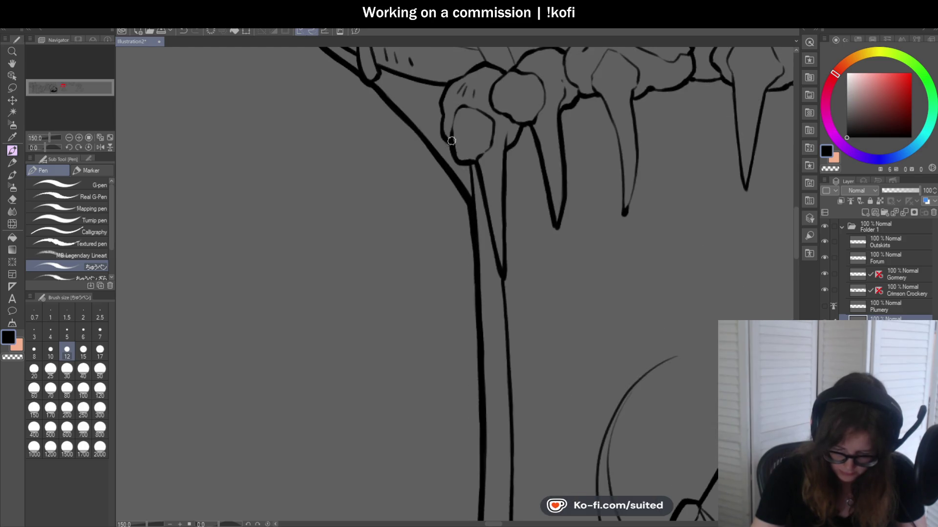
pyautogui.scroll(-3, 451, 140)
pyautogui.scroll(4, 452, 140)
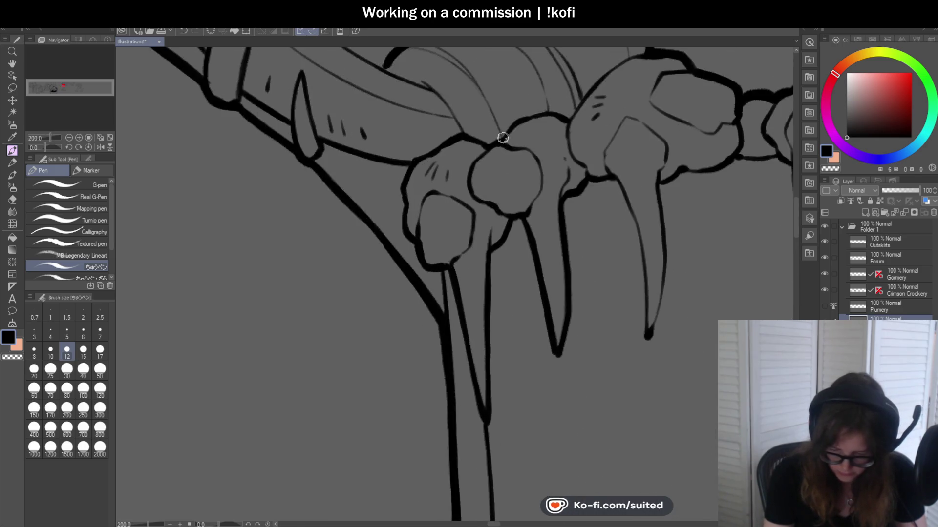
pyautogui.scroll(-3, 502, 139)
pyautogui.scroll(3, 592, 224)
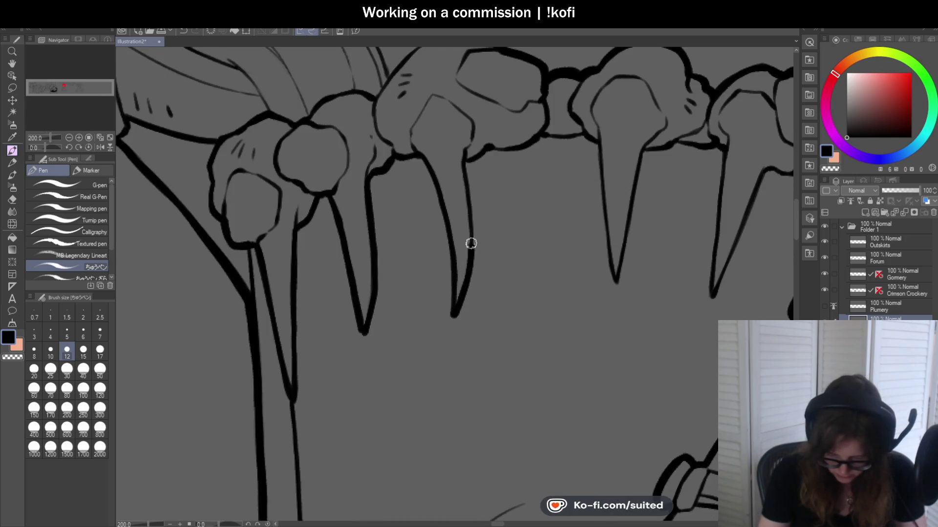
pyautogui.scroll(-3, 408, 262)
pyautogui.scroll(3, 474, 149)
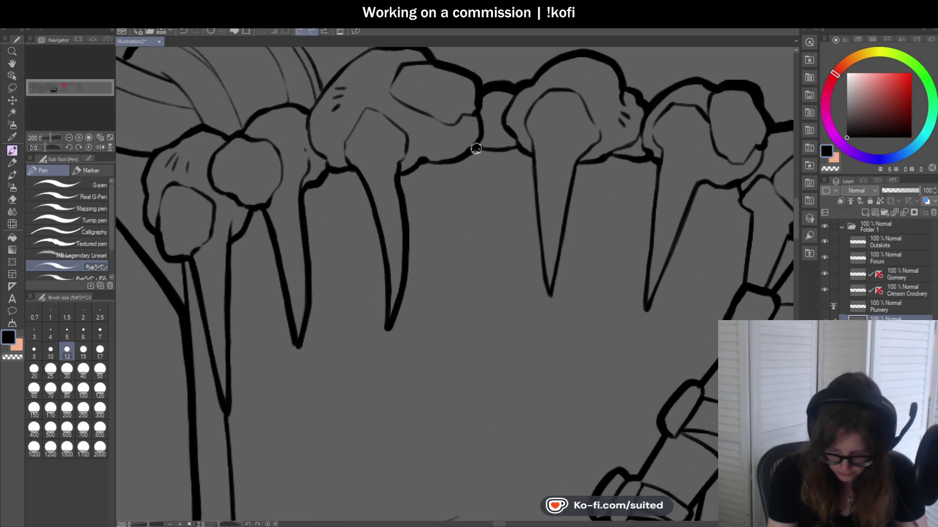
pyautogui.moveTo(522, 144)
pyautogui.mouseDown()
pyautogui.moveTo(553, 293)
pyautogui.moveTo(583, 168)
pyautogui.mouseUp()
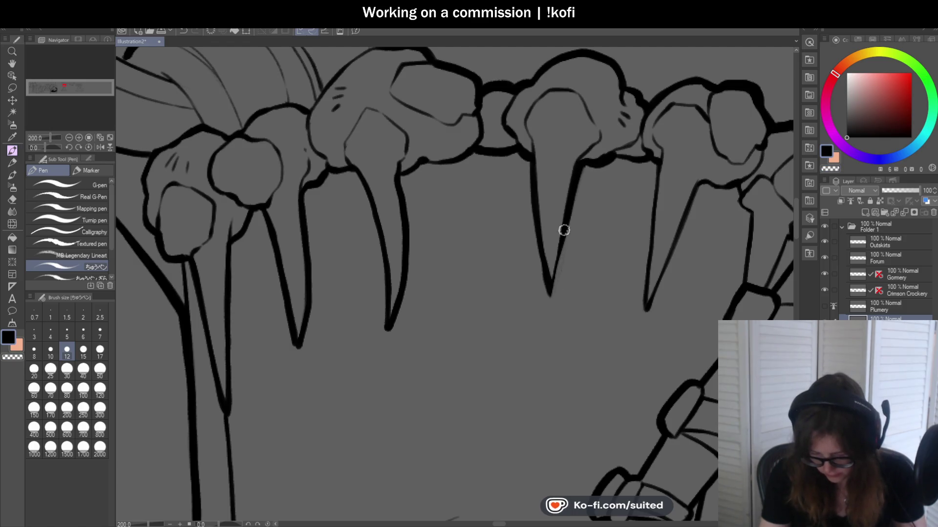
pyautogui.scroll(-3, 550, 287)
pyautogui.scroll(3, 461, 181)
pyautogui.moveTo(442, 183)
pyautogui.mouseDown()
pyautogui.moveTo(470, 185)
pyautogui.moveTo(475, 266)
pyautogui.mouseUp()
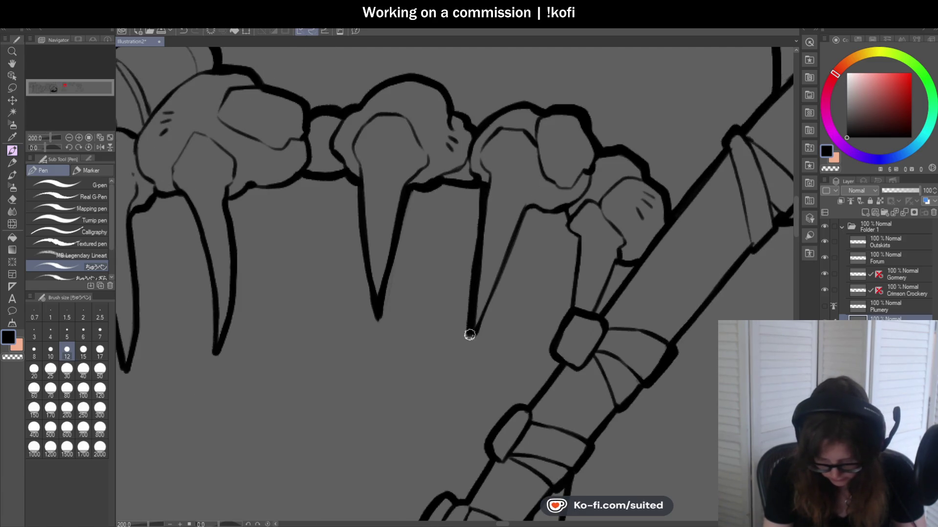
pyautogui.moveTo(475, 335); pyautogui.dragTo(519, 231)
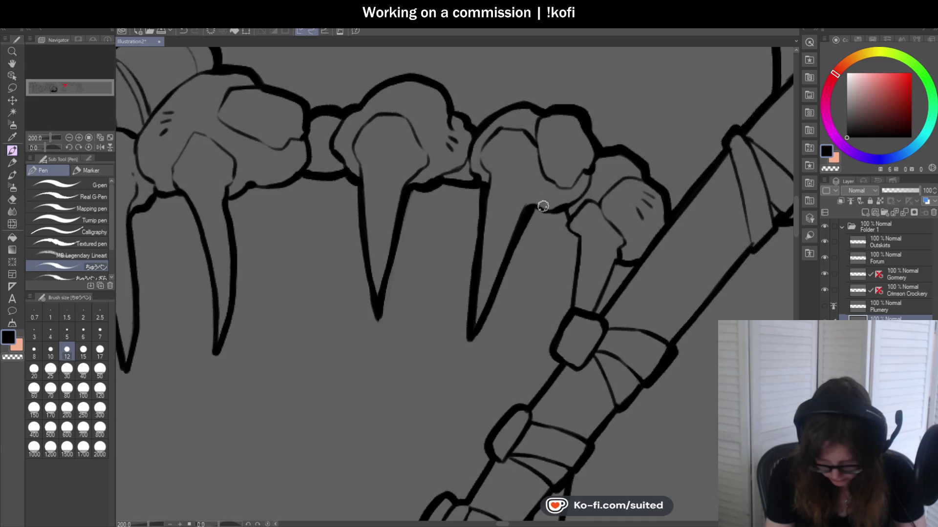
pyautogui.moveTo(565, 209); pyautogui.dragTo(576, 238)
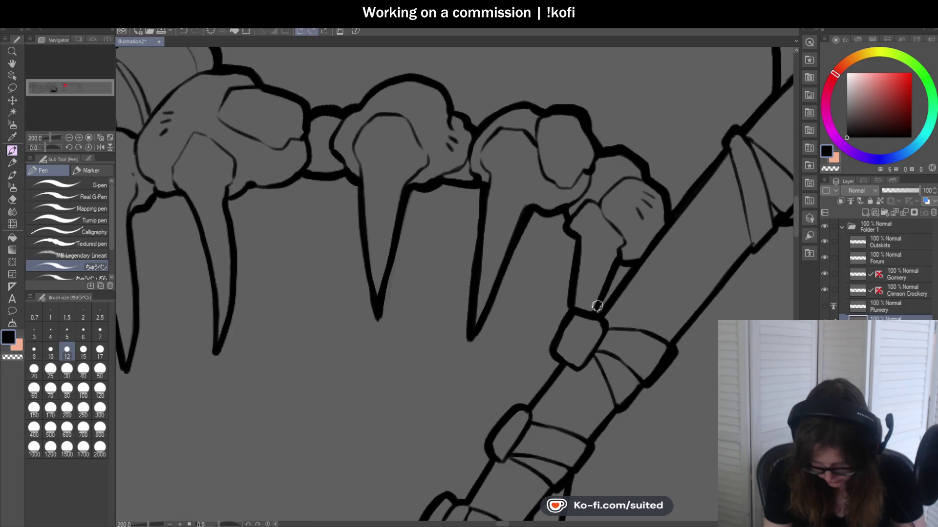
# - Ink the bone claw's outline, knuckle line and nail edge down to its tip
pyautogui.scroll(-3, 597, 308)
pyautogui.scroll(-1, 597, 308)
pyautogui.scroll(2, 474, 232)
pyautogui.scroll(3, 502, 198)
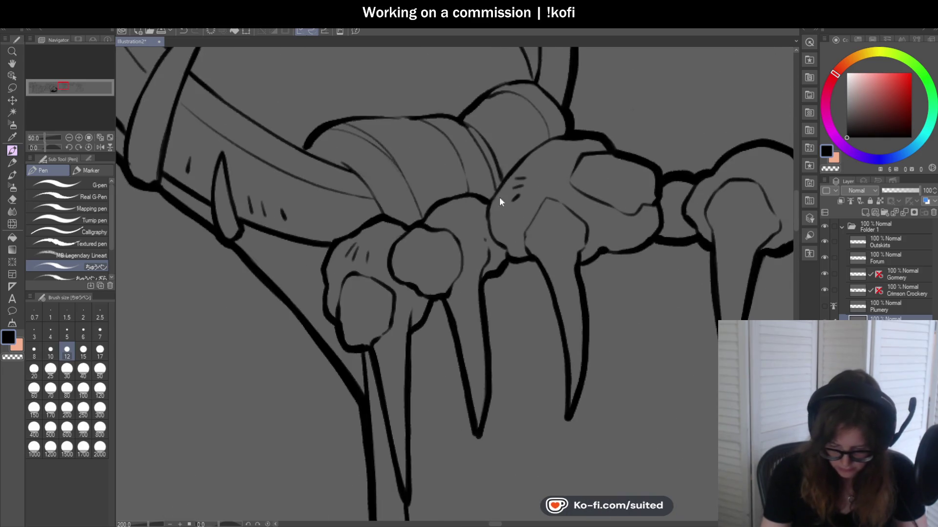
pyautogui.moveTo(486, 212); pyautogui.dragTo(504, 248)
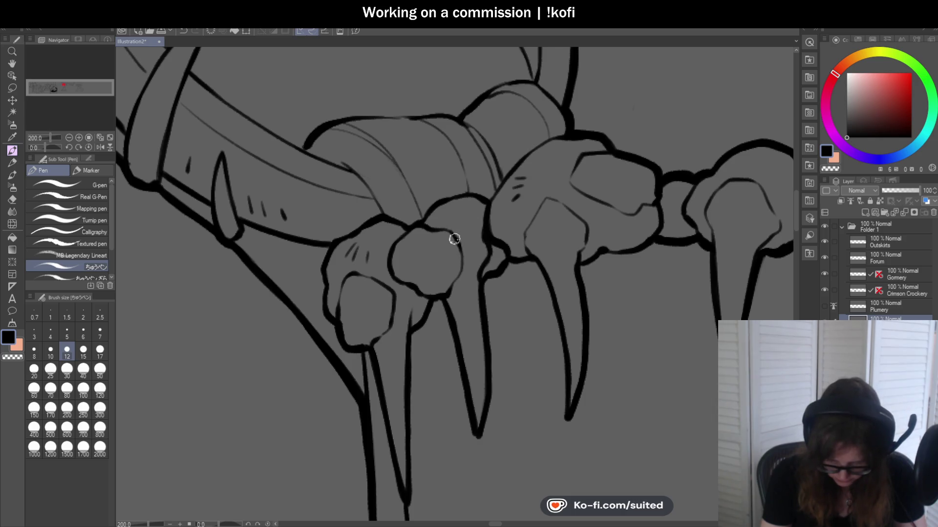
pyautogui.scroll(-2, 461, 258)
pyautogui.scroll(3, 385, 276)
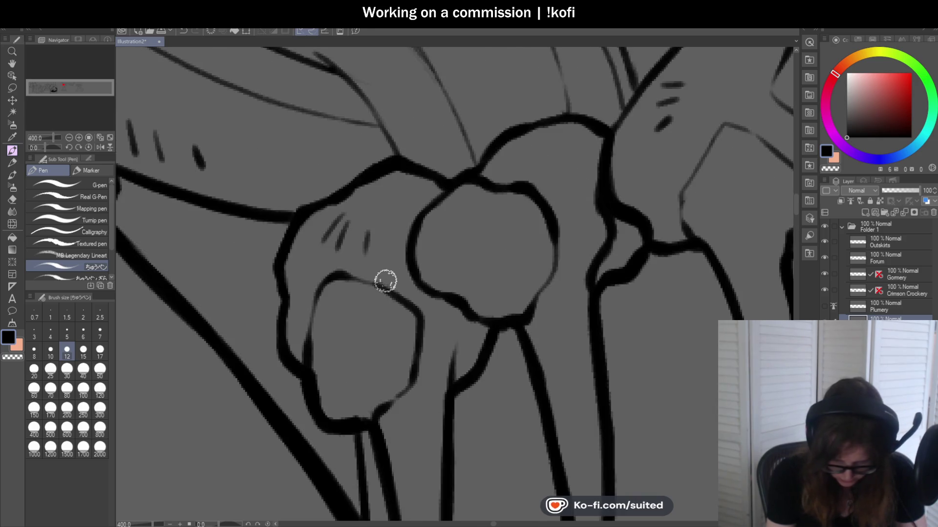
pyautogui.scroll(-1, 361, 255)
pyautogui.scroll(-2, 361, 254)
pyautogui.scroll(4, 488, 210)
pyautogui.moveTo(493, 212)
pyautogui.mouseDown()
pyautogui.moveTo(462, 195)
pyautogui.moveTo(436, 205)
pyautogui.moveTo(412, 242)
pyautogui.moveTo(409, 305)
pyautogui.mouseUp()
pyautogui.moveTo(525, 275); pyautogui.dragTo(512, 295)
pyautogui.scroll(-2, 513, 296)
pyautogui.scroll(2, 472, 182)
pyautogui.moveTo(473, 182)
pyautogui.mouseDown()
pyautogui.moveTo(446, 223)
pyautogui.moveTo(456, 233)
pyautogui.moveTo(561, 272)
pyautogui.moveTo(552, 280)
pyautogui.moveTo(596, 262)
pyautogui.moveTo(575, 318)
pyautogui.moveTo(613, 283)
pyautogui.moveTo(557, 195)
pyautogui.moveTo(506, 191)
pyautogui.moveTo(484, 224)
pyautogui.mouseUp()
# - Thicken the right claw's inner line and outer outline
pyautogui.scroll(-2, 546, 279)
pyautogui.scroll(1, 614, 265)
pyautogui.scroll(1, 613, 265)
pyautogui.scroll(-2, 477, 230)
pyautogui.scroll(1, 606, 224)
pyautogui.scroll(1, 494, 200)
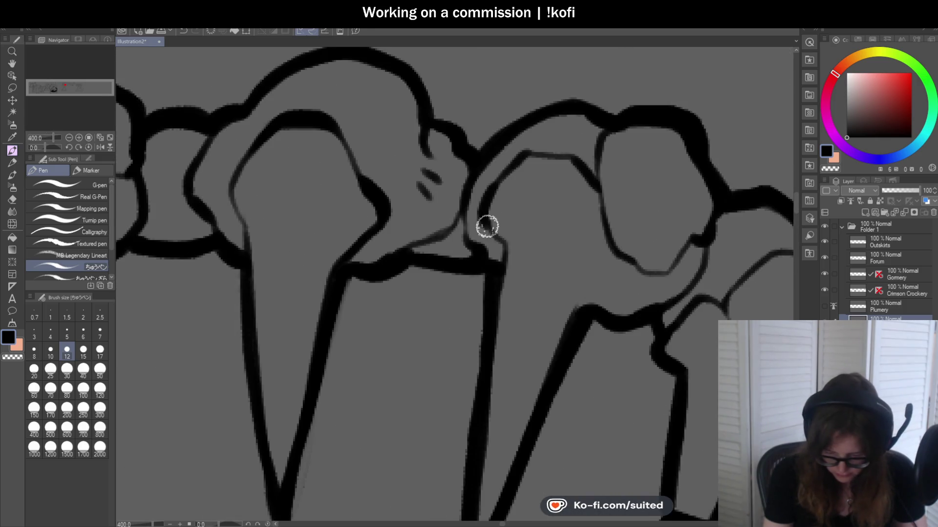
pyautogui.moveTo(601, 142); pyautogui.dragTo(610, 239)
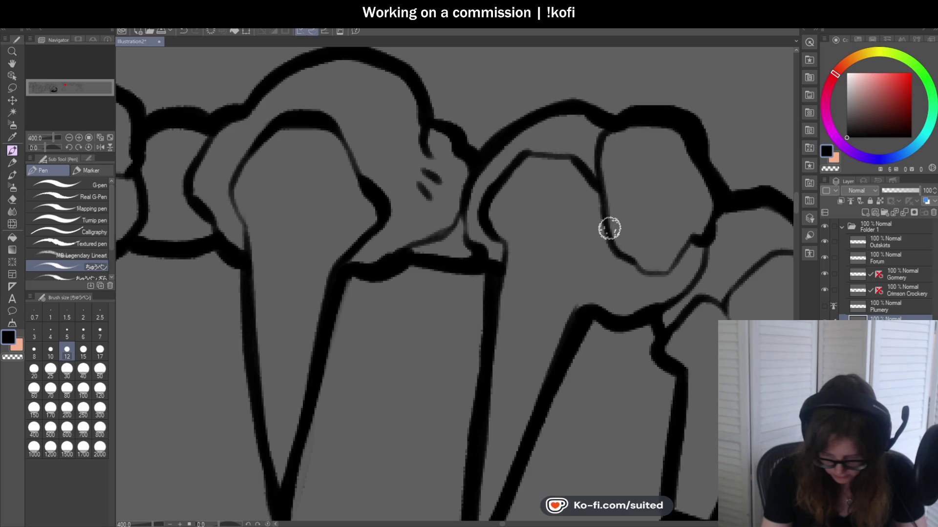
pyautogui.scroll(-3, 502, 245)
pyautogui.scroll(-1, 634, 289)
pyautogui.scroll(2, 569, 247)
pyautogui.scroll(2, 568, 248)
pyautogui.moveTo(549, 199); pyautogui.dragTo(623, 159)
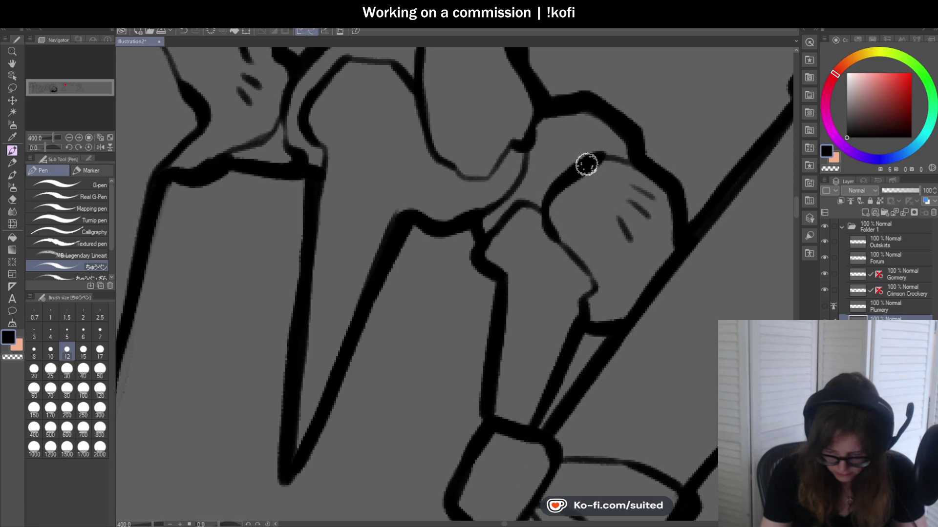
pyautogui.scroll(-2, 602, 280)
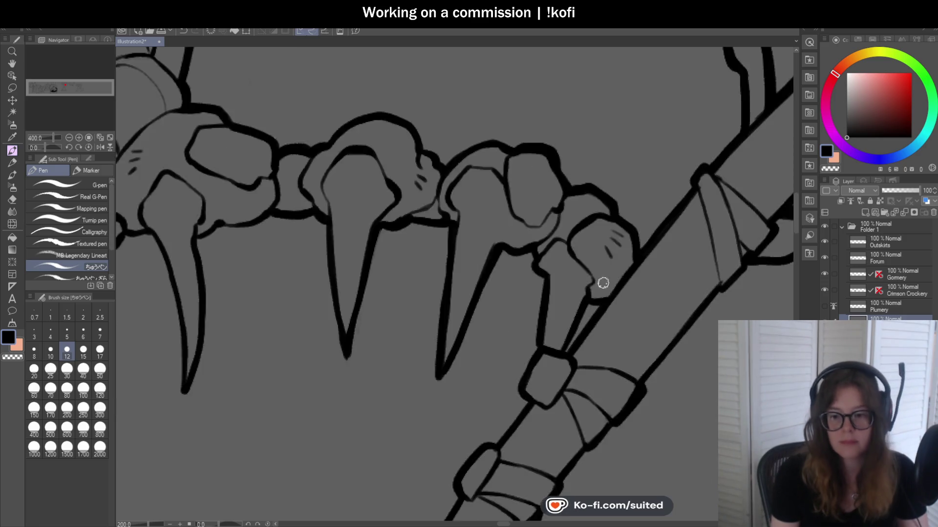
pyautogui.scroll(-3, 602, 280)
# - Save the drawing, then darken the rim's inner curve and ink the wrapped staff's edge
pyautogui.hotkey('ctrl', 's')
pyautogui.scroll(-1, 647, 244)
pyautogui.scroll(2, 405, 134)
pyautogui.scroll(2, 408, 141)
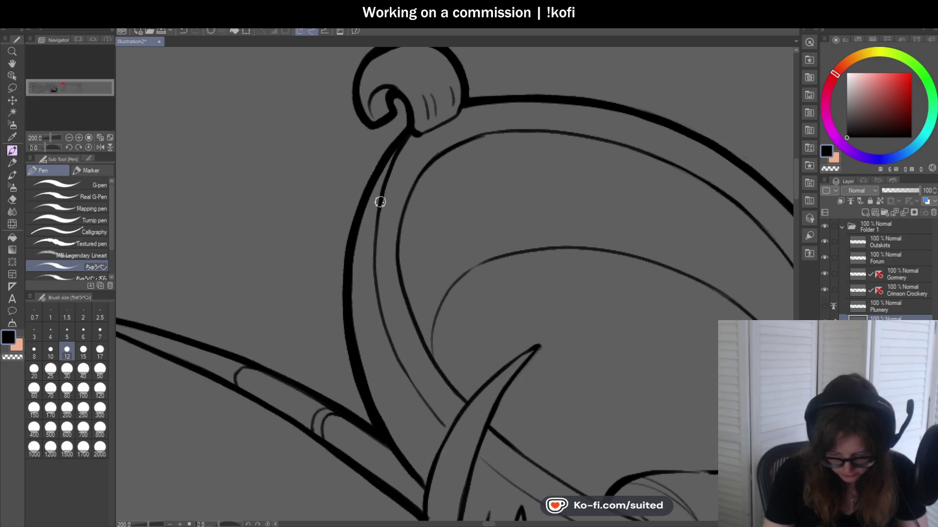
pyautogui.scroll(-4, 385, 205)
pyautogui.scroll(-1, 390, 209)
pyautogui.scroll(5, 402, 343)
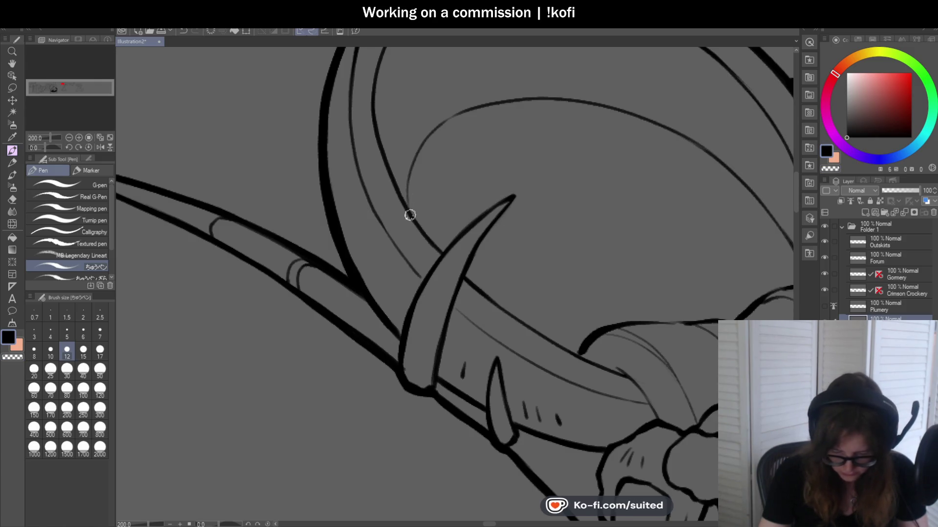
pyautogui.moveTo(409, 206); pyautogui.dragTo(424, 147)
pyautogui.scroll(-4, 521, 98)
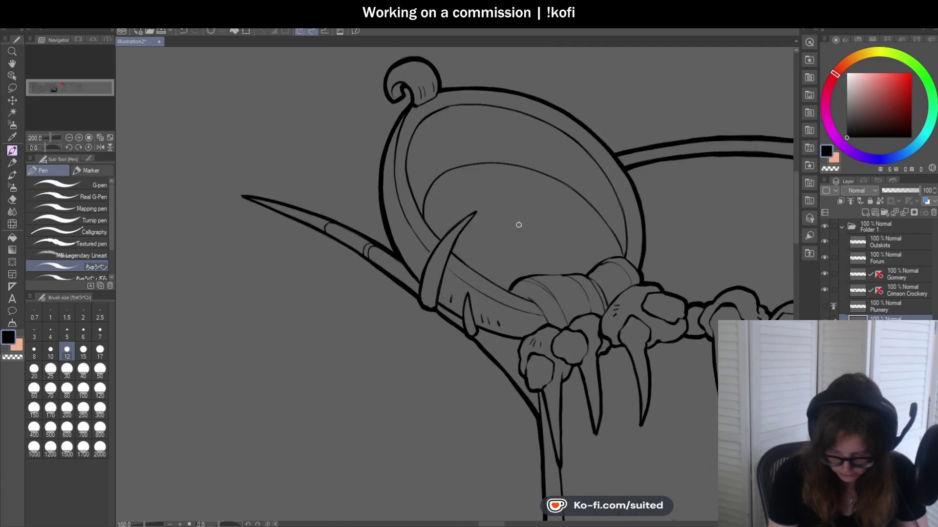
pyautogui.scroll(1, 623, 233)
pyautogui.scroll(3, 442, 233)
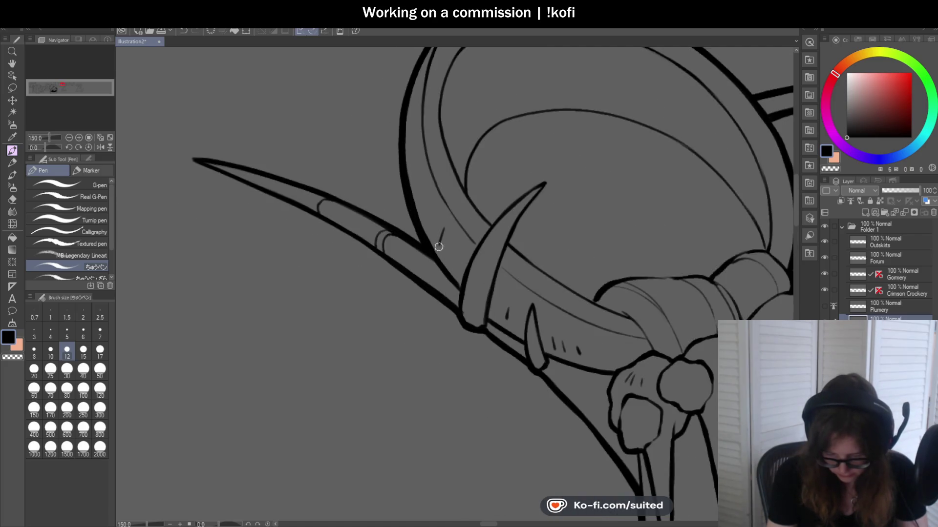
pyautogui.scroll(-3, 499, 245)
pyautogui.scroll(3, 598, 247)
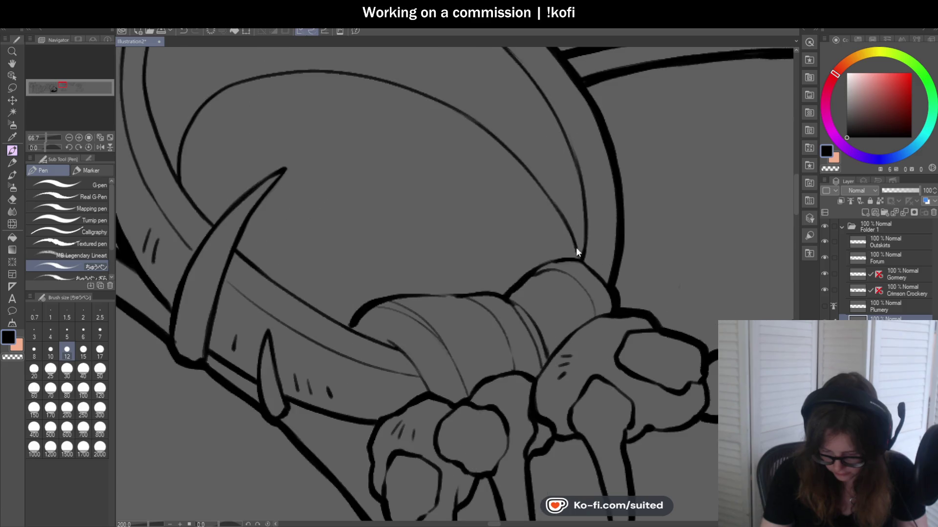
pyautogui.scroll(-2, 582, 253)
pyautogui.scroll(1, 467, 329)
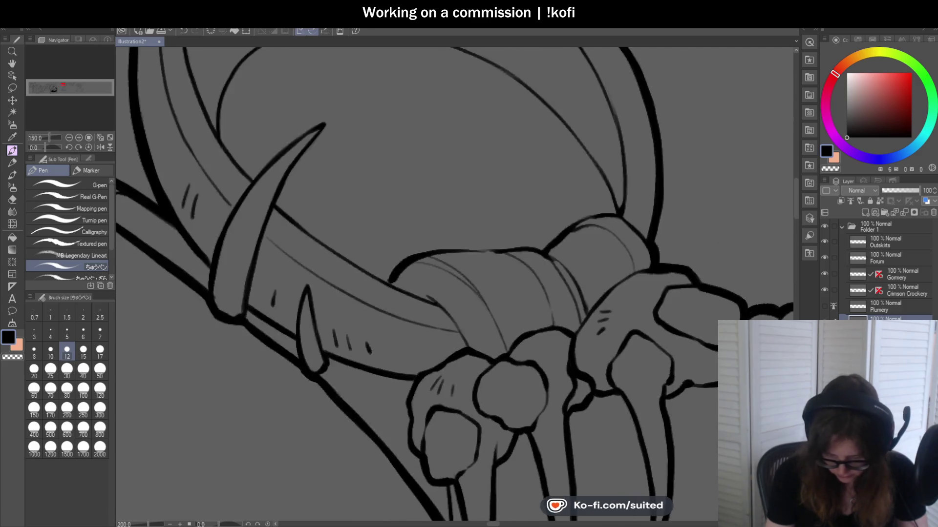
pyautogui.scroll(3, 405, 268)
pyautogui.moveTo(395, 261)
pyautogui.mouseDown()
pyautogui.moveTo(460, 342)
pyautogui.moveTo(369, 251)
pyautogui.mouseUp()
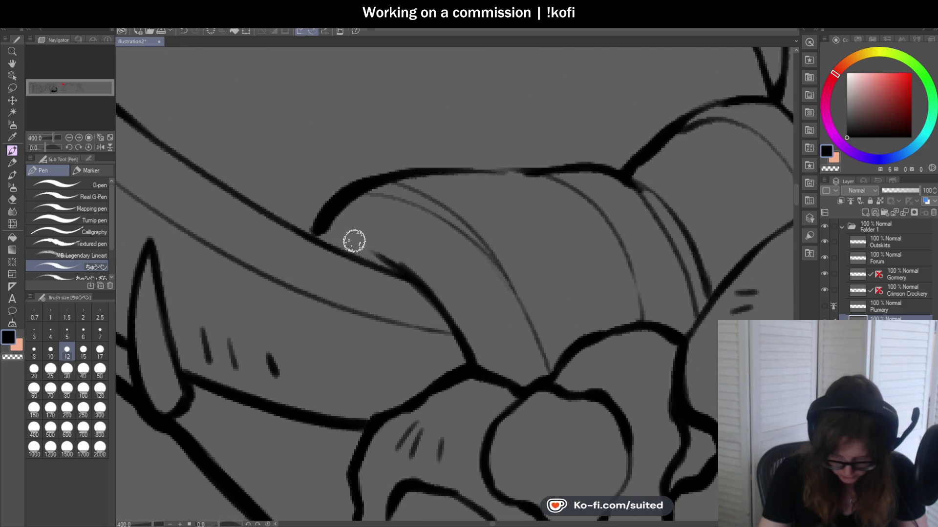
pyautogui.moveTo(419, 283); pyautogui.dragTo(387, 255)
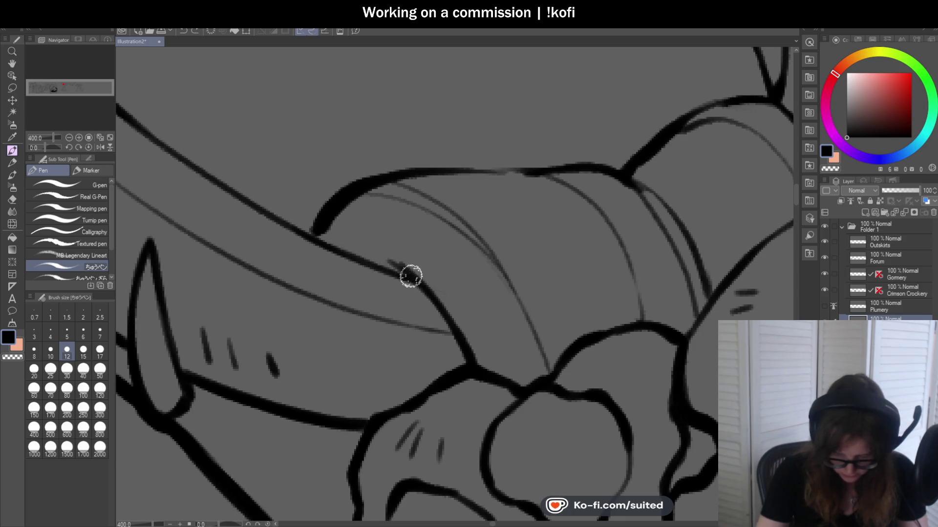
pyautogui.moveTo(402, 278)
pyautogui.mouseDown()
pyautogui.moveTo(432, 296)
pyautogui.moveTo(367, 247)
pyautogui.mouseUp()
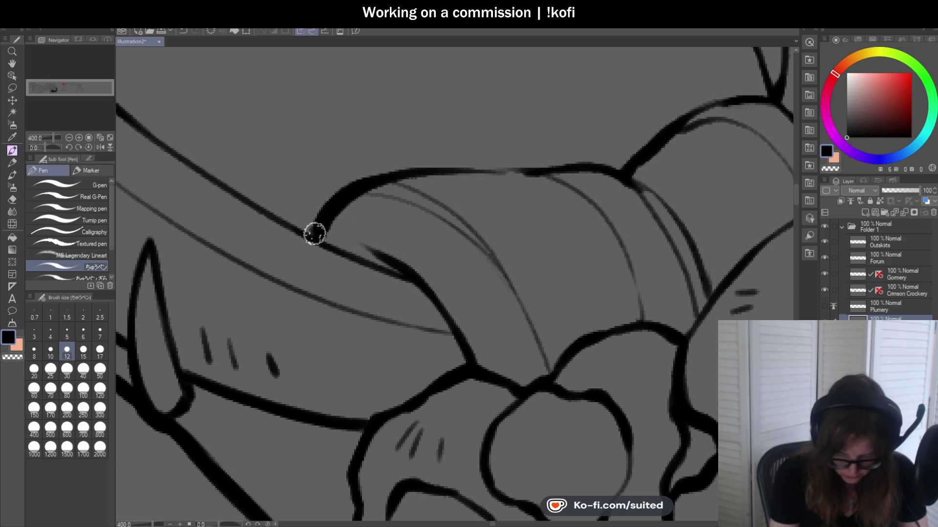
# - Ink and thicken the band's top edge and curved lines down to its lower outline
pyautogui.moveTo(348, 196)
pyautogui.mouseDown()
pyautogui.moveTo(450, 168)
pyautogui.moveTo(591, 172)
pyautogui.mouseUp()
pyautogui.hotkey('ctrl', 'alt', '0')
pyautogui.scroll(3, 530, 188)
pyautogui.moveTo(486, 210); pyautogui.dragTo(531, 184)
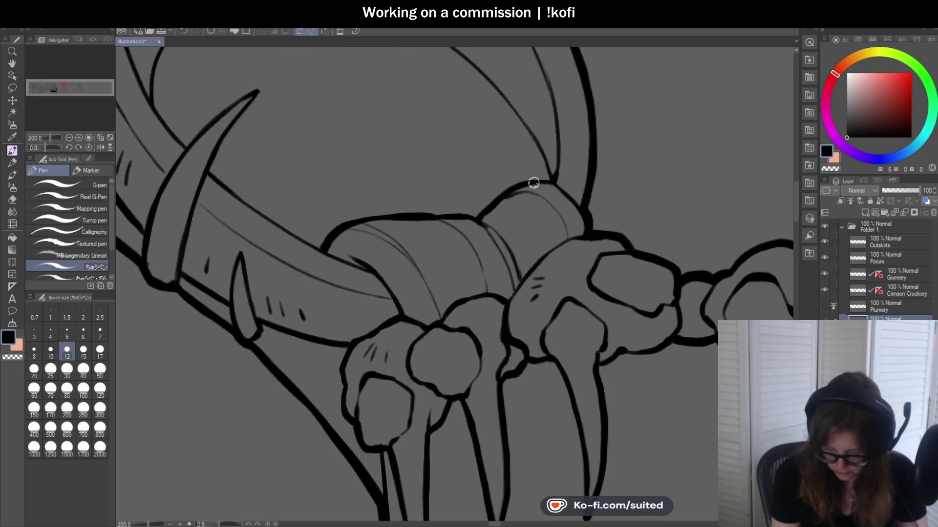
pyautogui.scroll(2, 500, 245)
pyautogui.moveTo(451, 244); pyautogui.dragTo(475, 338)
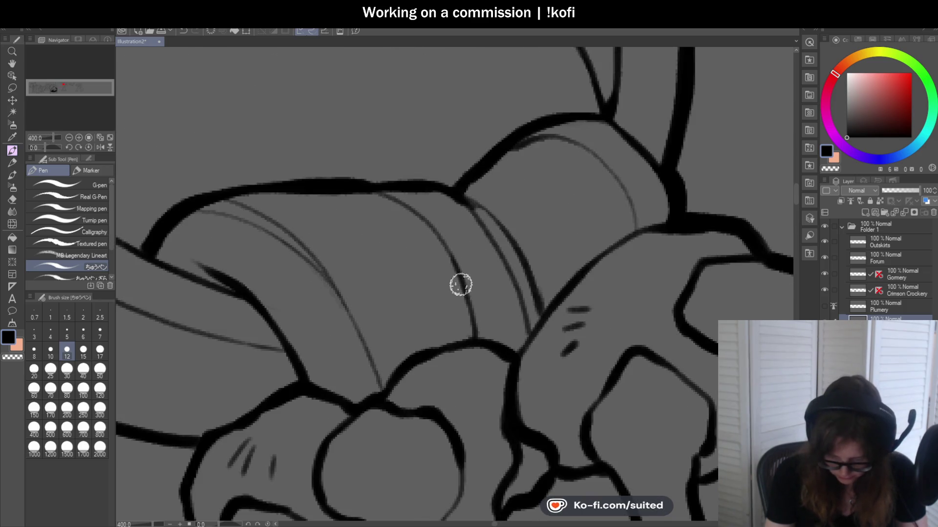
pyautogui.moveTo(450, 254); pyautogui.dragTo(386, 195)
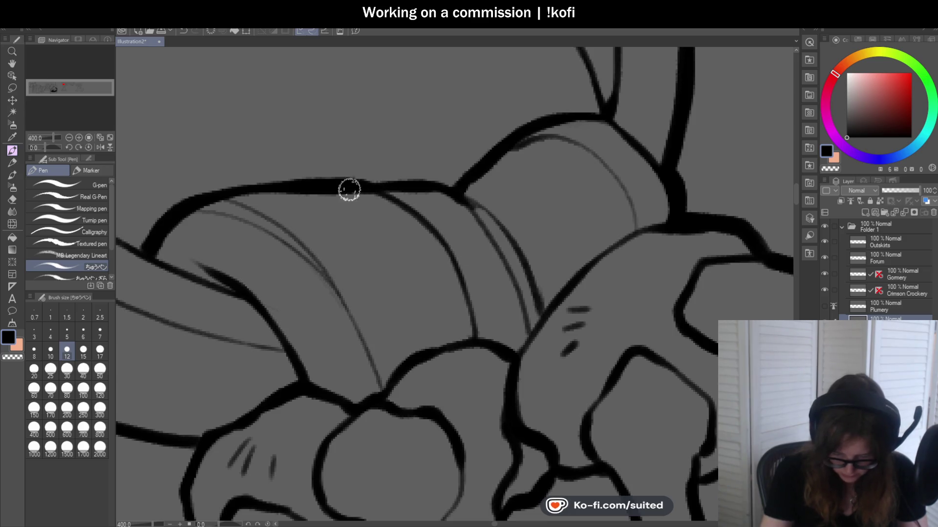
pyautogui.moveTo(196, 209)
pyautogui.mouseDown()
pyautogui.moveTo(289, 242)
pyautogui.moveTo(347, 320)
pyautogui.moveTo(381, 393)
pyautogui.moveTo(335, 289)
pyautogui.moveTo(261, 230)
pyautogui.moveTo(182, 215)
pyautogui.moveTo(161, 230)
pyautogui.mouseUp()
pyautogui.scroll(-5, 378, 223)
pyautogui.scroll(3, 440, 222)
pyautogui.scroll(2, 440, 223)
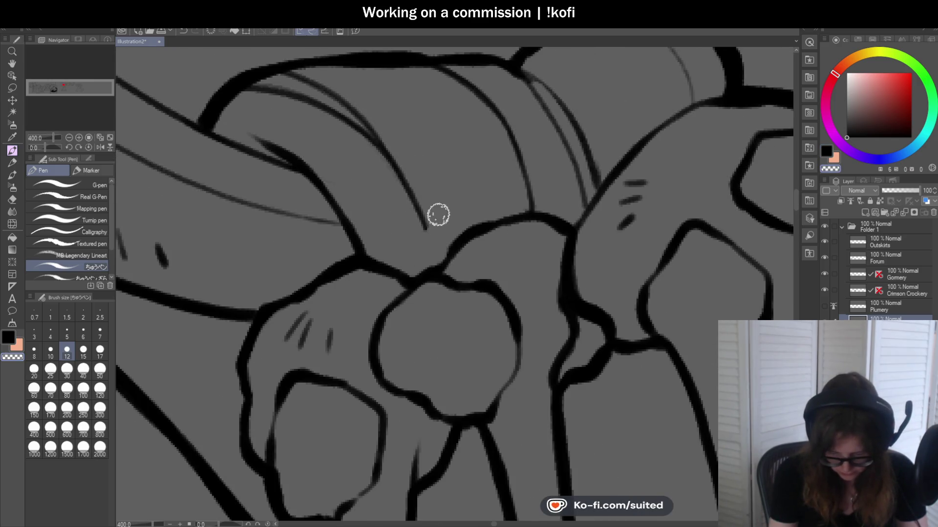
# - Redraw the band's tapering stroke and inner outline thicker, undoing the overextended and stray strokes
pyautogui.moveTo(372, 139); pyautogui.dragTo(440, 241)
pyautogui.hotkey('ctrl', 'z')
pyautogui.moveTo(374, 139)
pyautogui.mouseDown()
pyautogui.moveTo(452, 248)
pyautogui.moveTo(420, 281)
pyautogui.mouseUp()
pyautogui.scroll(-3, 426, 237)
pyautogui.scroll(-3, 588, 232)
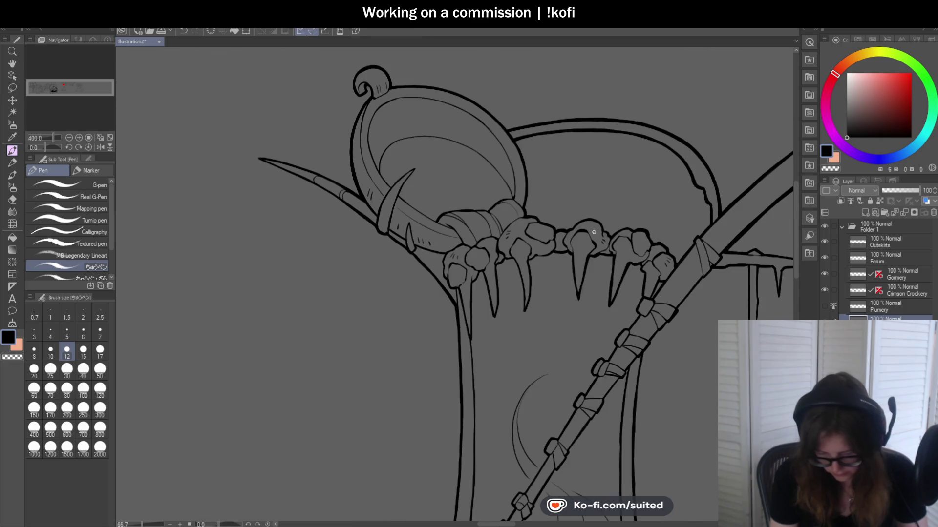
pyautogui.scroll(5, 601, 241)
pyautogui.scroll(3, 480, 197)
pyautogui.moveTo(435, 211)
pyautogui.mouseDown()
pyautogui.moveTo(420, 161)
pyautogui.moveTo(363, 128)
pyautogui.mouseUp()
pyautogui.hotkey('ctrl', 'z')
pyautogui.moveTo(431, 215); pyautogui.dragTo(389, 134)
pyautogui.hotkey('ctrl', 'z')
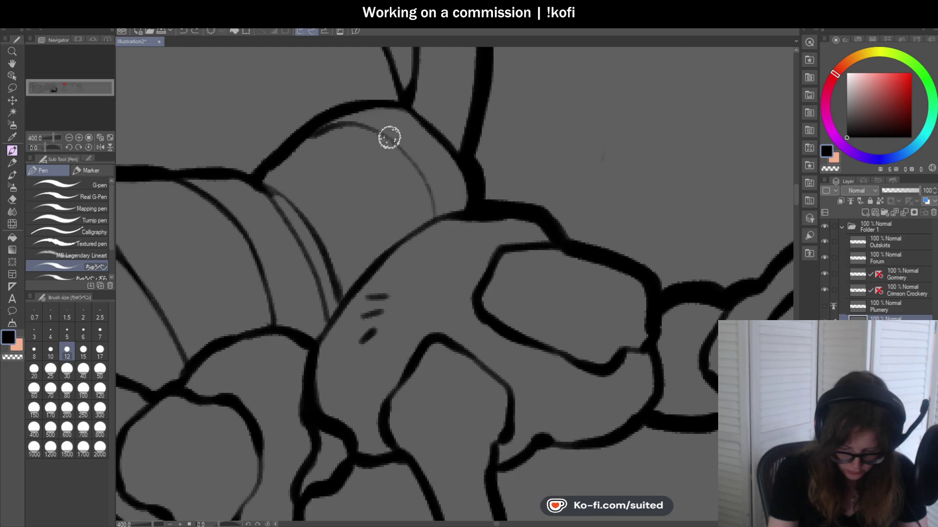
pyautogui.moveTo(316, 131)
pyautogui.mouseDown()
pyautogui.moveTo(415, 157)
pyautogui.moveTo(441, 209)
pyautogui.moveTo(310, 342)
pyautogui.mouseUp()
pyautogui.moveTo(605, 133); pyautogui.dragTo(626, 151)
pyautogui.press('c')
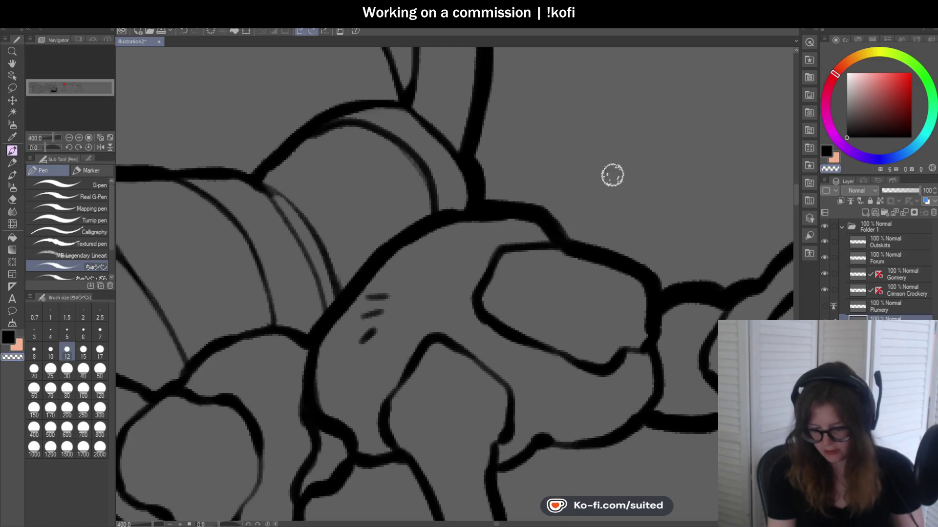
pyautogui.scroll(-3, 551, 143)
# - Add fold lines at the staff band's corner, across the band and near the upper band
pyautogui.scroll(-3, 586, 205)
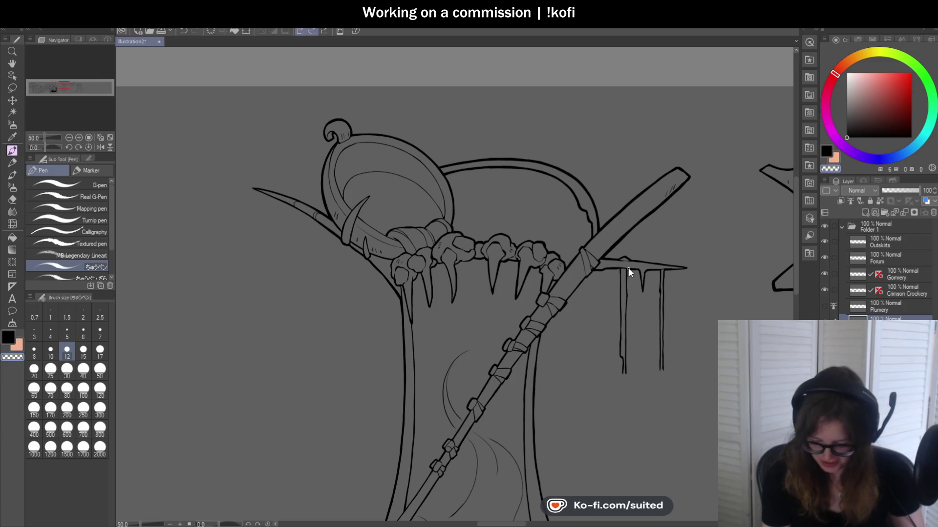
pyautogui.scroll(2, 606, 268)
pyautogui.scroll(2, 548, 251)
pyautogui.scroll(2, 498, 209)
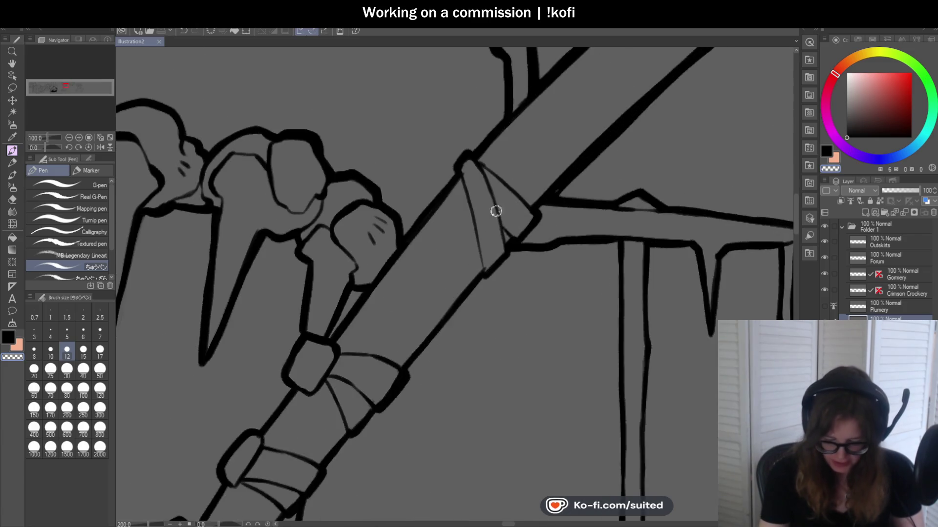
pyautogui.moveTo(459, 168); pyautogui.dragTo(463, 186)
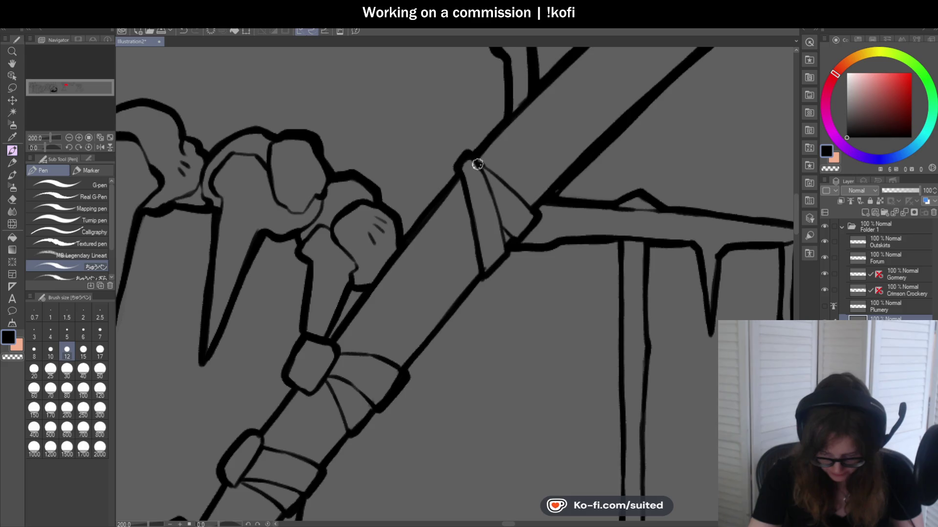
pyautogui.scroll(-2, 502, 181)
pyautogui.scroll(3, 440, 210)
pyautogui.scroll(1, 419, 184)
pyautogui.moveTo(421, 185); pyautogui.dragTo(469, 303)
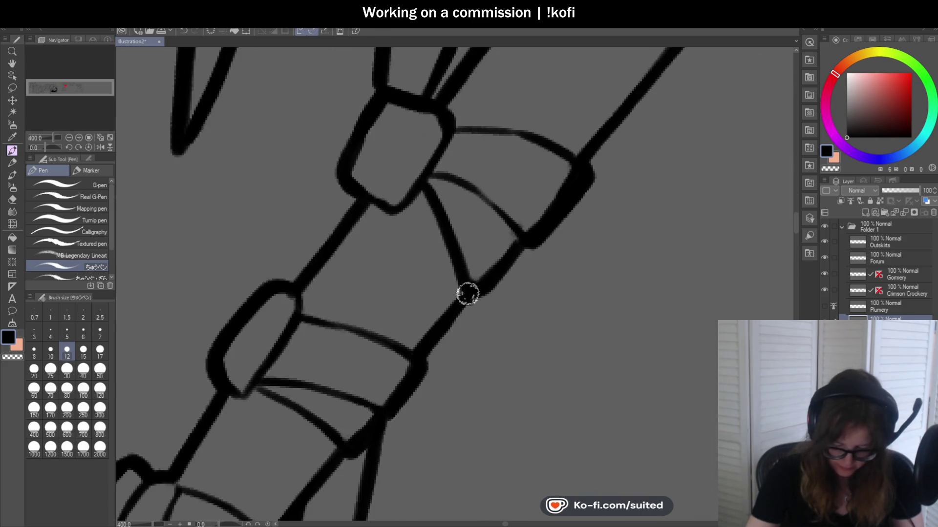
pyautogui.moveTo(448, 132); pyautogui.dragTo(532, 127)
pyautogui.scroll(-2, 488, 195)
pyautogui.scroll(2, 379, 210)
# - Retrace both staff band edges and the corner line in darker, cleaner ink
pyautogui.moveTo(379, 210); pyautogui.dragTo(473, 268)
pyautogui.scroll(-2, 473, 268)
pyautogui.scroll(2, 391, 305)
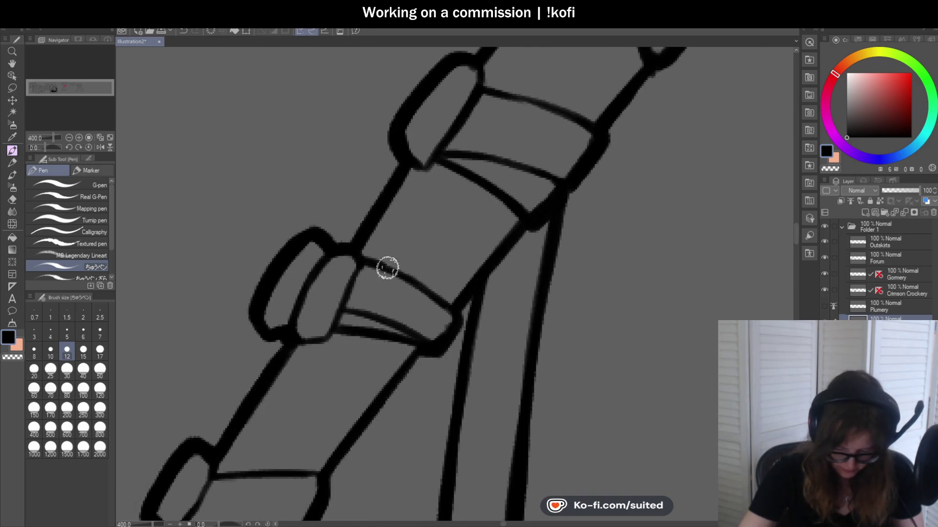
pyautogui.moveTo(378, 265); pyautogui.dragTo(452, 305)
pyautogui.scroll(-2, 499, 203)
pyautogui.scroll(-1, 498, 203)
pyautogui.scroll(3, 420, 302)
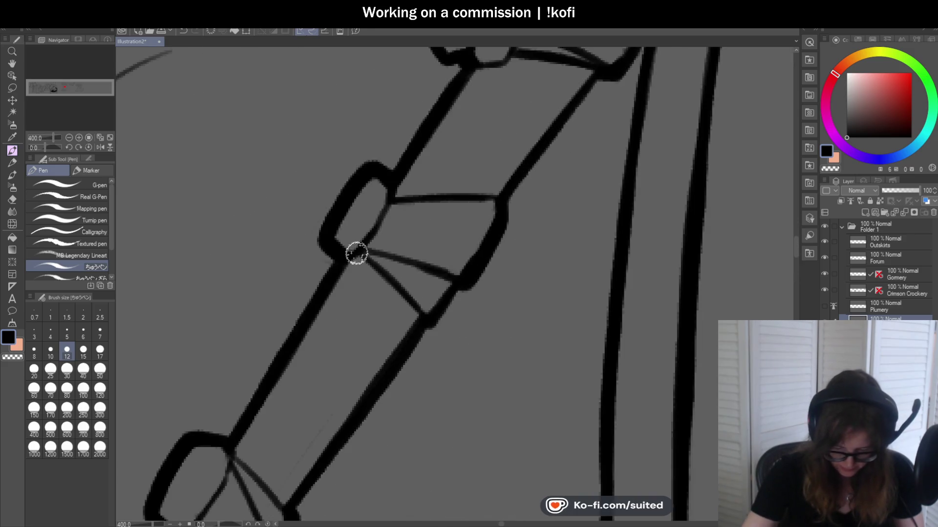
pyautogui.moveTo(357, 253); pyautogui.dragTo(423, 304)
pyautogui.moveTo(394, 195); pyautogui.dragTo(512, 195)
pyautogui.scroll(-3, 539, 157)
pyautogui.scroll(1, 469, 299)
pyautogui.scroll(2, 468, 299)
pyautogui.moveTo(406, 217); pyautogui.dragTo(418, 300)
# - Darken the diagonal fold lines in the upper and lower bands, then save
pyautogui.scroll(-3, 491, 109)
pyautogui.scroll(1, 450, 247)
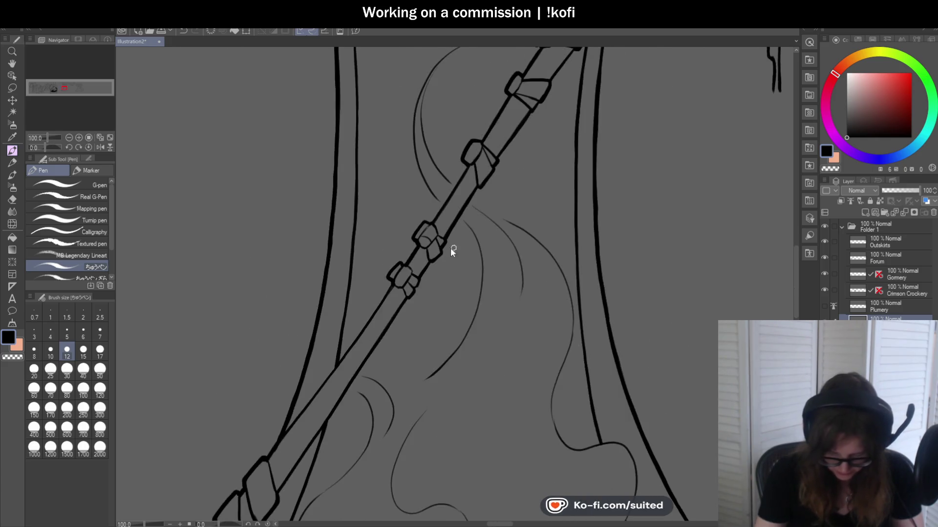
pyautogui.scroll(2, 402, 242)
pyautogui.moveTo(423, 145)
pyautogui.mouseDown()
pyautogui.moveTo(367, 201)
pyautogui.moveTo(401, 131)
pyautogui.mouseUp()
pyautogui.moveTo(340, 249); pyautogui.dragTo(367, 271)
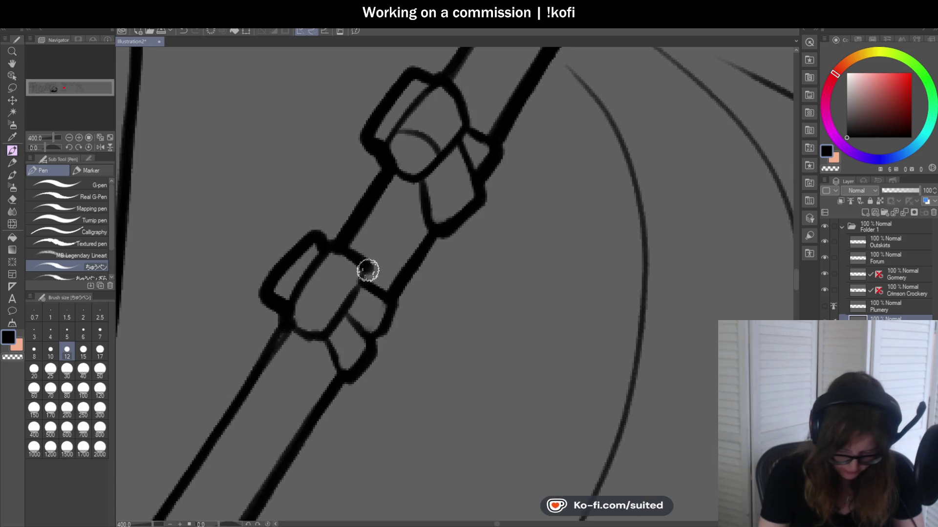
pyautogui.moveTo(329, 333); pyautogui.dragTo(344, 379)
pyautogui.scroll(-3, 409, 272)
pyautogui.scroll(-3, 461, 272)
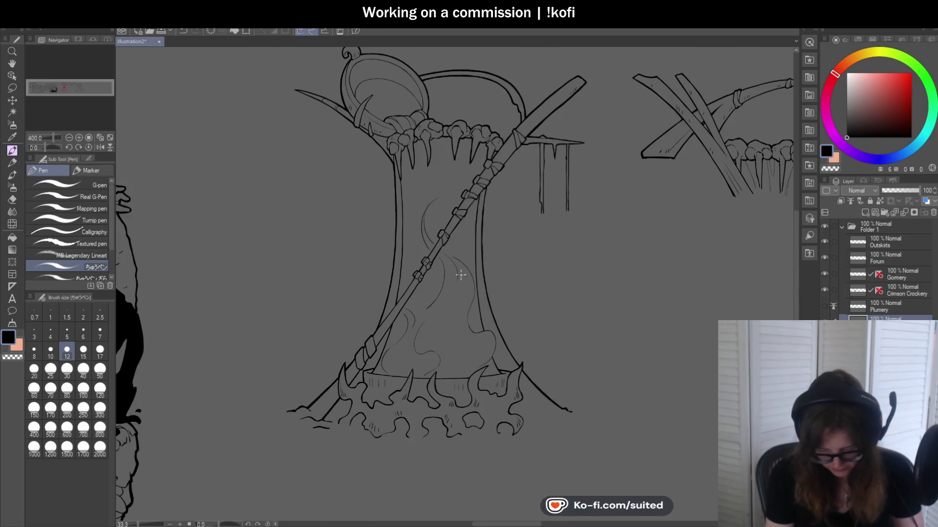
pyautogui.hotkey('ctrl', 's')
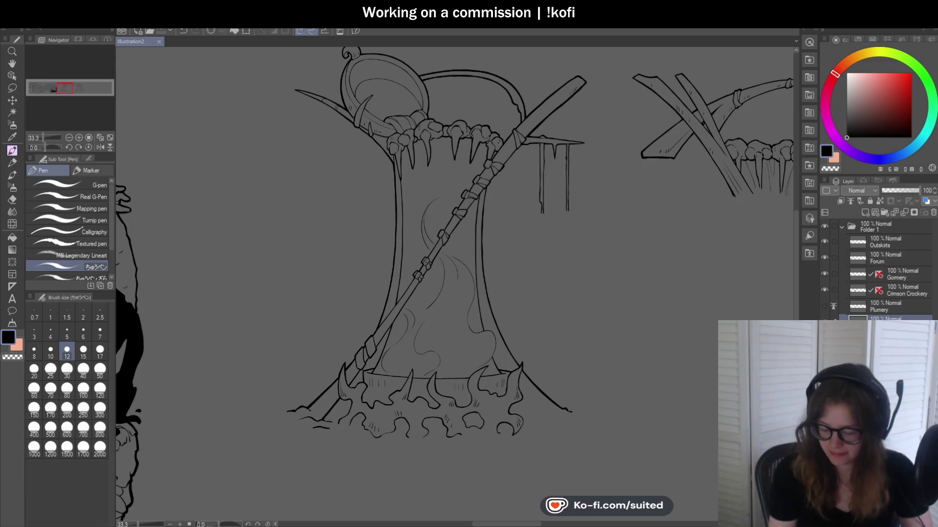
# - Re-ink the cauldron lid's top outline with a thicker line, redoing the first attempt
pyautogui.scroll(3, 270, 146)
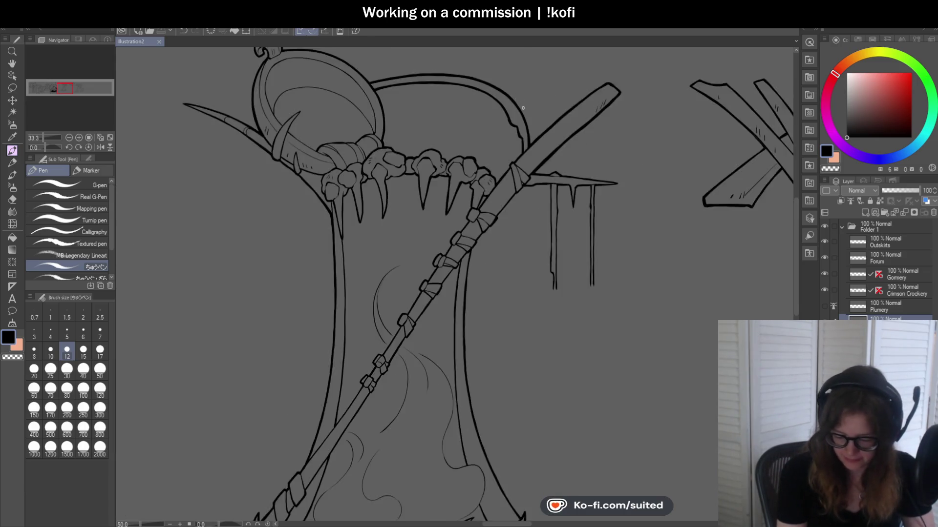
pyautogui.scroll(3, 515, 127)
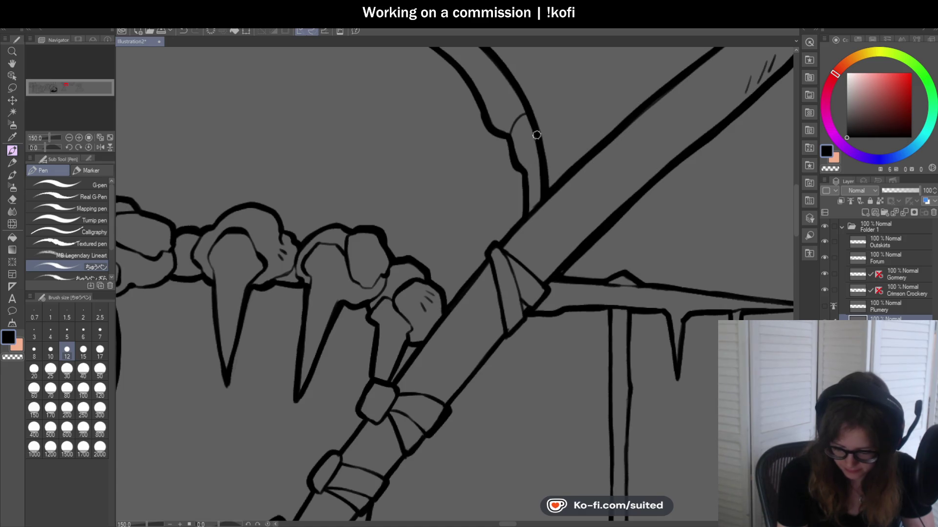
pyautogui.scroll(-3, 531, 180)
pyautogui.scroll(1, 353, 117)
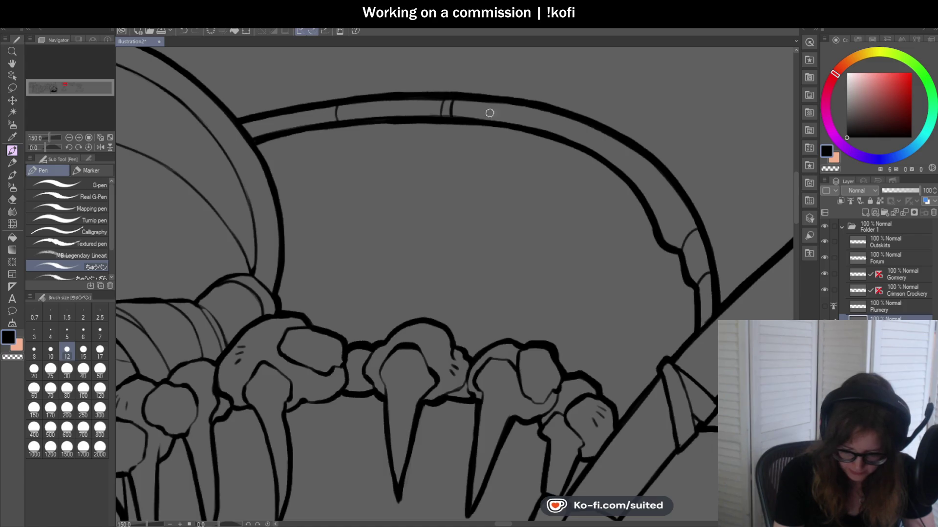
pyautogui.scroll(-1, 585, 124)
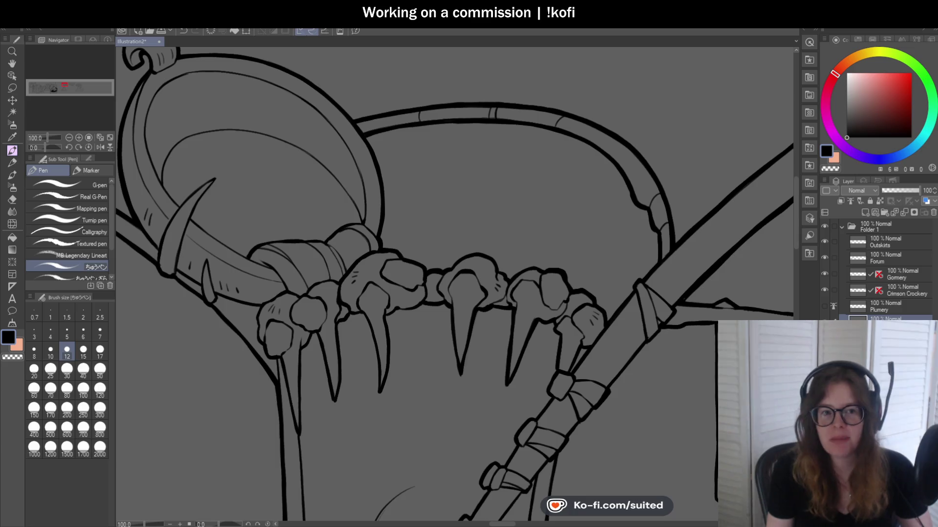
pyautogui.scroll(-3, 444, 181)
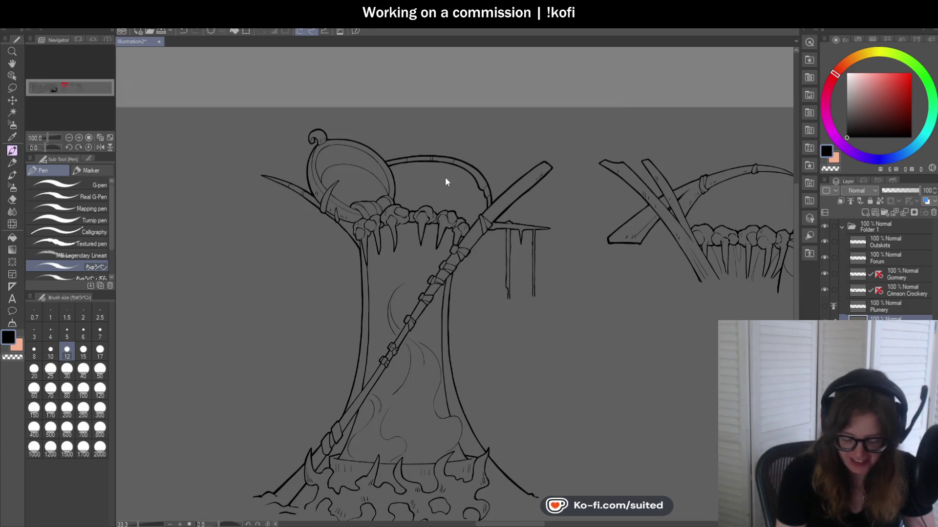
pyautogui.scroll(1, 335, 178)
pyautogui.scroll(1, 339, 184)
pyautogui.scroll(1, 345, 94)
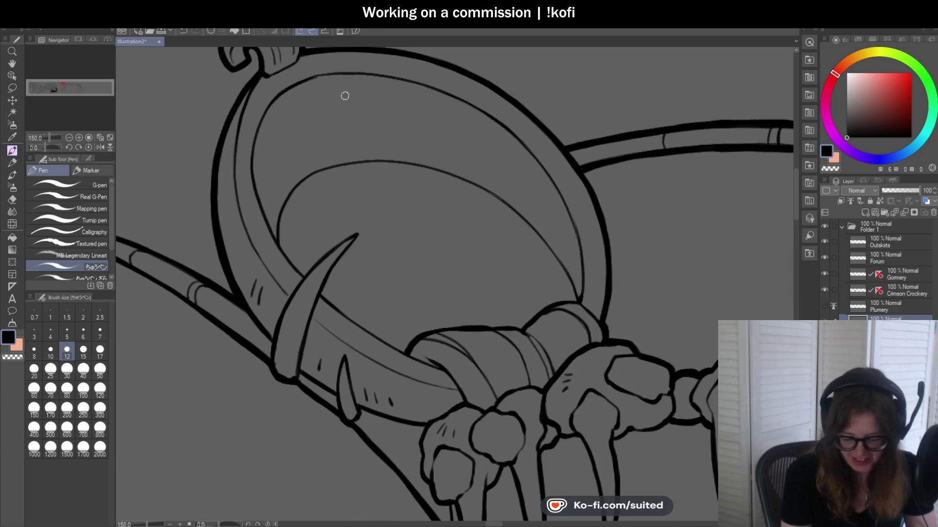
pyautogui.scroll(1, 277, 97)
pyautogui.moveTo(298, 83); pyautogui.dragTo(435, 74)
pyautogui.hotkey('ctrl', 'z')
pyautogui.moveTo(299, 83); pyautogui.dragTo(416, 71)
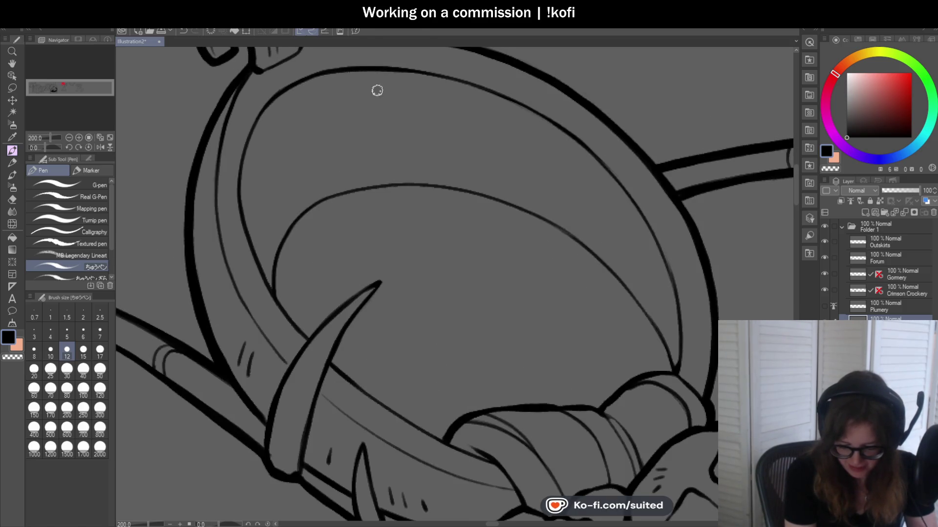
# - Erase the thin line segment near the ring and ink a new line down to the ring junction
pyautogui.scroll(-3, 385, 89)
pyautogui.scroll(3, 304, 102)
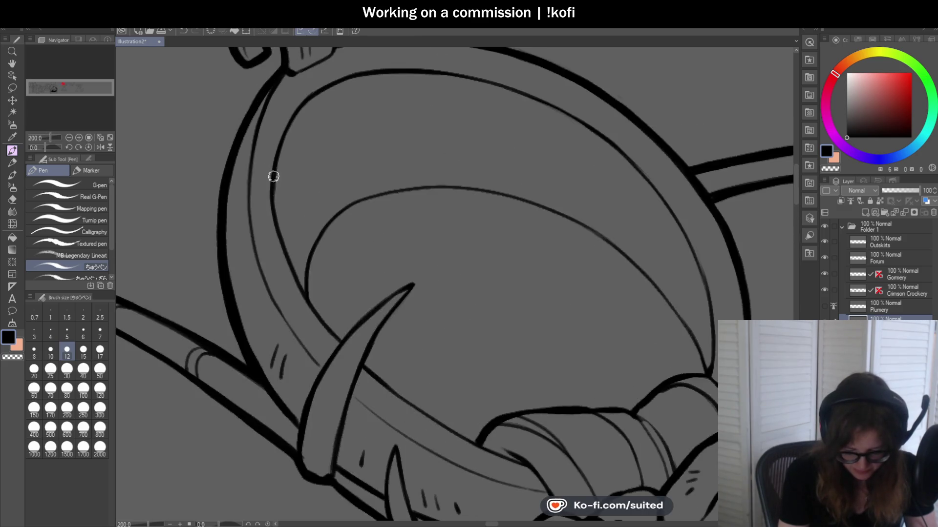
pyautogui.scroll(-2, 281, 234)
pyautogui.scroll(-2, 403, 217)
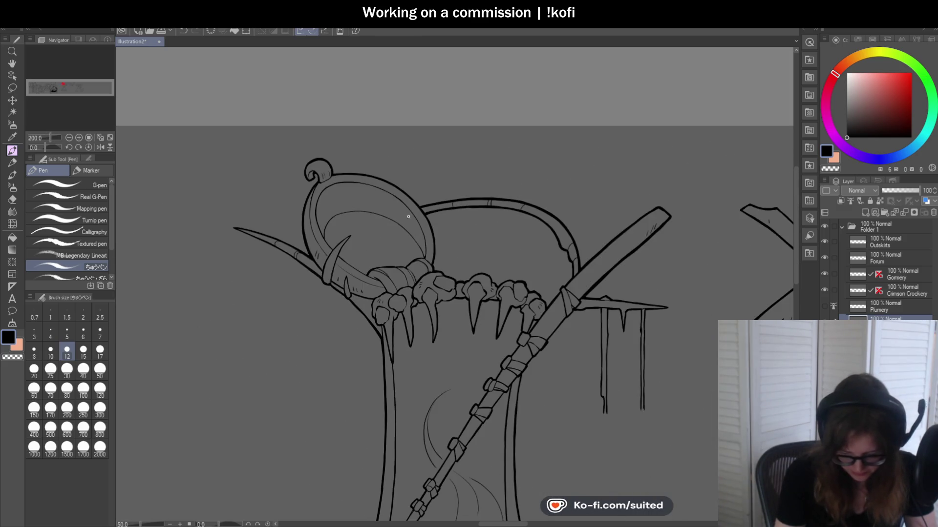
pyautogui.scroll(1, 348, 295)
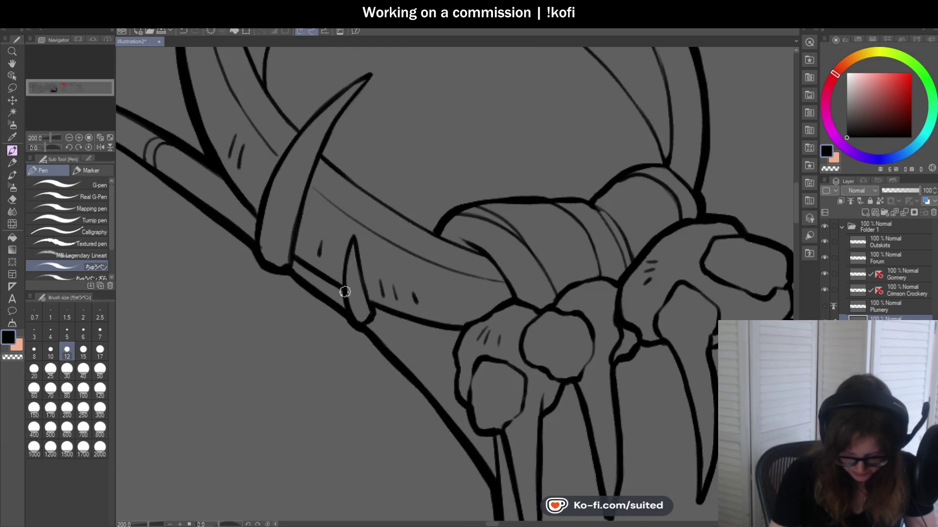
pyautogui.press('c')
pyautogui.press('c')
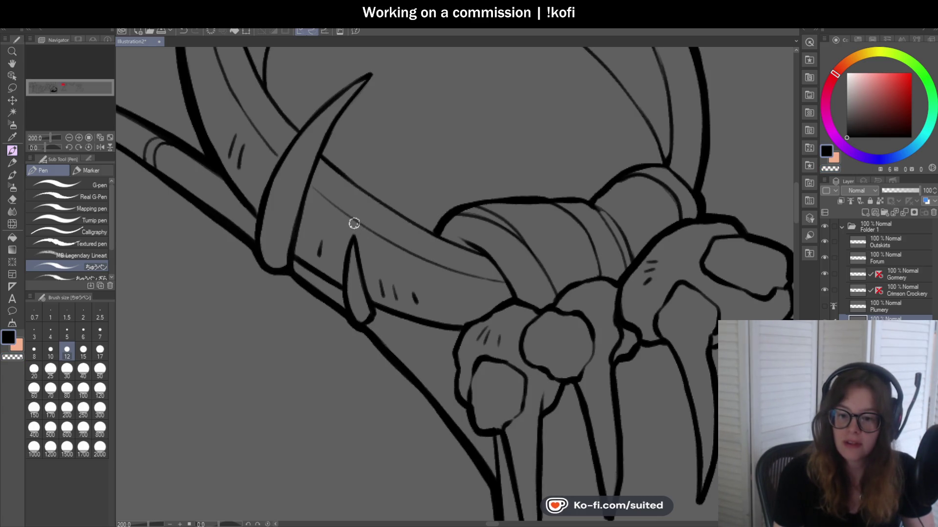
pyautogui.scroll(-2, 342, 215)
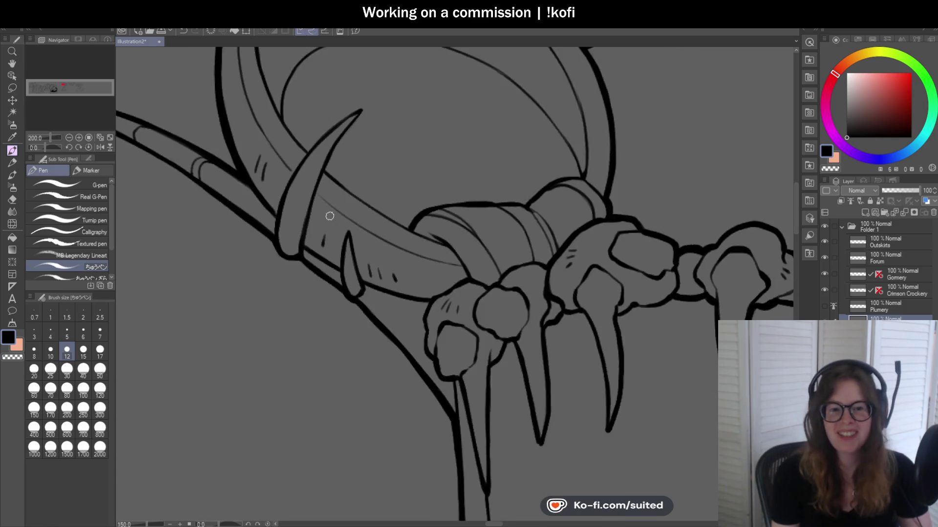
pyautogui.scroll(-1, 380, 207)
pyautogui.scroll(1, 402, 202)
pyautogui.scroll(3, 402, 200)
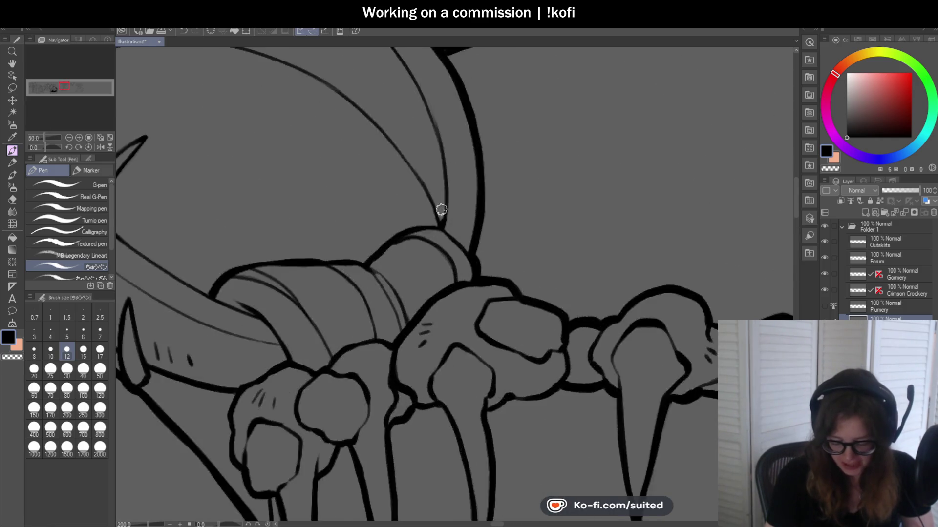
pyautogui.scroll(2, 412, 173)
pyautogui.moveTo(412, 173); pyautogui.dragTo(427, 198)
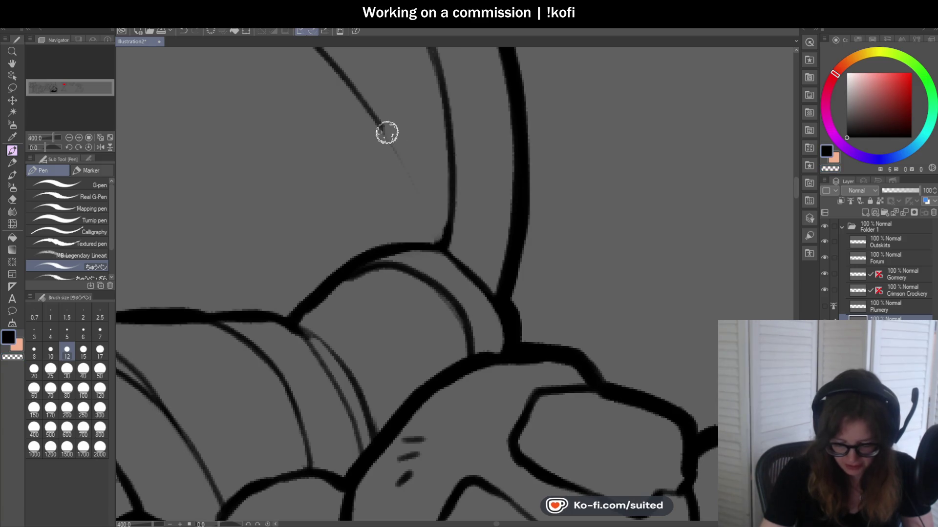
pyautogui.moveTo(386, 133); pyautogui.dragTo(415, 186)
pyautogui.hotkey('ctrl', 'z')
pyautogui.moveTo(375, 114)
pyautogui.mouseDown()
pyautogui.moveTo(431, 246)
pyautogui.moveTo(445, 145)
pyautogui.mouseUp()
# - Tilt the canvas view and trace the sketched ring curve with one thick black stroke
pyautogui.scroll(-3, 439, 245)
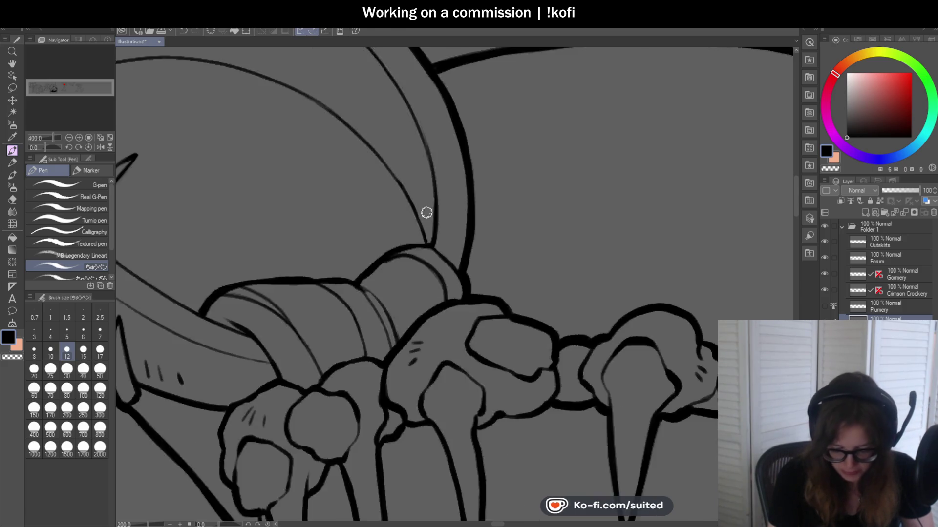
pyautogui.scroll(3, 415, 205)
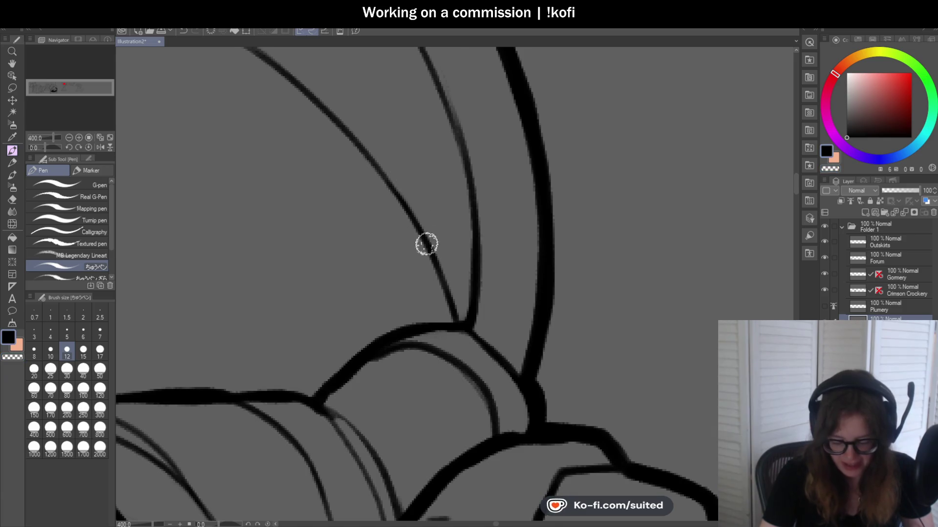
pyautogui.scroll(-3, 384, 212)
pyautogui.scroll(1, 389, 182)
pyautogui.scroll(-3, 389, 182)
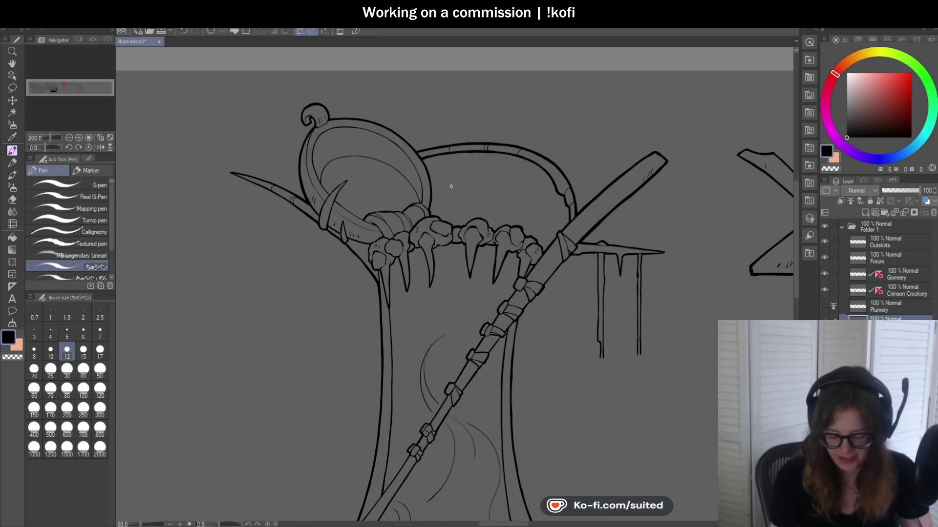
pyautogui.scroll(2, 363, 138)
pyautogui.scroll(1, 324, 147)
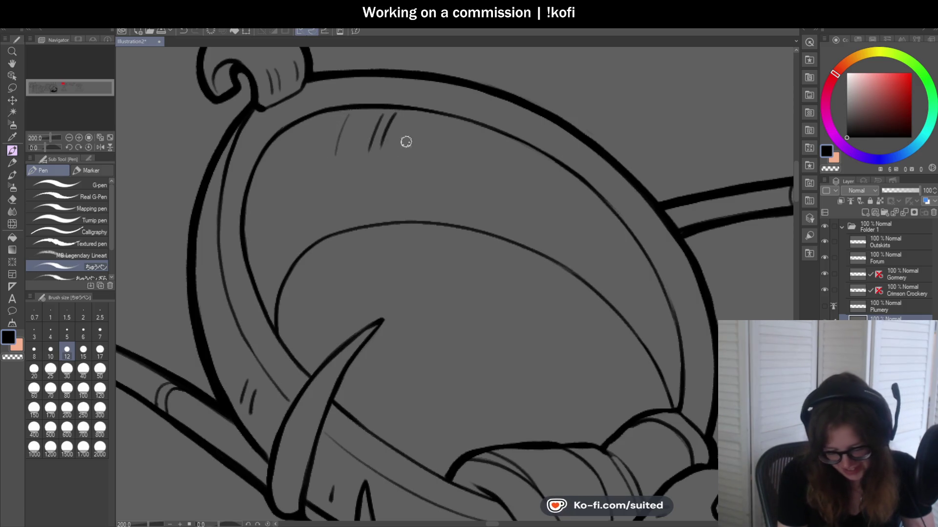
pyautogui.scroll(-2, 489, 139)
pyautogui.scroll(-2, 420, 151)
pyautogui.scroll(-1, 498, 212)
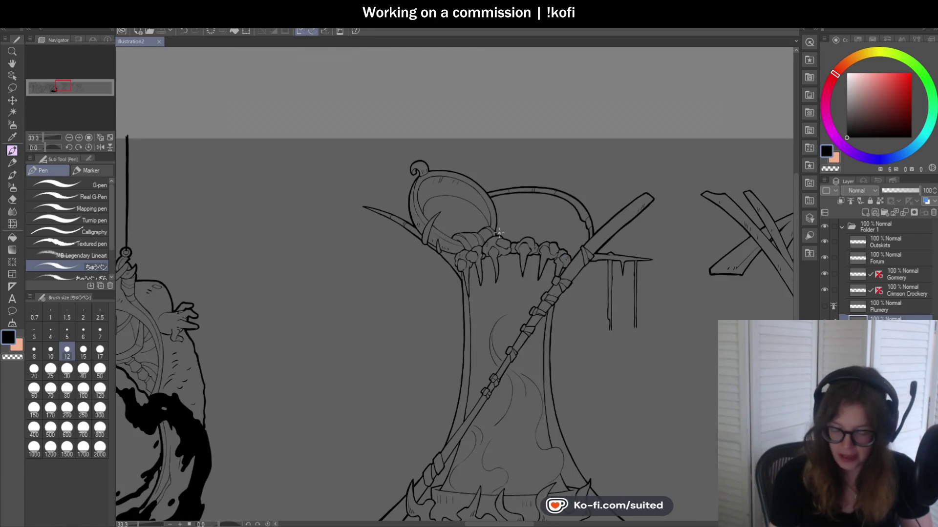
pyautogui.scroll(3, 499, 233)
pyautogui.scroll(2, 412, 204)
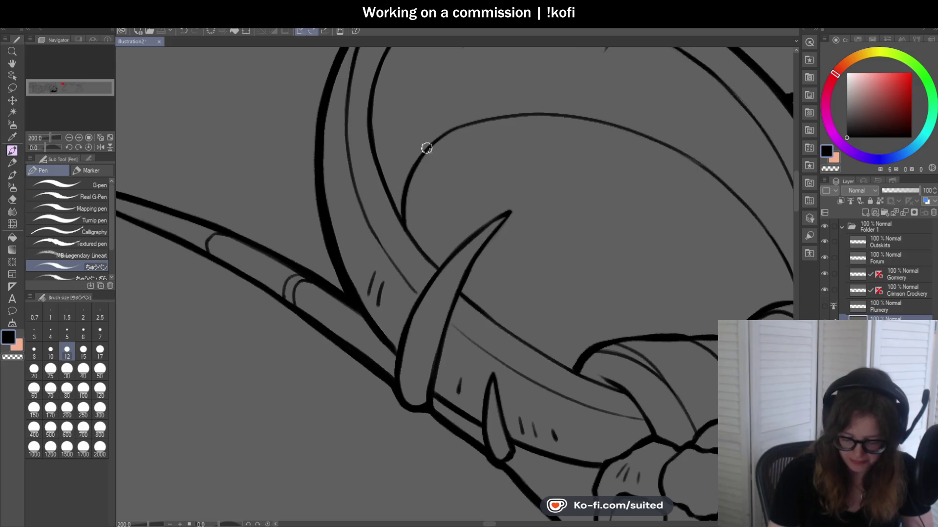
pyautogui.moveTo(45, 147); pyautogui.dragTo(39, 148)
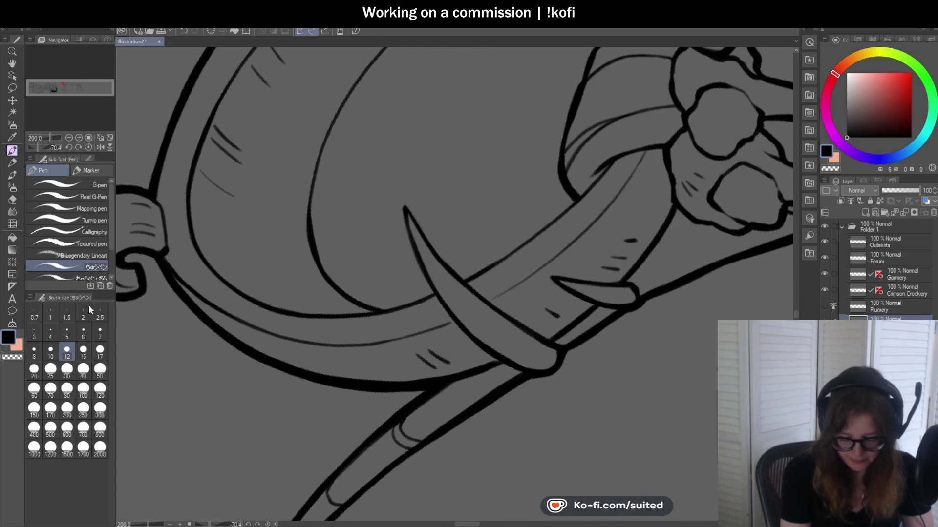
pyautogui.scroll(2, 303, 190)
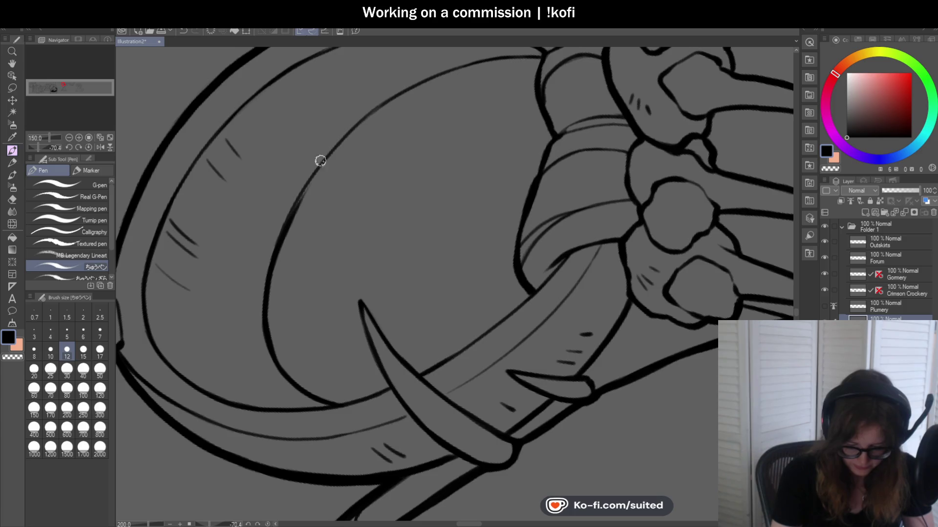
pyautogui.moveTo(265, 308)
pyautogui.mouseDown()
pyautogui.moveTo(368, 119)
pyautogui.moveTo(461, 64)
pyautogui.mouseUp()
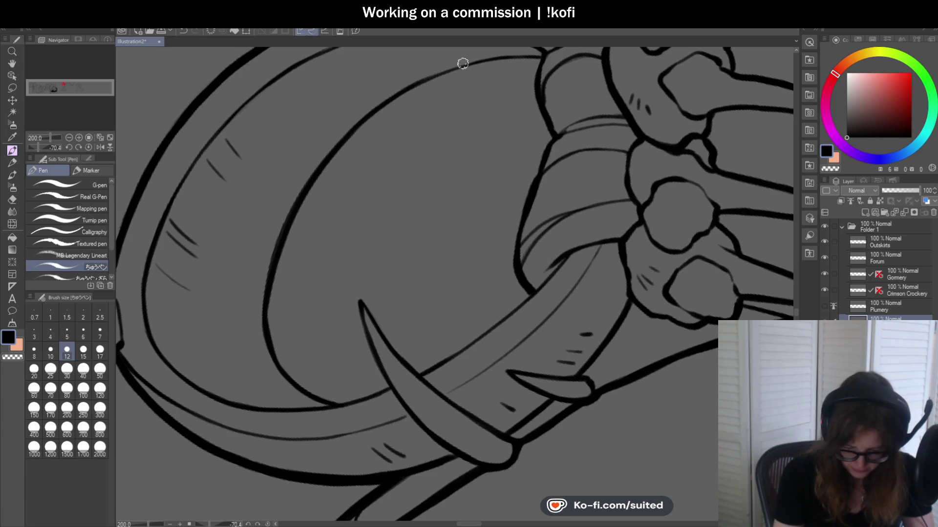
# - Return the canvas view to upright and discard a stray inner oval stroke
pyautogui.click(89, 147)
pyautogui.scroll(1, 543, 255)
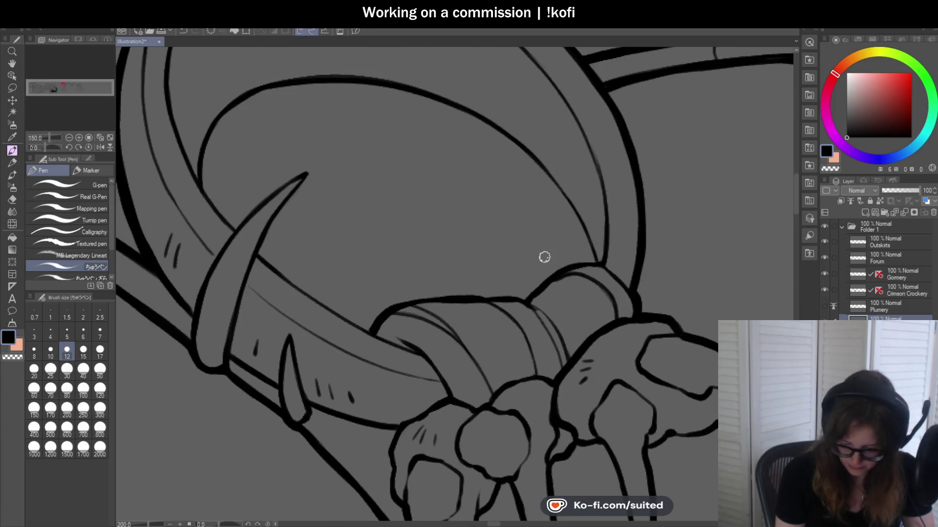
pyautogui.moveTo(328, 229); pyautogui.dragTo(362, 246)
pyautogui.hotkey('ctrl', 'z')
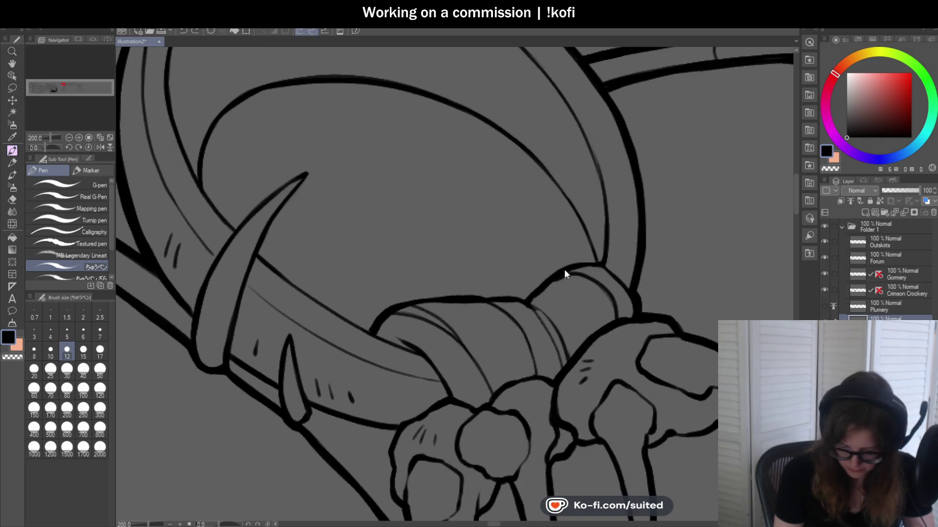
# - Draw a thin inner oval inside the eye frame in two strokes
pyautogui.moveTo(556, 245)
pyautogui.mouseDown()
pyautogui.moveTo(343, 105)
pyautogui.moveTo(265, 197)
pyautogui.mouseUp()
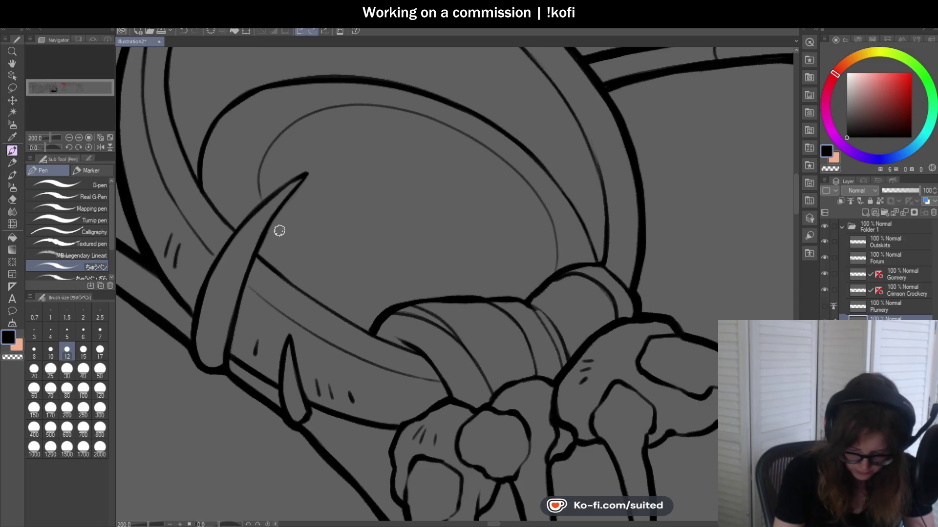
pyautogui.moveTo(320, 255); pyautogui.dragTo(430, 127)
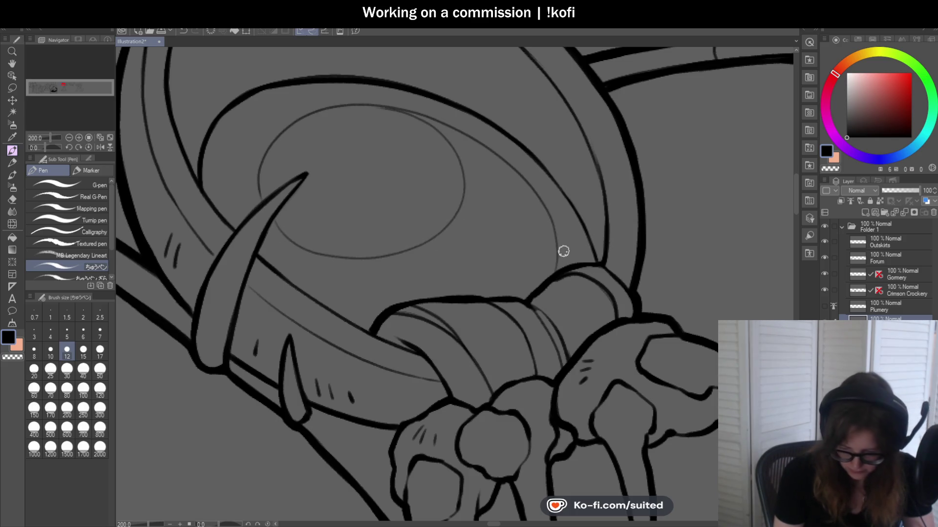
pyautogui.scroll(3, 388, 106)
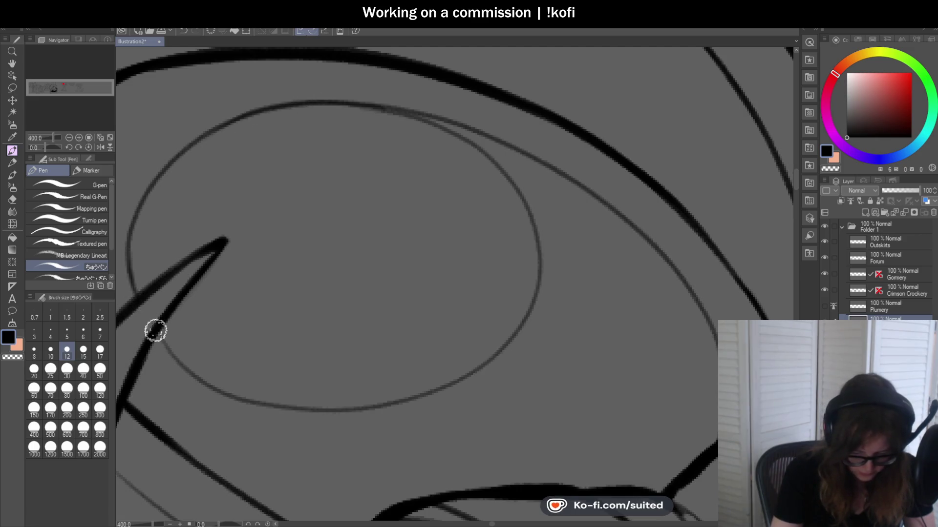
pyautogui.scroll(-8, 493, 246)
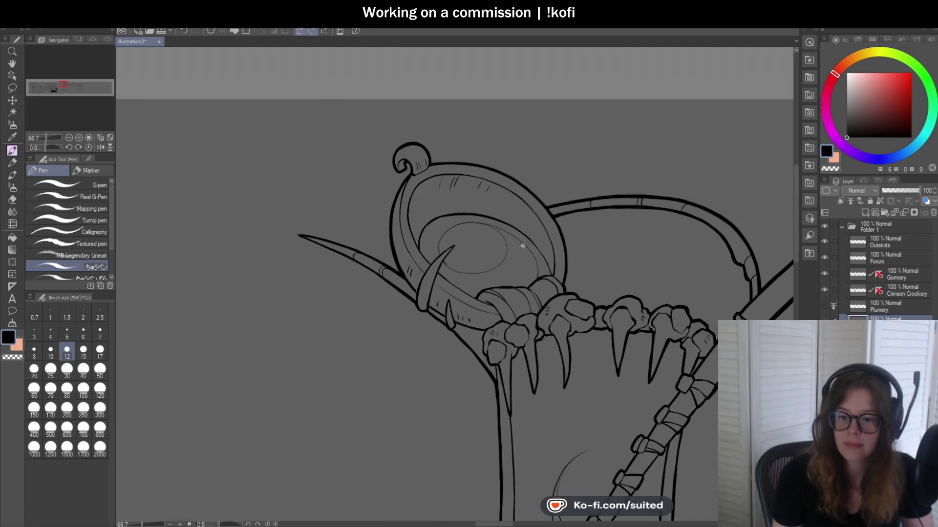
pyautogui.scroll(2, 522, 246)
# - Mirror the canvas view and add a thin line down from the eye's inner rim
pyautogui.click(100, 146)
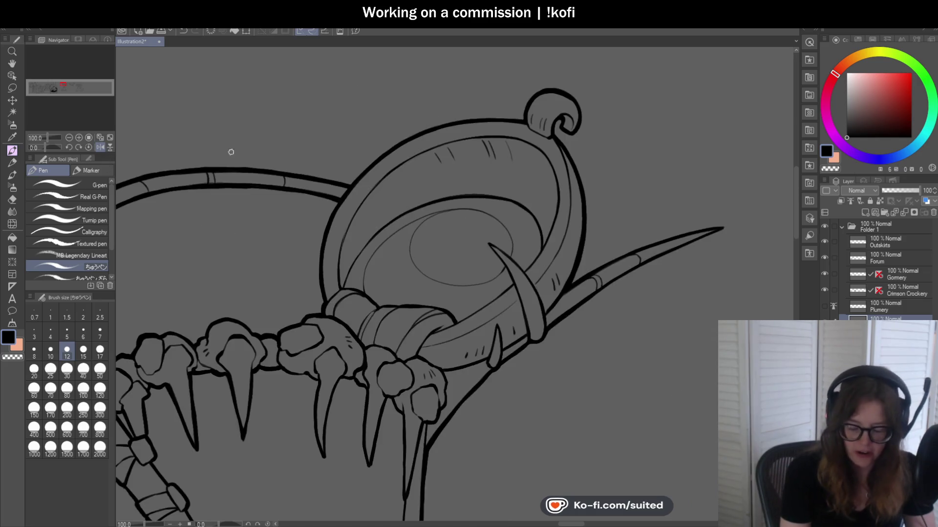
pyautogui.scroll(-1, 500, 252)
pyautogui.scroll(1, 467, 256)
pyautogui.scroll(2, 385, 259)
pyautogui.scroll(3, 356, 241)
pyautogui.scroll(-5, 445, 255)
pyautogui.scroll(1, 443, 140)
pyautogui.scroll(4, 389, 146)
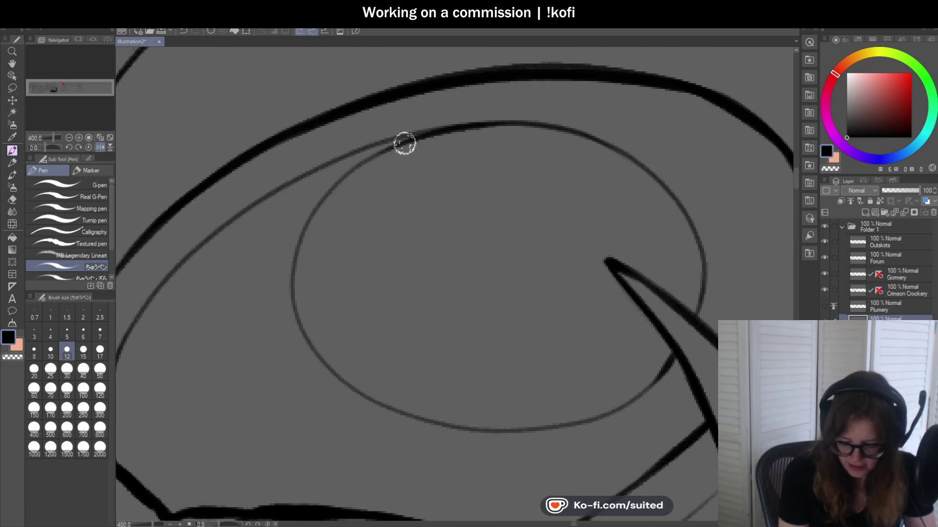
pyautogui.scroll(-3, 542, 134)
pyautogui.scroll(1, 416, 248)
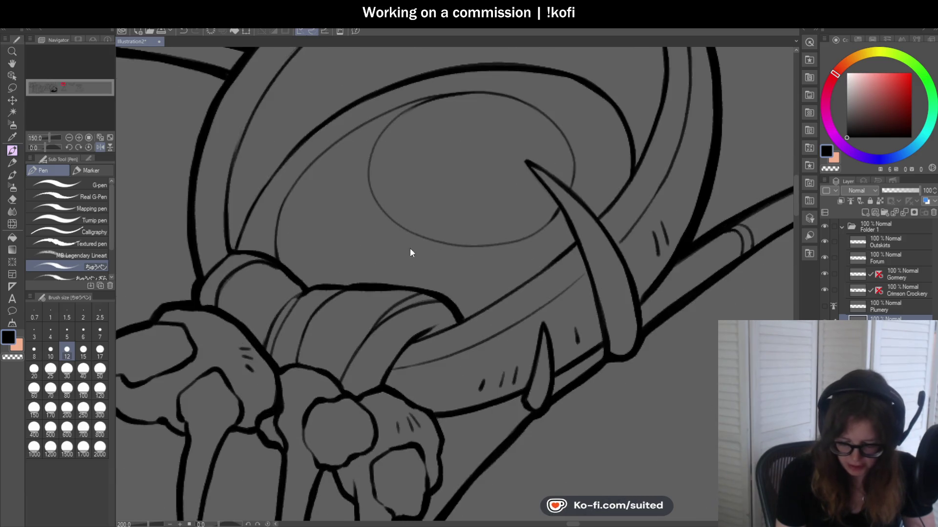
pyautogui.scroll(1, 378, 222)
pyautogui.moveTo(384, 224); pyautogui.dragTo(396, 352)
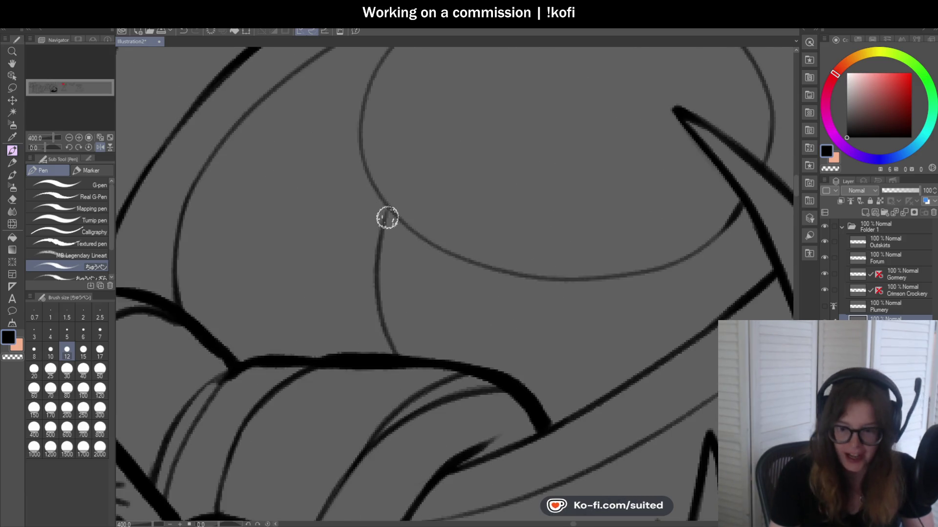
# - Draw a thin curved detail line along the eye's lower rim
pyautogui.scroll(-3, 382, 213)
pyautogui.scroll(1, 402, 161)
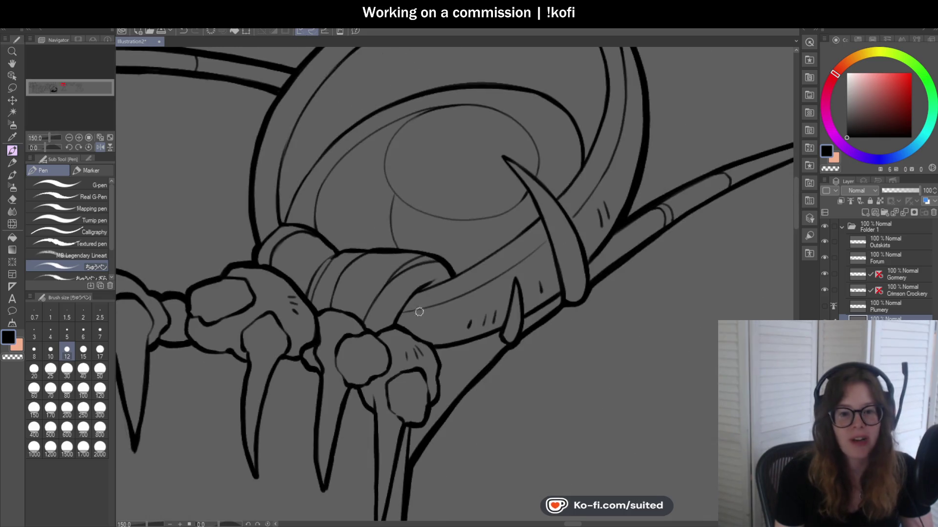
pyautogui.scroll(1, 414, 310)
pyautogui.scroll(1, 561, 188)
pyautogui.scroll(3, 520, 227)
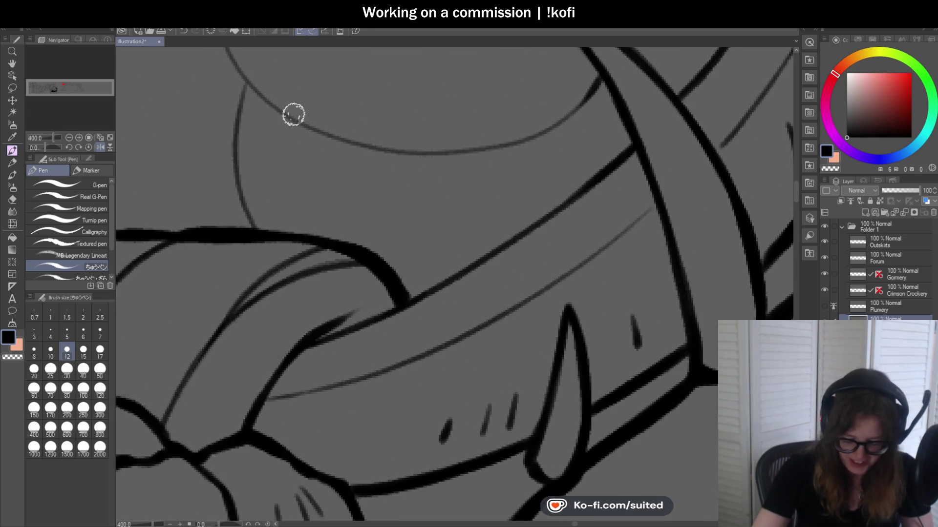
pyautogui.moveTo(292, 119); pyautogui.dragTo(534, 214)
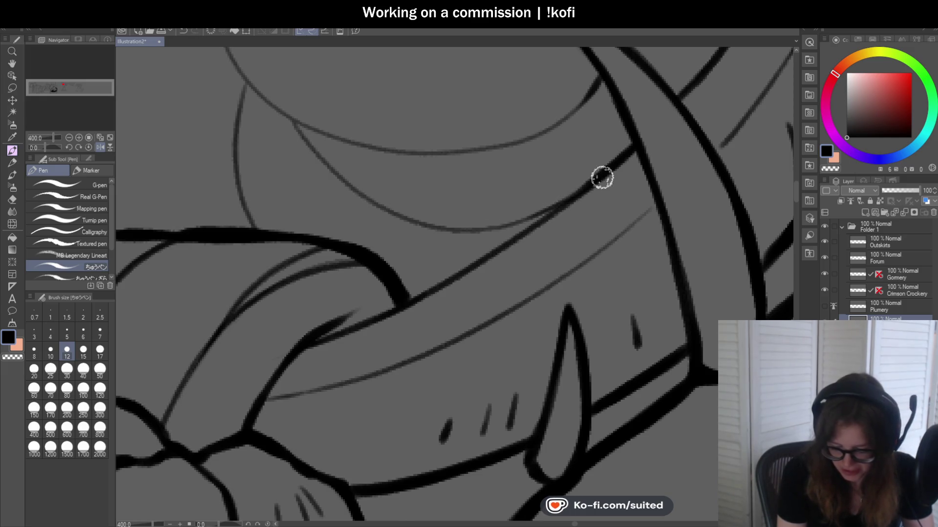
# - Save the illustration with Ctrl+S and turn the mirrored canvas view back off
pyautogui.scroll(-4, 506, 249)
pyautogui.scroll(-2, 524, 257)
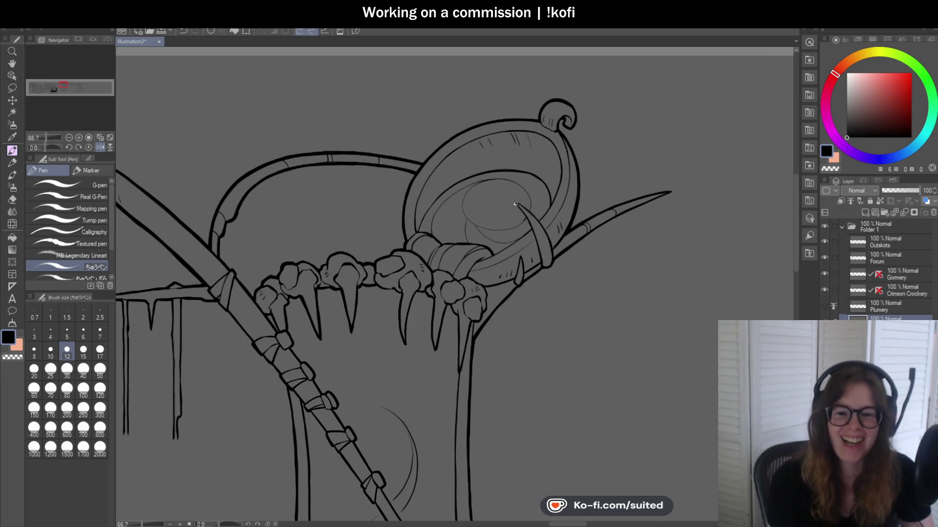
pyautogui.hotkey('ctrl', 's')
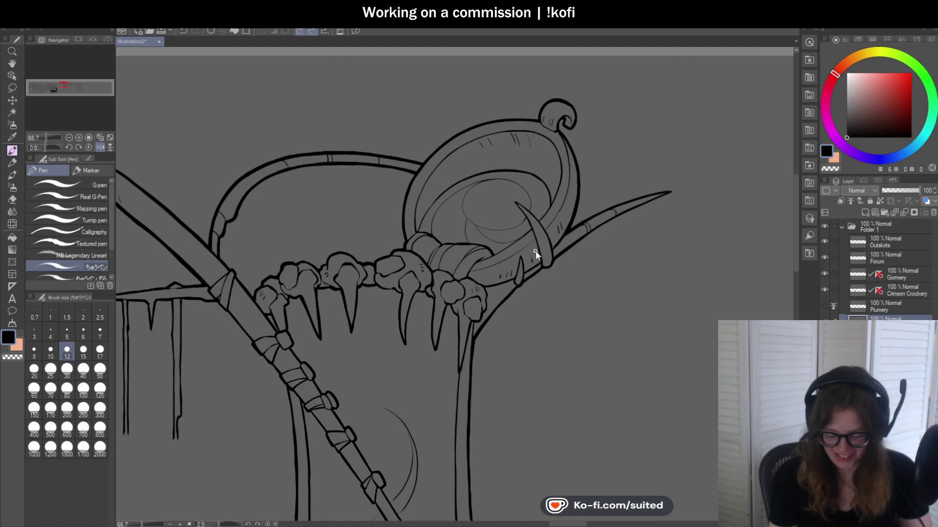
pyautogui.scroll(-2, 560, 194)
pyautogui.click(99, 147)
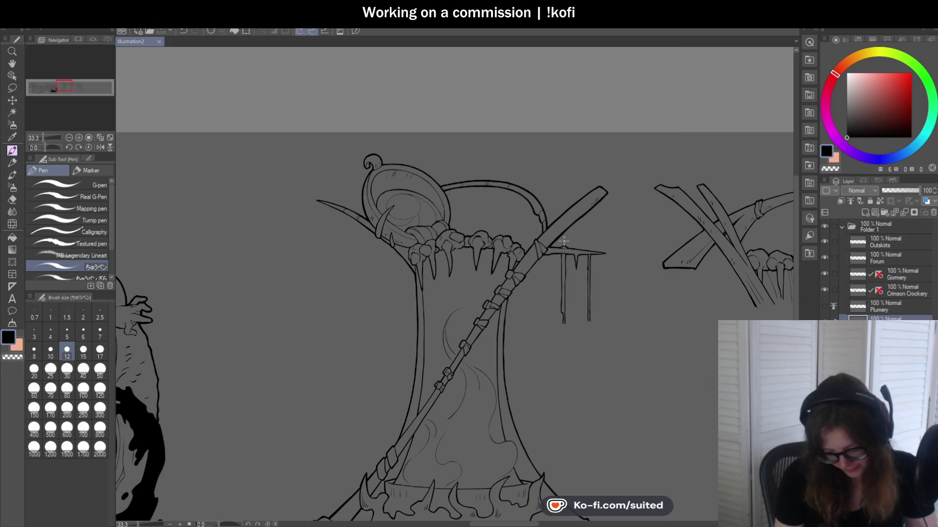
pyautogui.scroll(-1, 571, 251)
pyautogui.scroll(1, 573, 331)
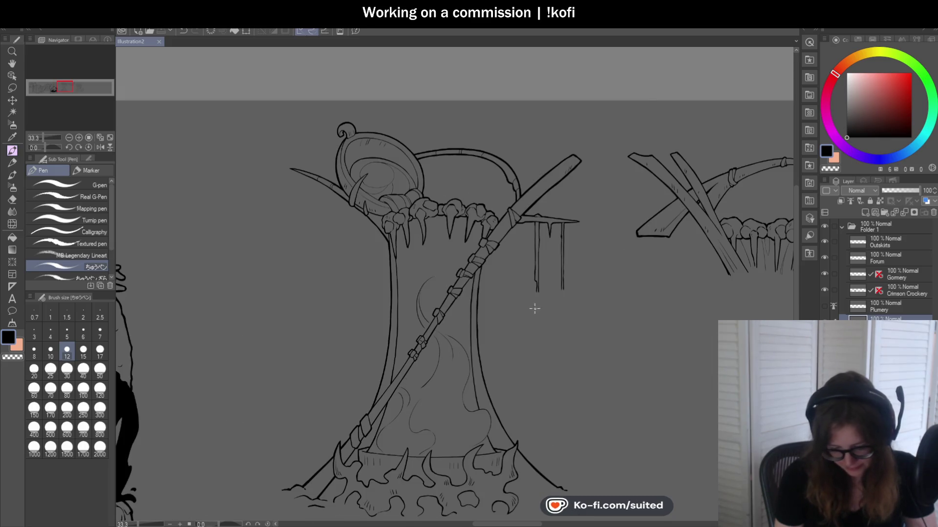
pyautogui.scroll(1, 455, 226)
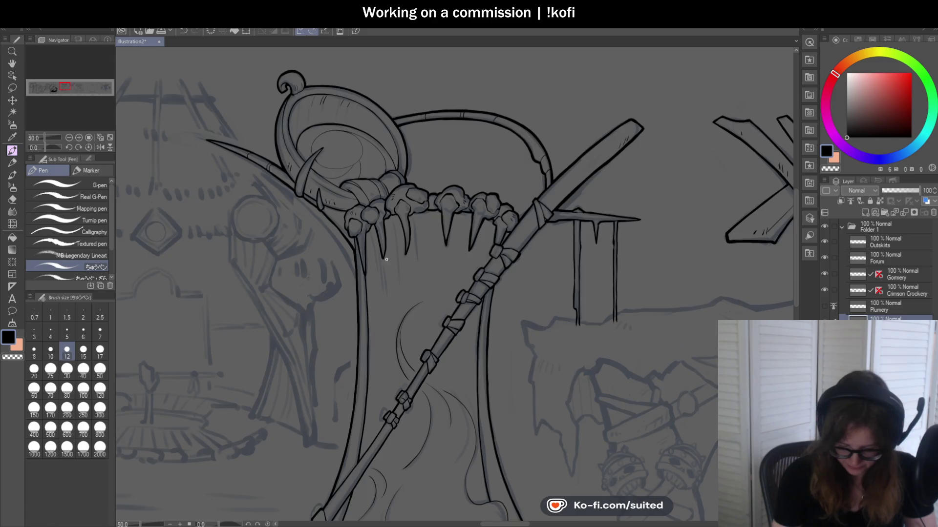
pyautogui.scroll(4, 372, 239)
pyautogui.moveTo(357, 195); pyautogui.dragTo(395, 418)
pyautogui.hotkey('ctrl', 'z')
pyautogui.moveTo(354, 197); pyautogui.dragTo(393, 442)
pyautogui.hotkey('ctrl', 'z')
pyautogui.moveTo(356, 207); pyautogui.dragTo(386, 453)
pyautogui.scroll(-2, 426, 299)
pyautogui.scroll(1, 460, 194)
pyautogui.scroll(1, 452, 177)
pyautogui.moveTo(452, 177); pyautogui.dragTo(474, 396)
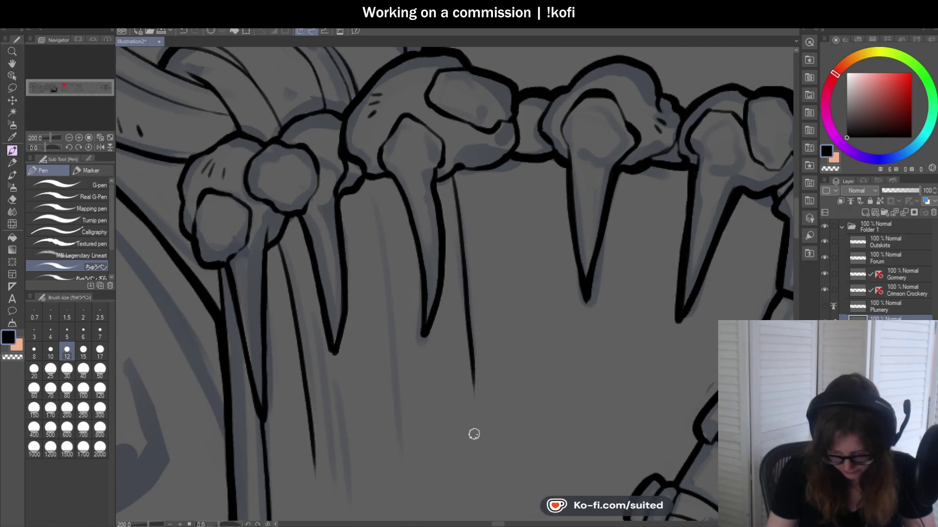
pyautogui.moveTo(370, 179); pyautogui.dragTo(399, 411)
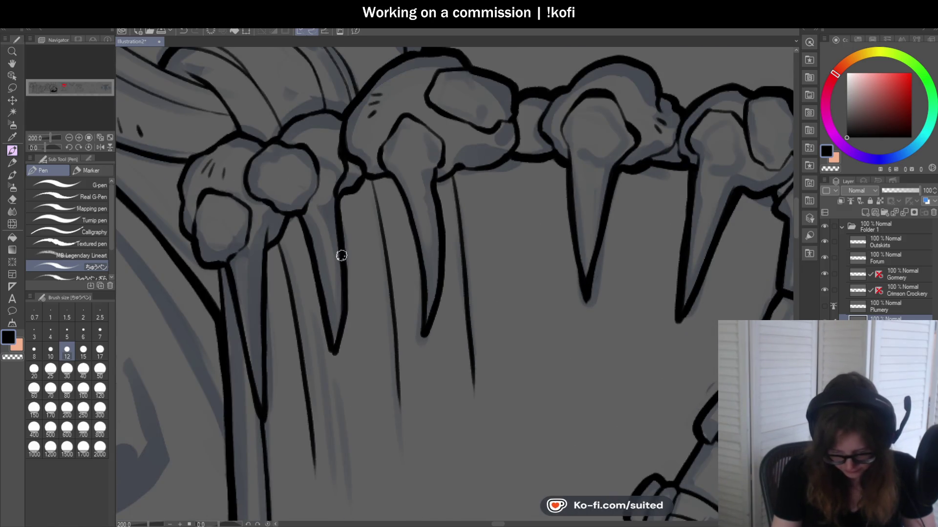
pyautogui.moveTo(366, 234); pyautogui.dragTo(403, 502)
pyautogui.scroll(-3, 378, 376)
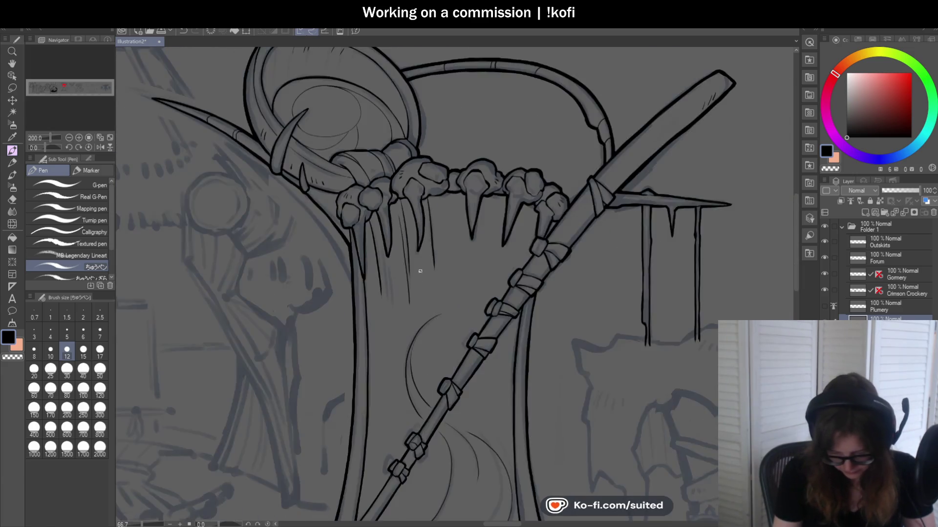
pyautogui.scroll(2, 401, 259)
pyautogui.hotkey('ctrl', 'z')
pyautogui.moveTo(384, 135); pyautogui.dragTo(397, 347)
pyautogui.hotkey('ctrl', 'z')
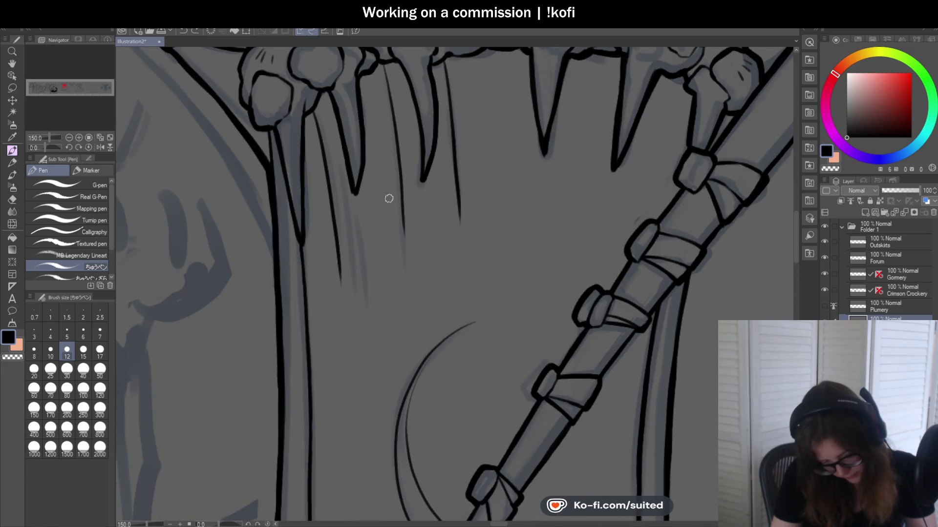
pyautogui.moveTo(390, 158); pyautogui.dragTo(401, 326)
pyautogui.hotkey('ctrl', 'z')
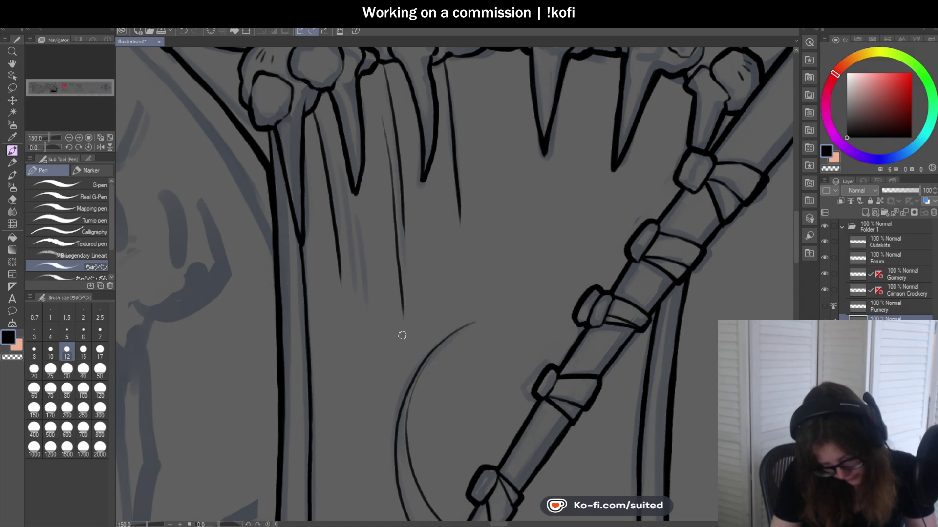
pyautogui.hotkey('ctrl', 'z')
pyautogui.moveTo(388, 181); pyautogui.dragTo(396, 335)
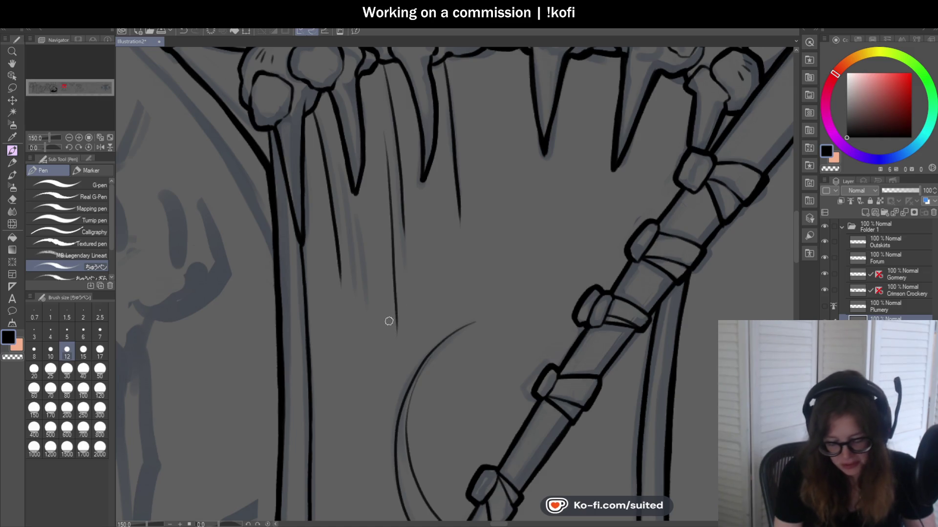
pyautogui.scroll(-5, 403, 324)
pyautogui.scroll(3, 470, 217)
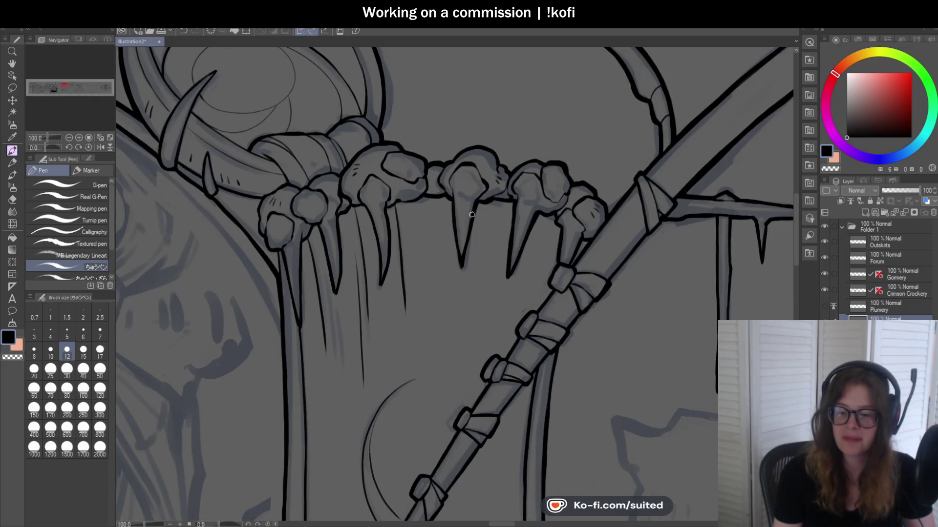
pyautogui.scroll(3, 386, 209)
pyautogui.scroll(1, 385, 209)
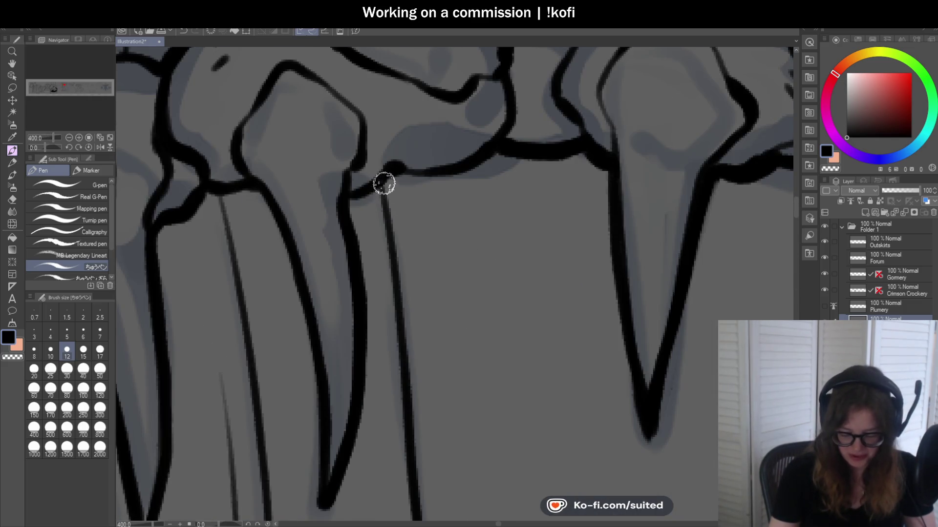
pyautogui.scroll(-3, 389, 233)
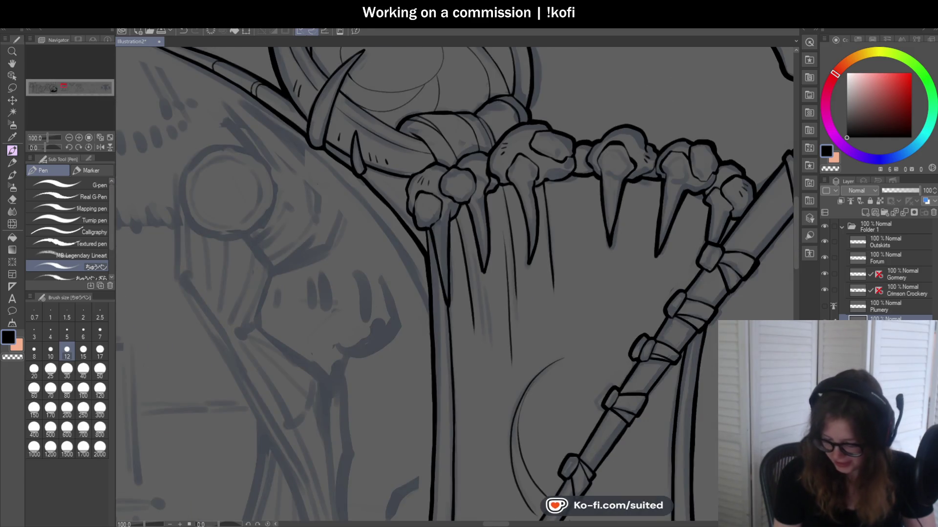
pyautogui.scroll(-2, 384, 207)
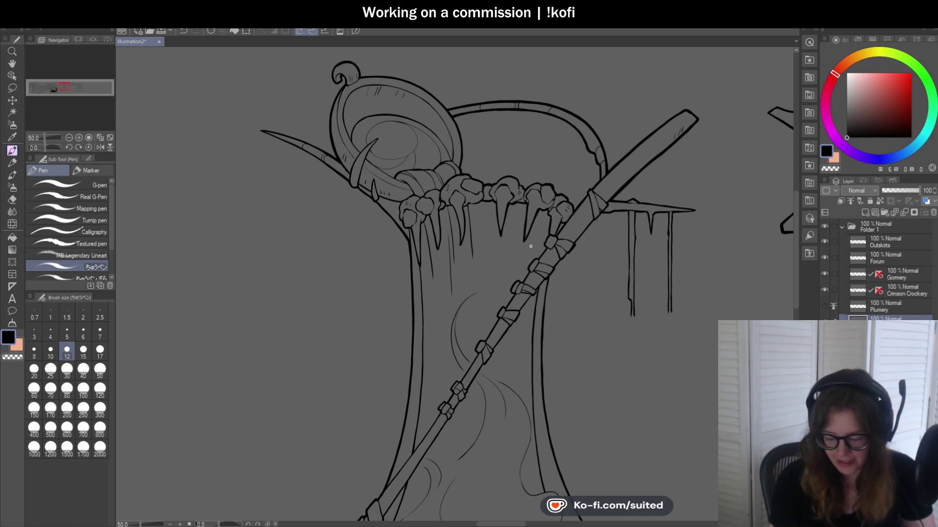
pyautogui.scroll(-1, 482, 249)
pyautogui.scroll(-1, 539, 299)
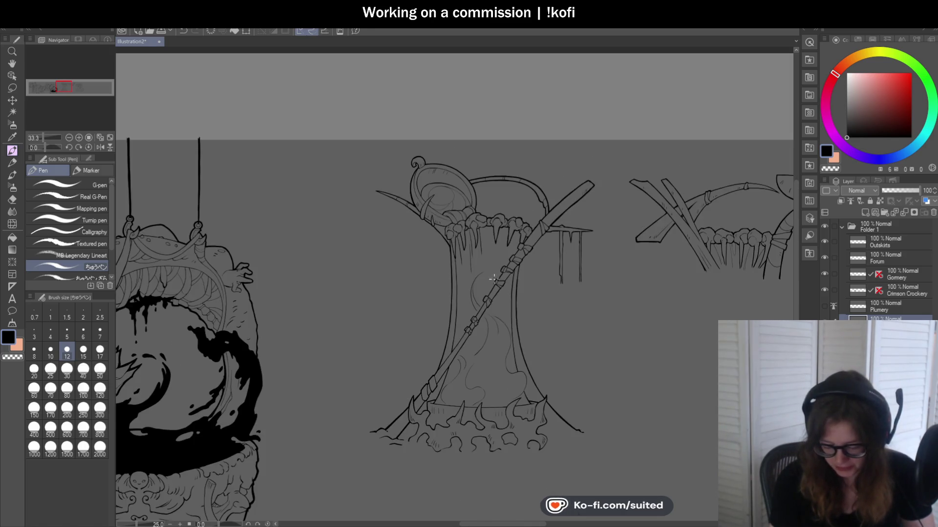
pyautogui.scroll(2, 482, 404)
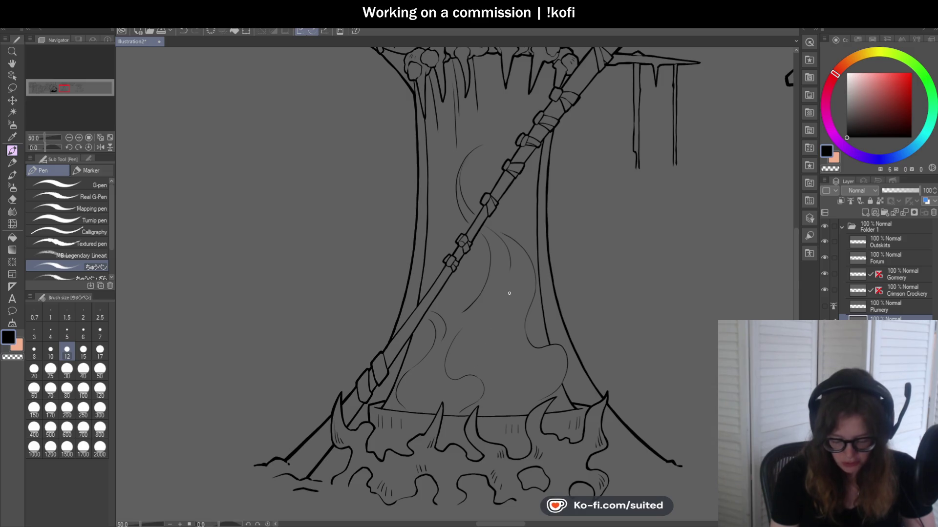
# - Zoom in and out around the spiked base's lower right slope to inspect the hatching area
pyautogui.scroll(-1, 509, 294)
pyautogui.scroll(-1, 503, 312)
pyautogui.scroll(3, 474, 381)
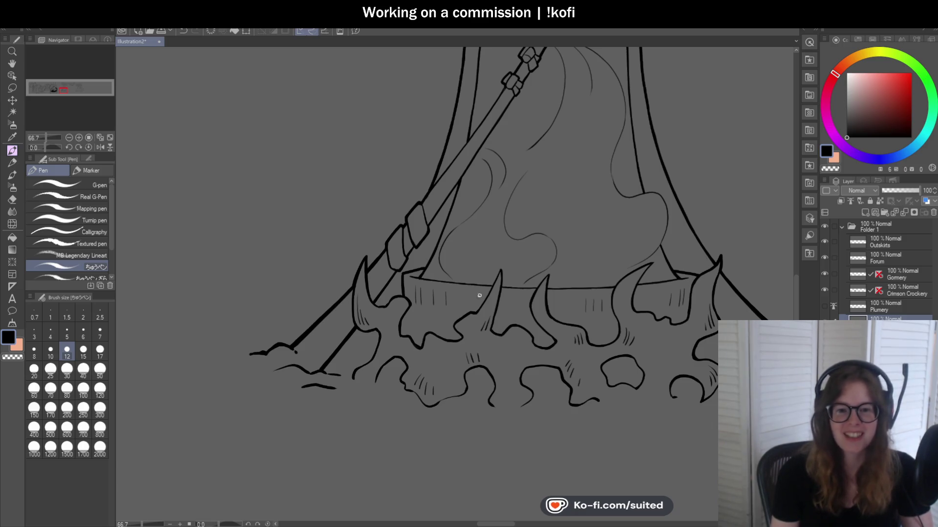
pyautogui.scroll(-2, 393, 289)
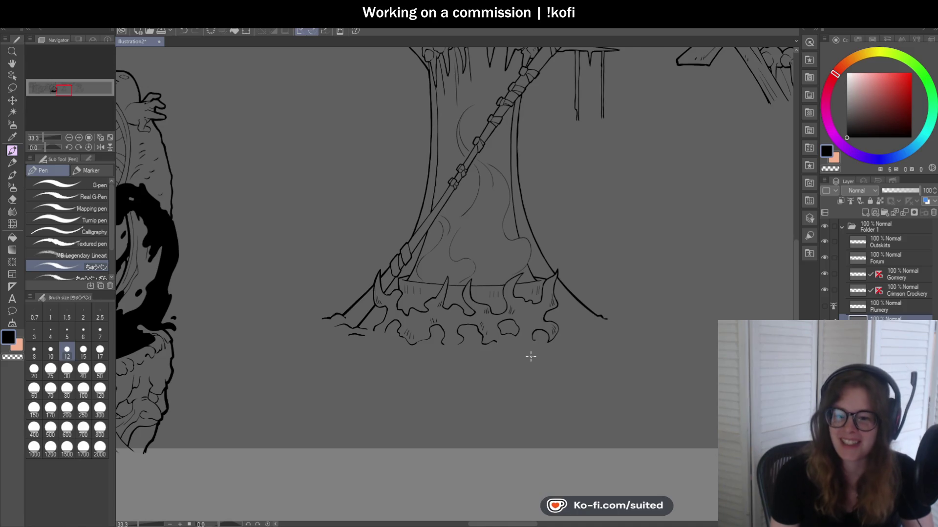
pyautogui.scroll(1, 587, 354)
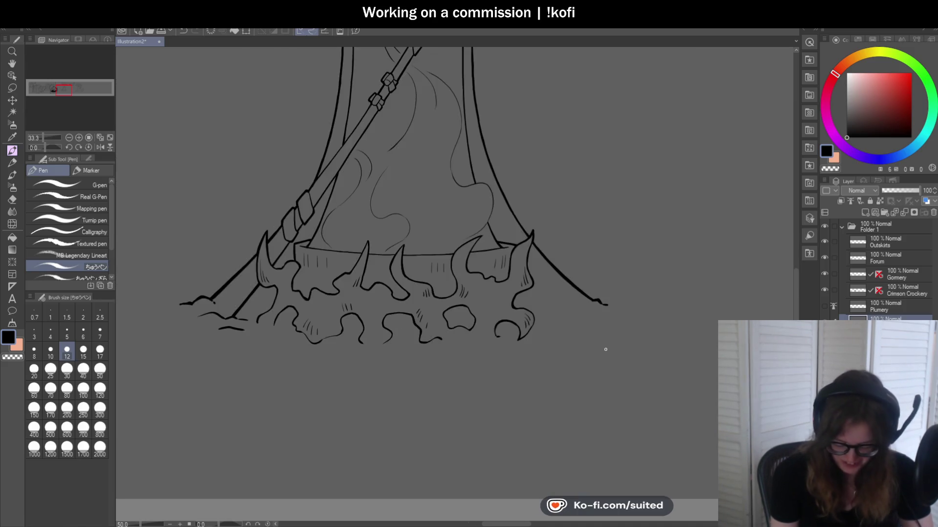
pyautogui.scroll(1, 605, 349)
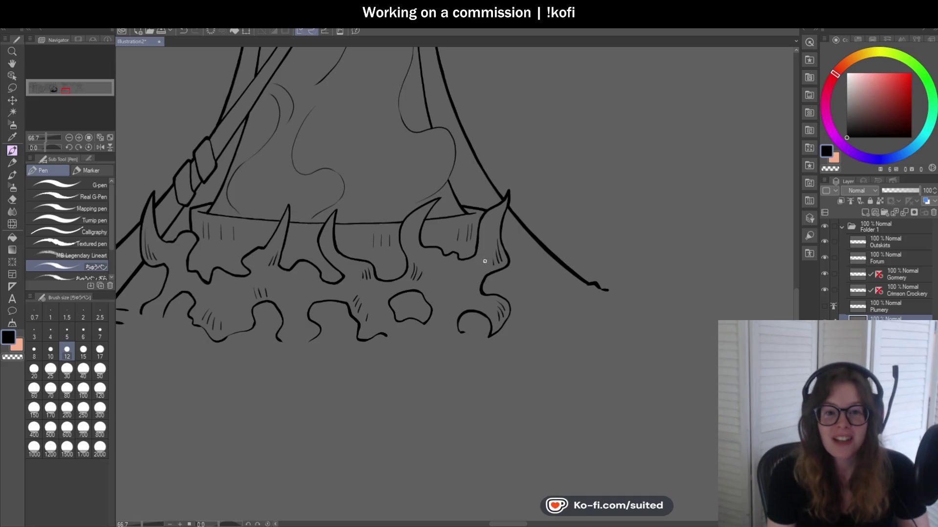
pyautogui.scroll(1, 516, 350)
pyautogui.scroll(3, 481, 225)
pyautogui.scroll(2, 429, 176)
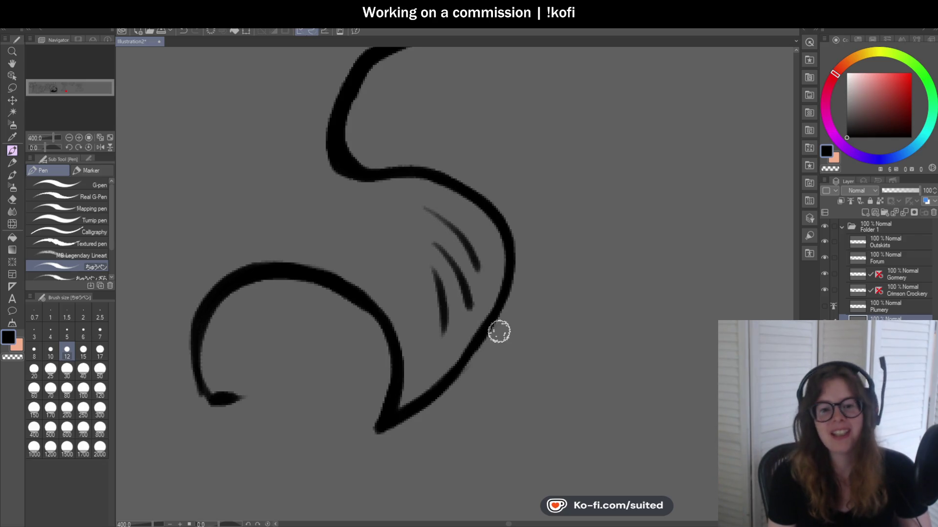
pyautogui.scroll(-5, 497, 345)
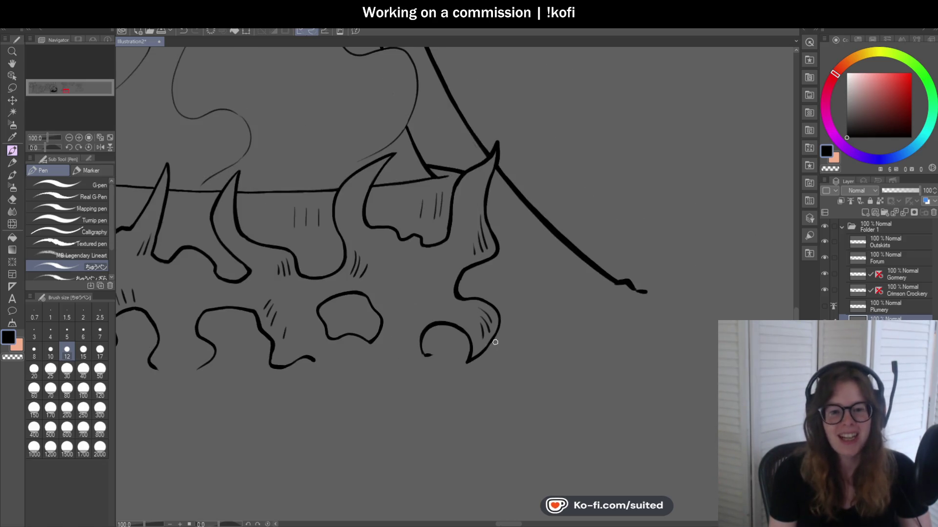
pyautogui.scroll(-1, 454, 349)
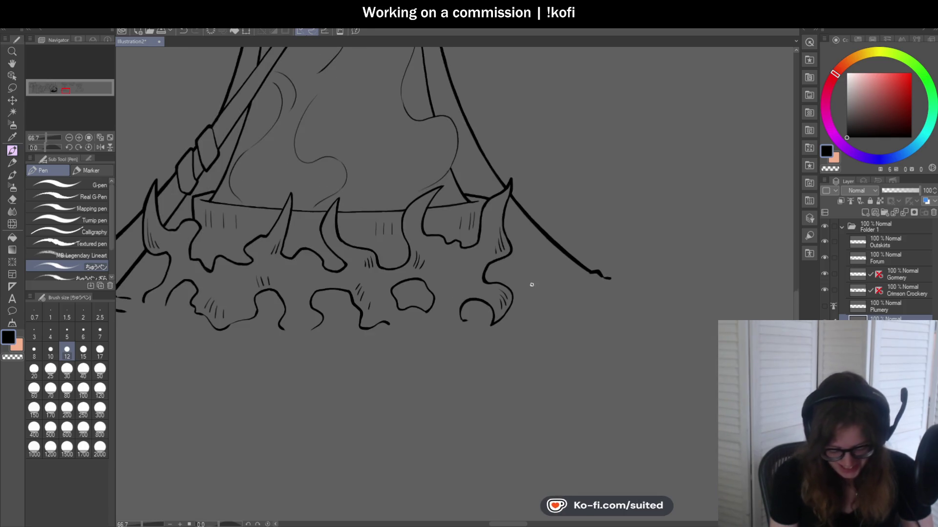
pyautogui.scroll(3, 409, 325)
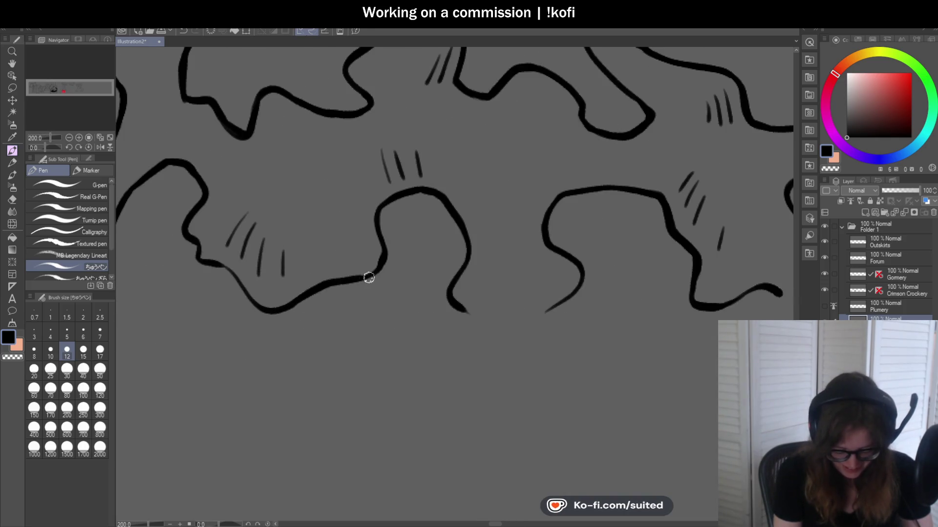
pyautogui.scroll(2, 229, 254)
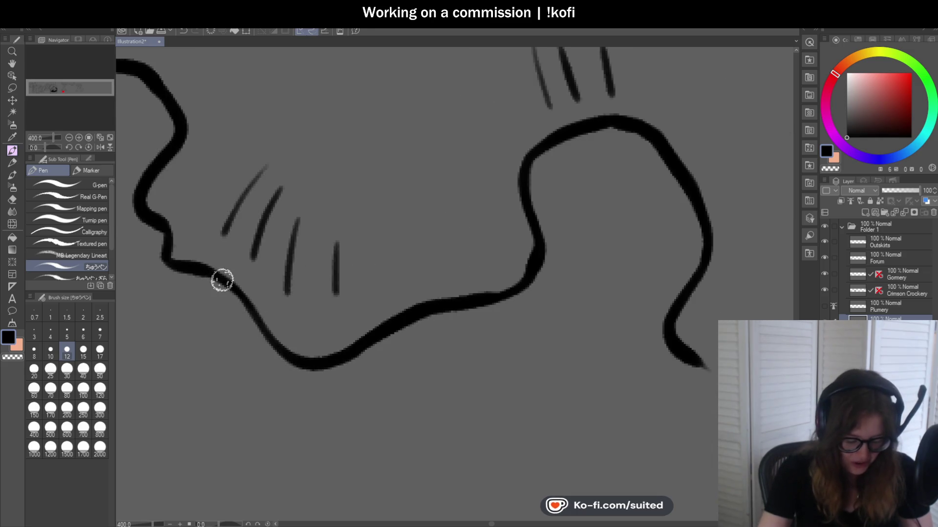
pyautogui.scroll(-3, 324, 216)
pyautogui.scroll(-2, 351, 318)
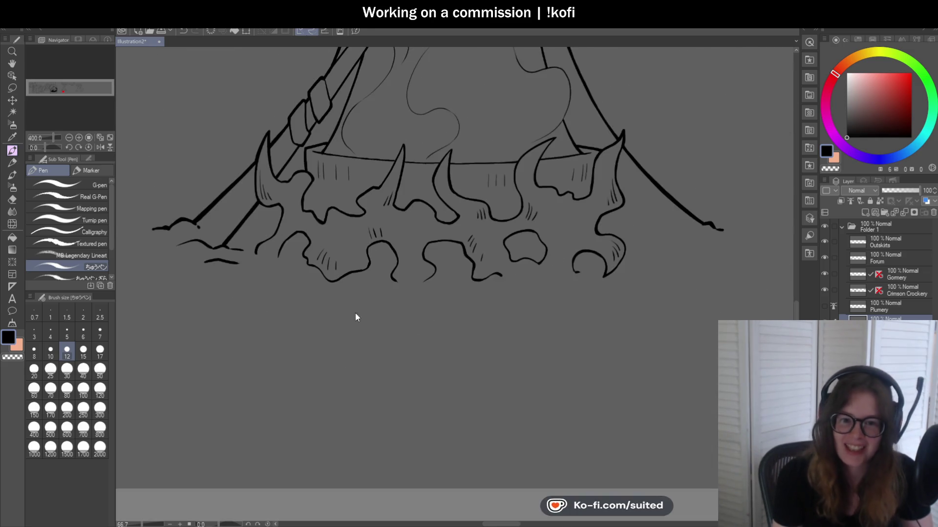
pyautogui.scroll(-1, 425, 299)
pyautogui.scroll(1, 628, 241)
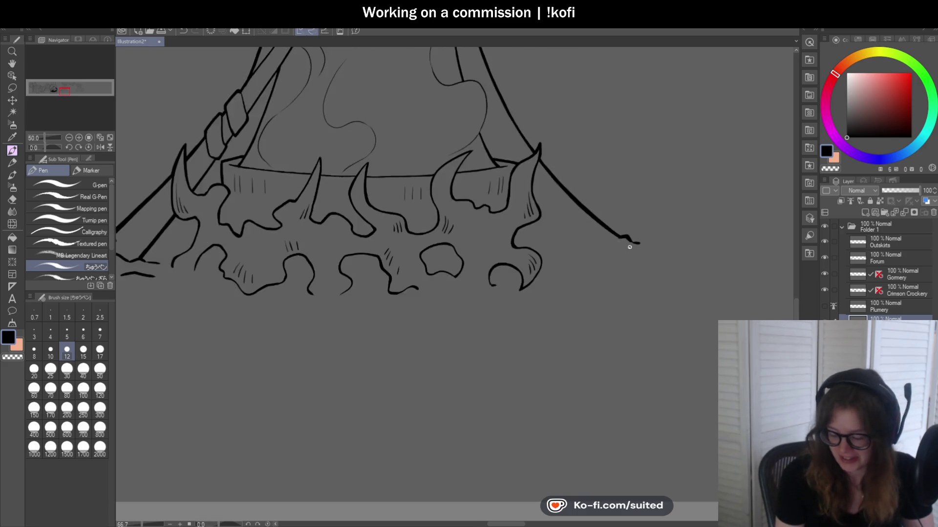
pyautogui.scroll(2, 584, 224)
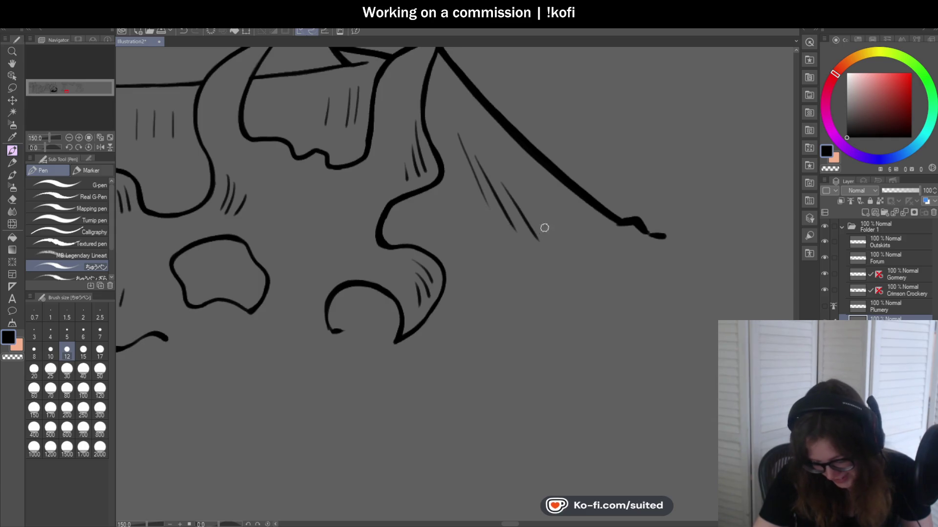
pyautogui.scroll(-4, 564, 248)
pyautogui.scroll(-2, 531, 300)
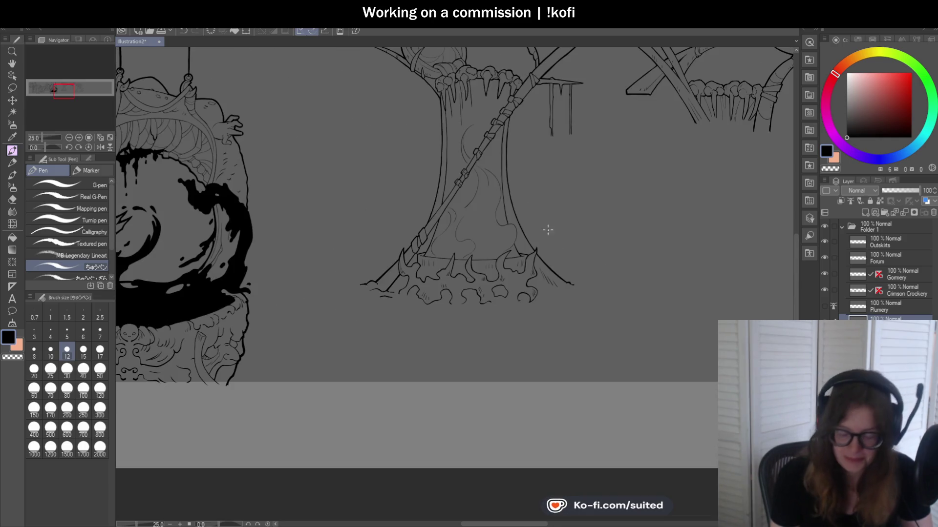
pyautogui.scroll(2, 530, 222)
pyautogui.scroll(3, 518, 225)
pyautogui.scroll(1, 507, 226)
pyautogui.scroll(1, 507, 227)
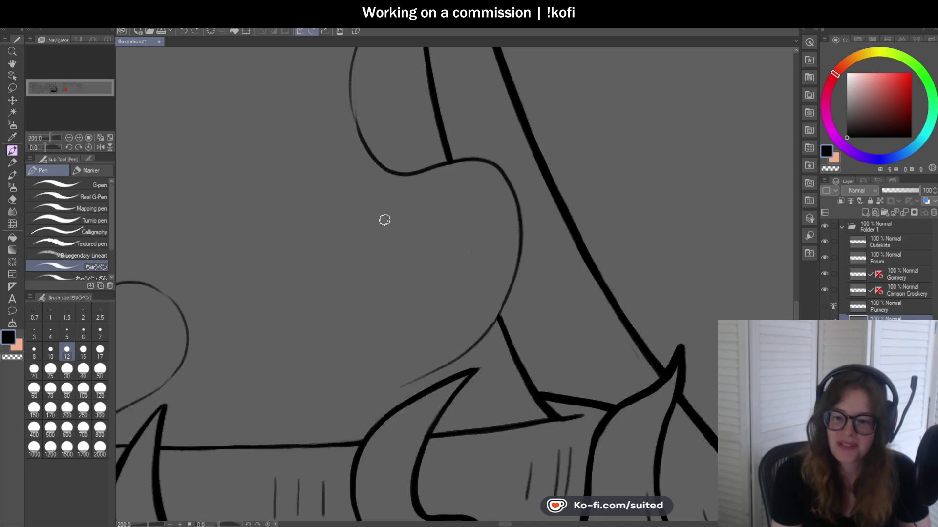
# - Ink the first flame curve above the spiked rim, redrawing it twice until it sits right
pyautogui.scroll(-1, 385, 218)
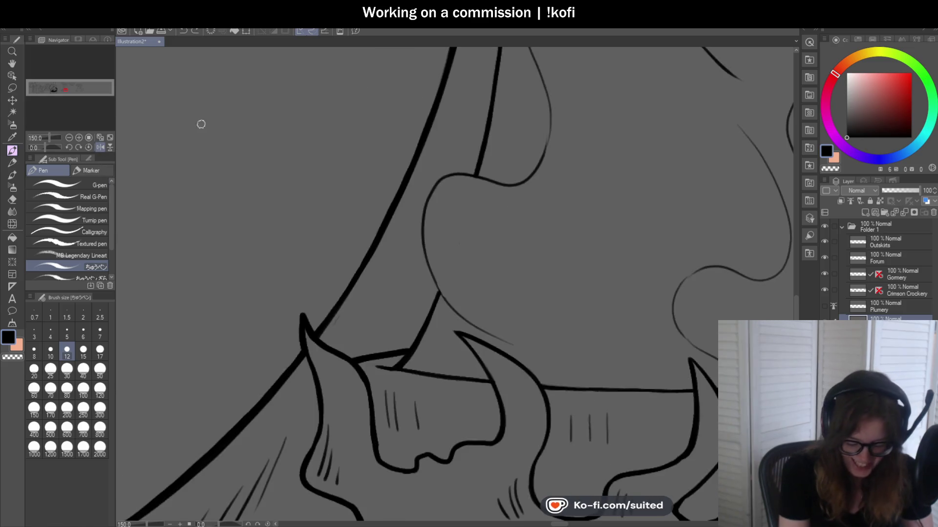
pyautogui.moveTo(165, 131); pyautogui.dragTo(488, 197)
pyautogui.scroll(-1, 533, 242)
pyautogui.scroll(-1, 522, 215)
pyautogui.scroll(-1, 509, 182)
pyautogui.scroll(1, 556, 193)
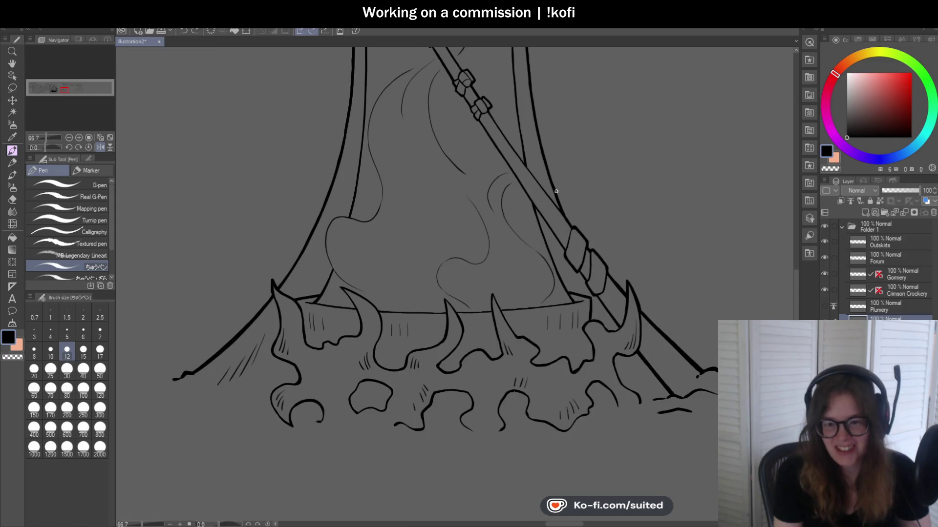
pyautogui.scroll(1, 541, 184)
pyautogui.scroll(2, 508, 127)
pyautogui.scroll(2, 498, 101)
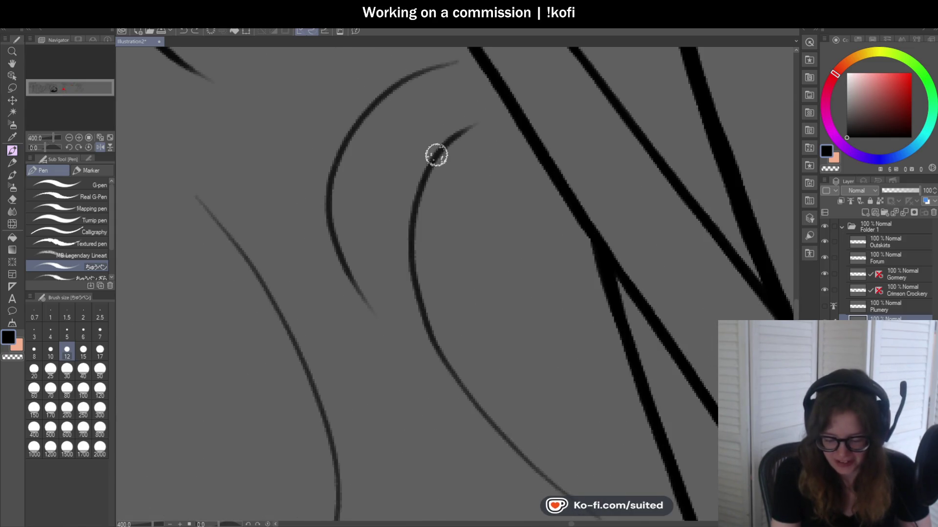
pyautogui.moveTo(482, 119); pyautogui.dragTo(418, 230)
pyautogui.hotkey('ctrl', 'z')
pyautogui.moveTo(478, 120)
pyautogui.mouseDown()
pyautogui.moveTo(427, 180)
pyautogui.moveTo(446, 354)
pyautogui.mouseUp()
pyautogui.hotkey('ctrl', 'z')
pyautogui.moveTo(454, 132)
pyautogui.mouseDown()
pyautogui.moveTo(425, 320)
pyautogui.moveTo(446, 361)
pyautogui.mouseUp()
# - Trace the thin flame curve down to the cauldron rim with a tapering tail
pyautogui.scroll(-2, 446, 361)
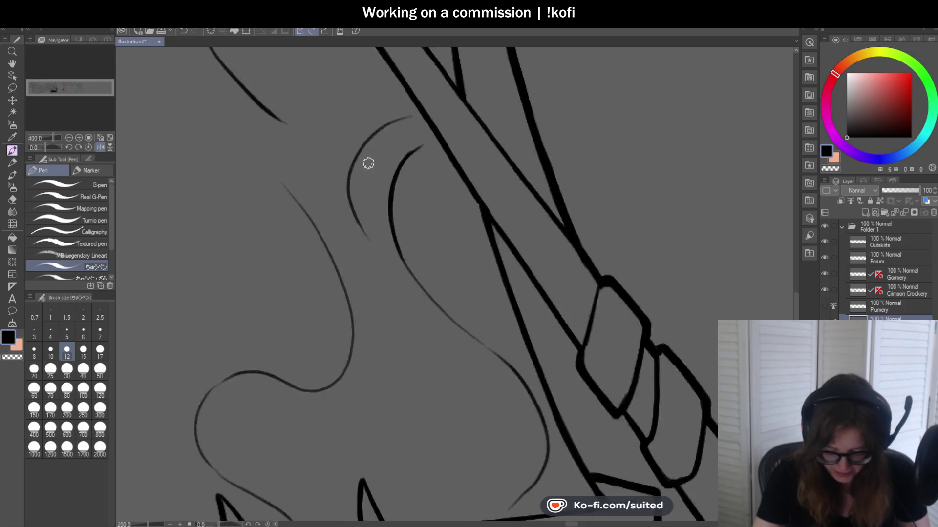
pyautogui.scroll(-1, 366, 161)
pyautogui.scroll(3, 497, 338)
pyautogui.moveTo(231, 50)
pyautogui.mouseDown()
pyautogui.moveTo(333, 201)
pyautogui.moveTo(468, 313)
pyautogui.mouseUp()
pyautogui.scroll(-3, 425, 184)
pyautogui.scroll(1, 450, 264)
pyautogui.scroll(4, 397, 156)
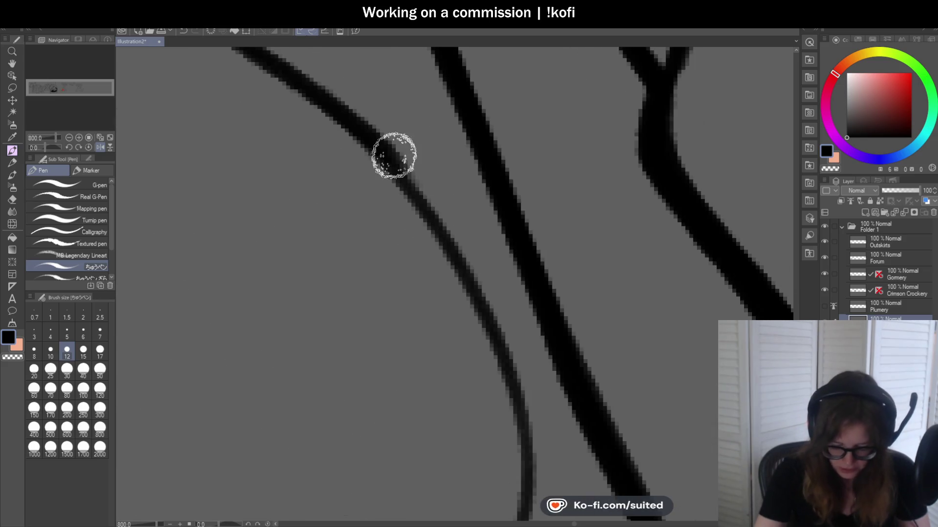
pyautogui.scroll(-4, 471, 165)
pyautogui.scroll(1, 488, 248)
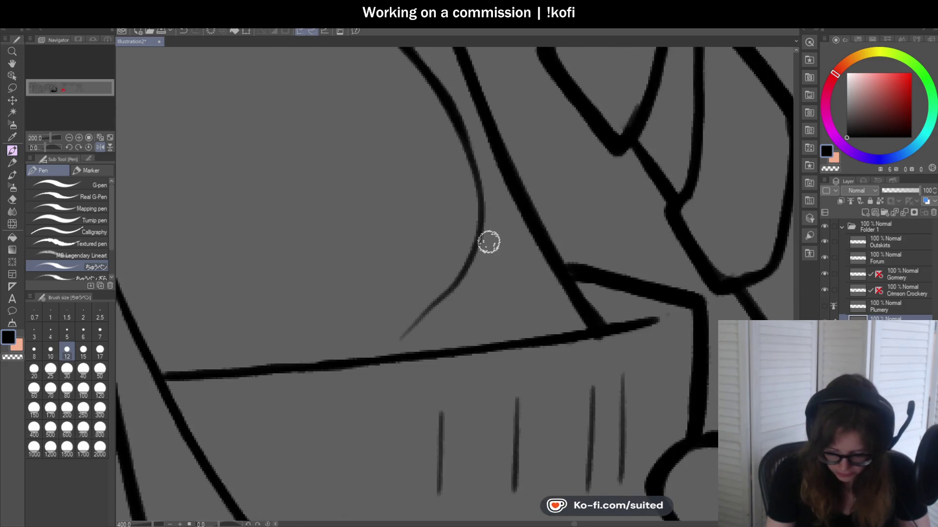
pyautogui.moveTo(447, 100)
pyautogui.mouseDown()
pyautogui.moveTo(456, 295)
pyautogui.moveTo(359, 346)
pyautogui.mouseUp()
pyautogui.moveTo(418, 320); pyautogui.dragTo(352, 356)
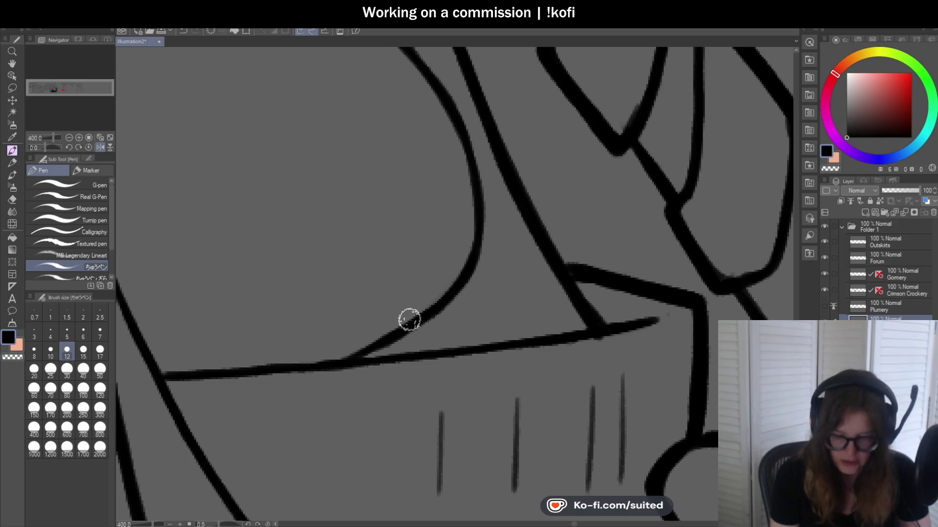
# - Extend the inked curve's upper end and ink the next flame curve from the rim to its top
pyautogui.hotkey('ctrl', 'alt', '0')
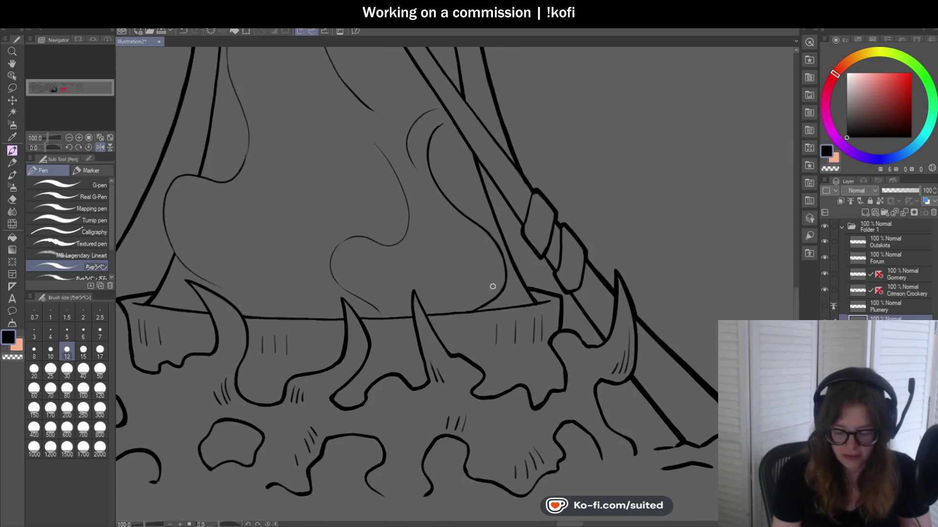
pyautogui.scroll(5, 432, 144)
pyautogui.moveTo(404, 182); pyautogui.dragTo(483, 140)
pyautogui.moveTo(421, 93)
pyautogui.mouseDown()
pyautogui.moveTo(299, 213)
pyautogui.moveTo(312, 271)
pyautogui.moveTo(383, 104)
pyautogui.moveTo(319, 288)
pyautogui.mouseUp()
pyautogui.hotkey('ctrl', 'z')
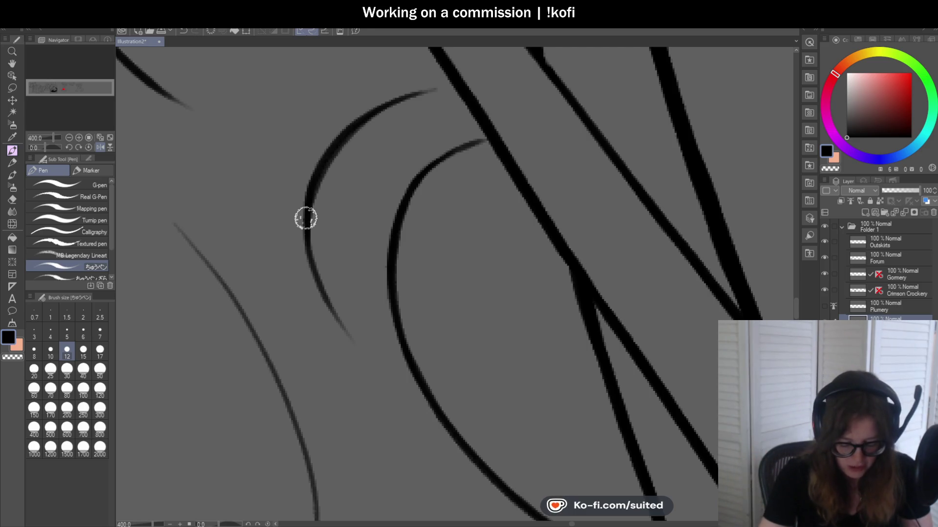
pyautogui.scroll(-3, 492, 180)
pyautogui.scroll(-2, 451, 308)
pyautogui.scroll(-2, 451, 308)
pyautogui.scroll(3, 422, 323)
pyautogui.scroll(2, 422, 313)
pyautogui.moveTo(439, 350); pyautogui.dragTo(253, 60)
# - Ink the flame's wavy edge in thick line, redoing it once, plus a stroke along the sketch curve
pyautogui.scroll(-3, 278, 239)
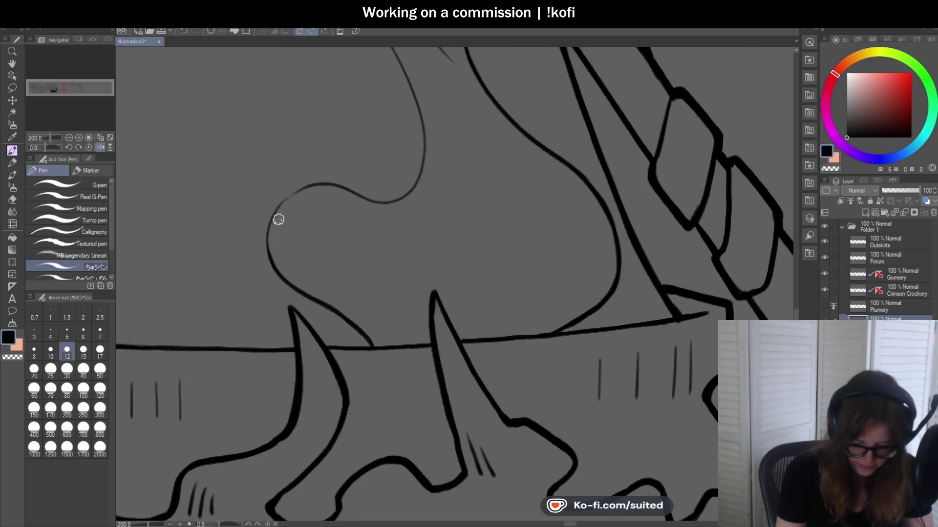
pyautogui.scroll(3, 269, 288)
pyautogui.moveTo(254, 319); pyautogui.dragTo(454, 195)
pyautogui.hotkey('ctrl', 'z')
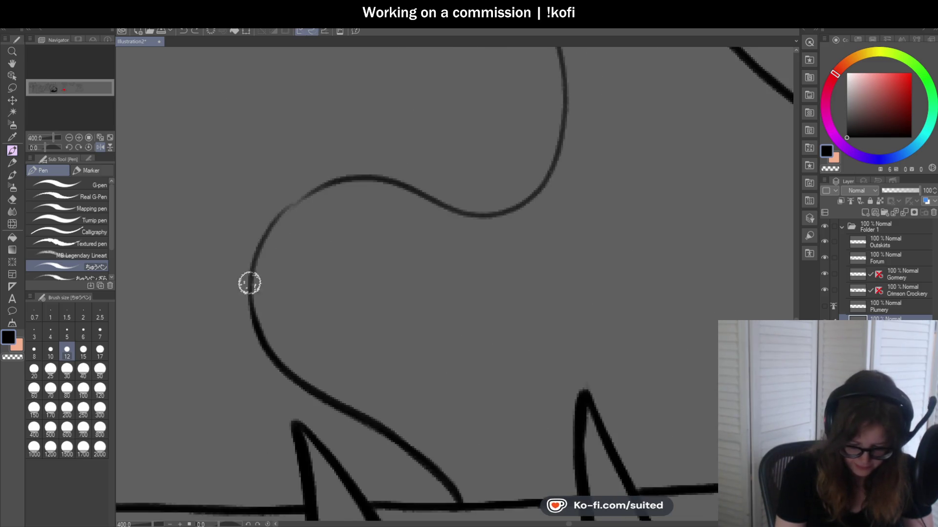
pyautogui.moveTo(254, 317); pyautogui.dragTo(454, 218)
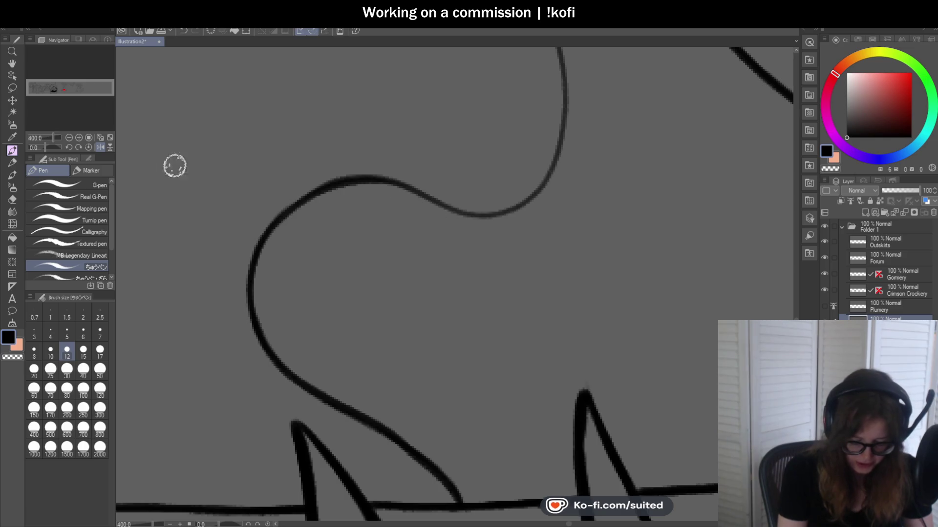
pyautogui.scroll(-2, 132, 165)
pyautogui.scroll(-2, 503, 262)
pyautogui.scroll(-1, 503, 262)
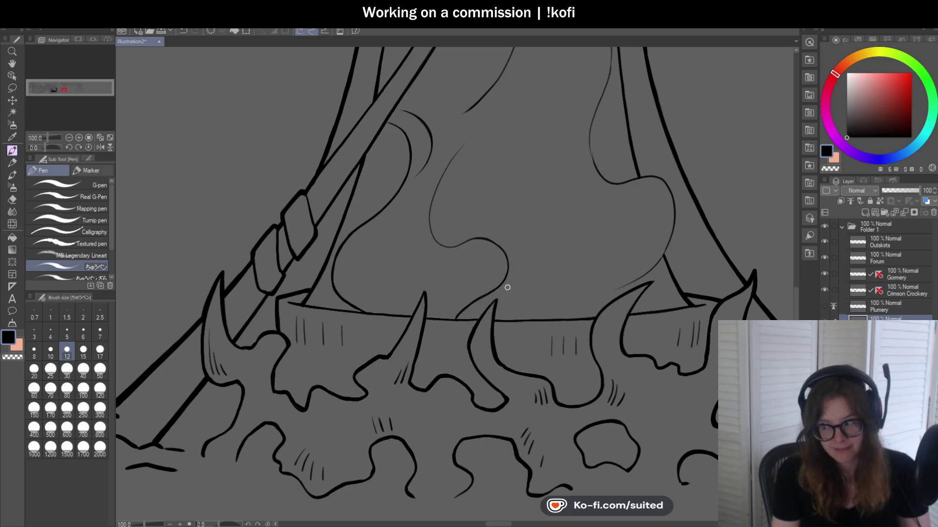
pyautogui.scroll(3, 513, 259)
pyautogui.scroll(1, 450, 132)
pyautogui.moveTo(472, 84)
pyautogui.mouseDown()
pyautogui.moveTo(334, 414)
pyautogui.moveTo(421, 498)
pyautogui.mouseUp()
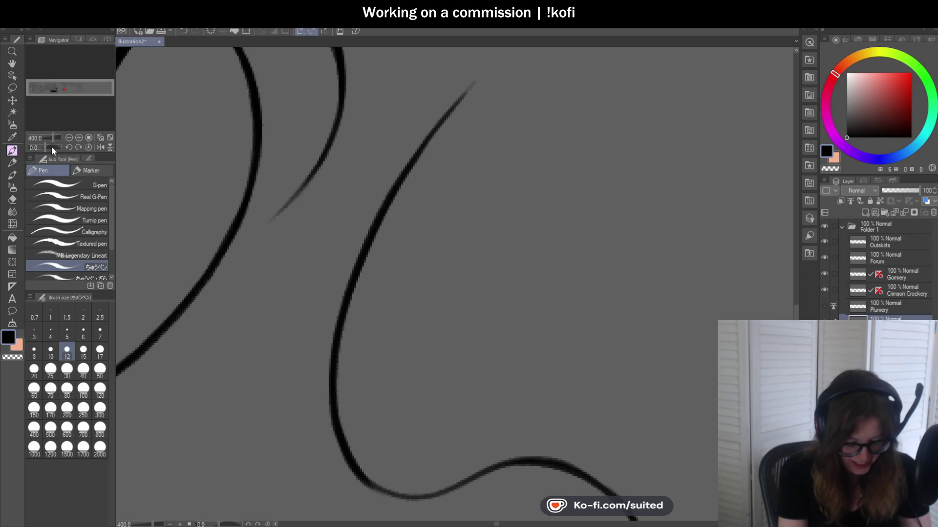
# - Rotate the canvas and ink the flame curve from the top arc down-left, then reset the view
pyautogui.moveTo(51, 146); pyautogui.dragTo(112, 128)
pyautogui.moveTo(394, 82)
pyautogui.mouseDown()
pyautogui.moveTo(345, 94)
pyautogui.moveTo(242, 226)
pyautogui.mouseUp()
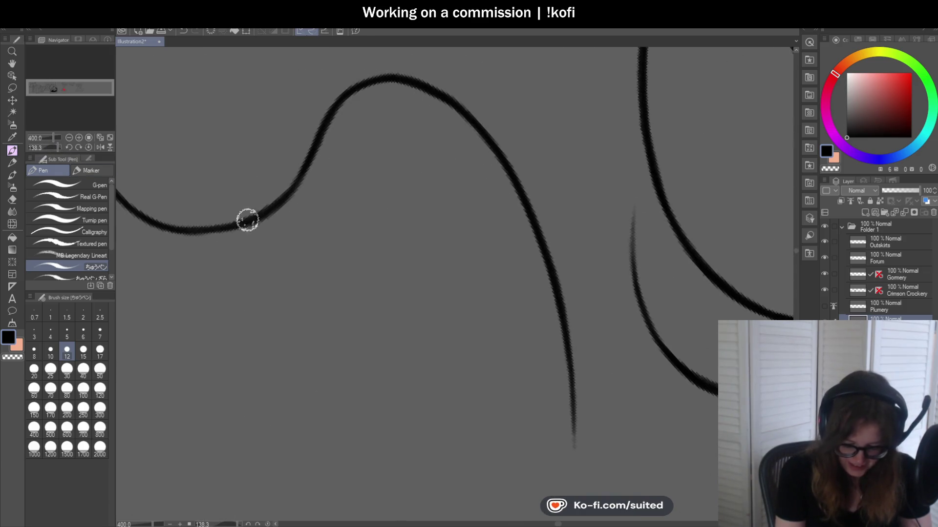
pyautogui.scroll(-5, 224, 164)
pyautogui.hotkey('ctrl', '@')
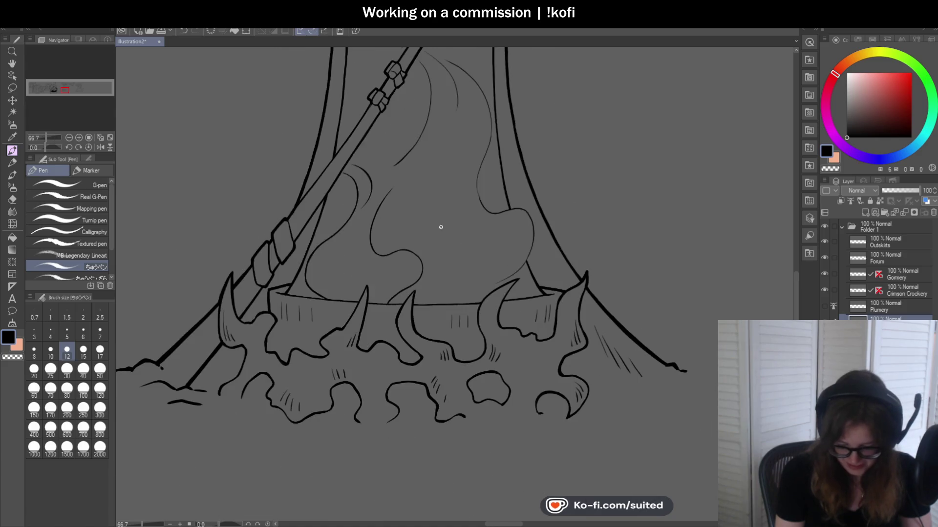
pyautogui.scroll(8, 549, 255)
# - Draw a thin line from the tower contour junction down to the rightmost base spike
pyautogui.moveTo(435, 298); pyautogui.dragTo(489, 276)
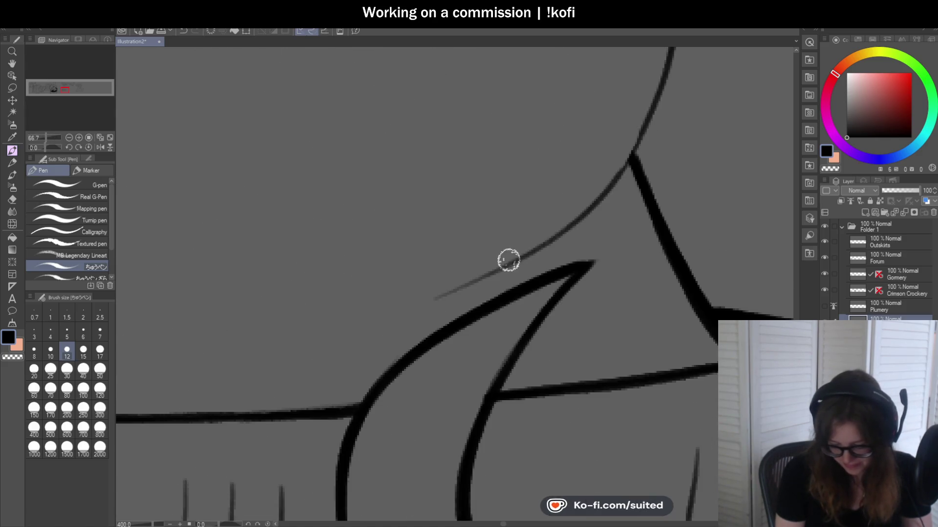
pyautogui.hotkey('ctrl', 'z')
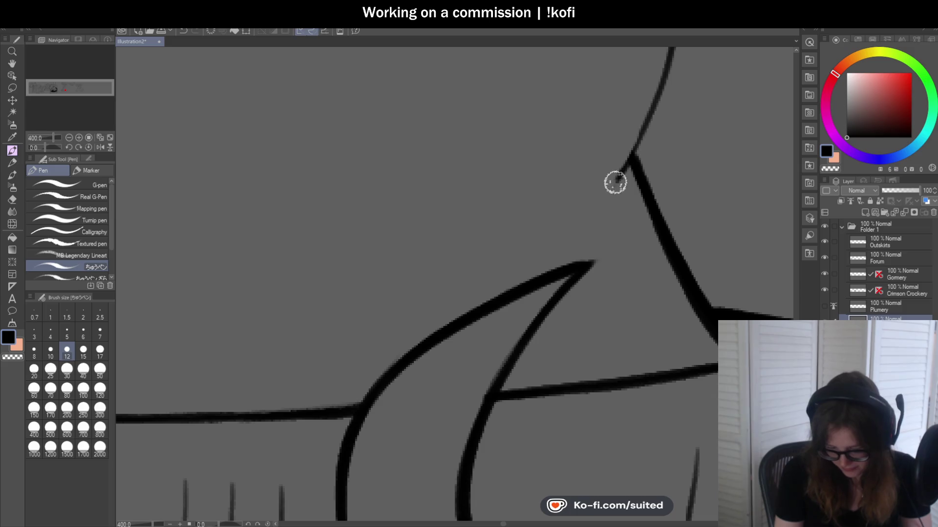
pyautogui.moveTo(618, 179); pyautogui.dragTo(472, 305)
pyautogui.moveTo(519, 272); pyautogui.dragTo(452, 318)
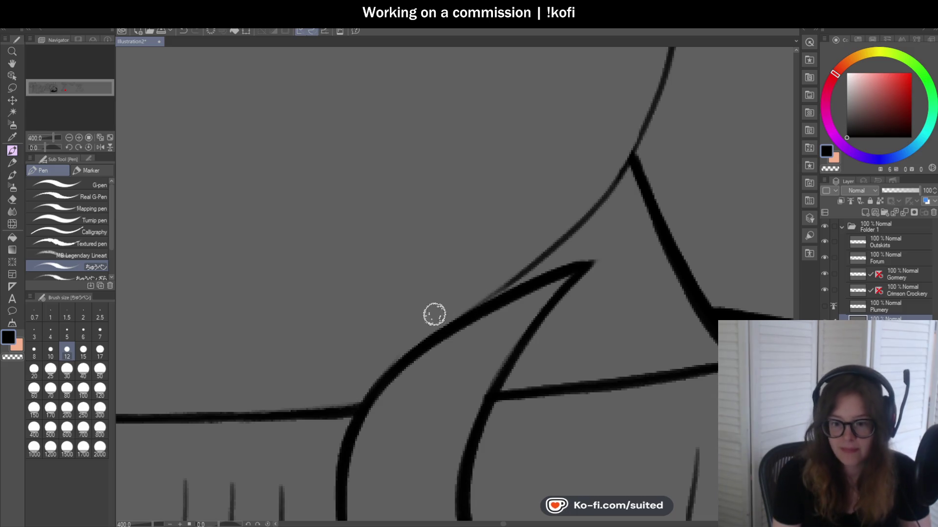
pyautogui.scroll(-5, 439, 308)
pyautogui.scroll(-2, 422, 341)
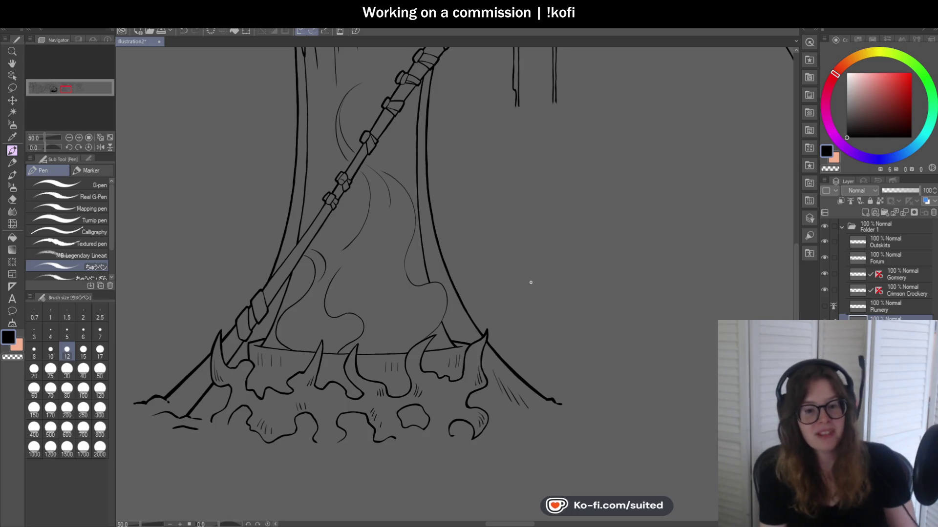
# - Ink the left and inner flame arcs beside the staff, undoing overly thick strokes
pyautogui.scroll(2, 349, 84)
pyautogui.scroll(2, 349, 84)
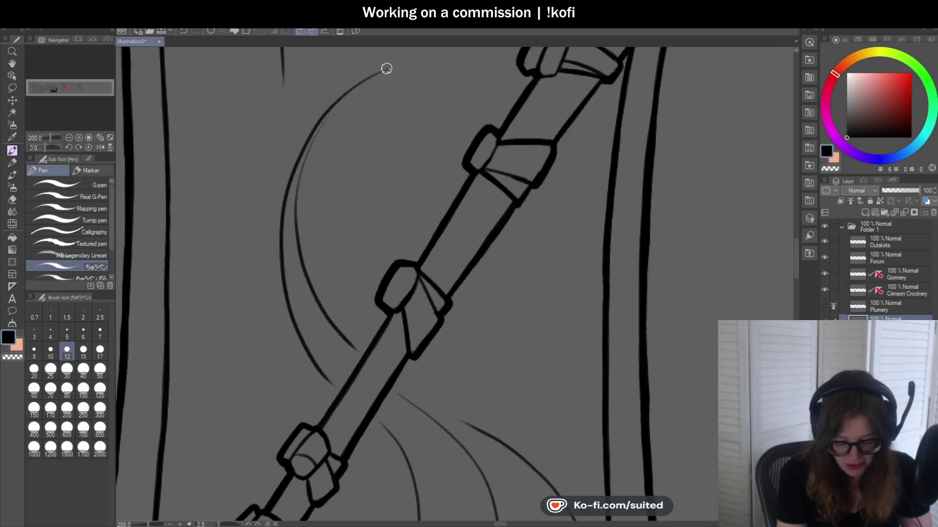
pyautogui.hotkey('ctrl', 'z')
pyautogui.moveTo(281, 237); pyautogui.dragTo(317, 371)
pyautogui.hotkey('ctrl', 'z')
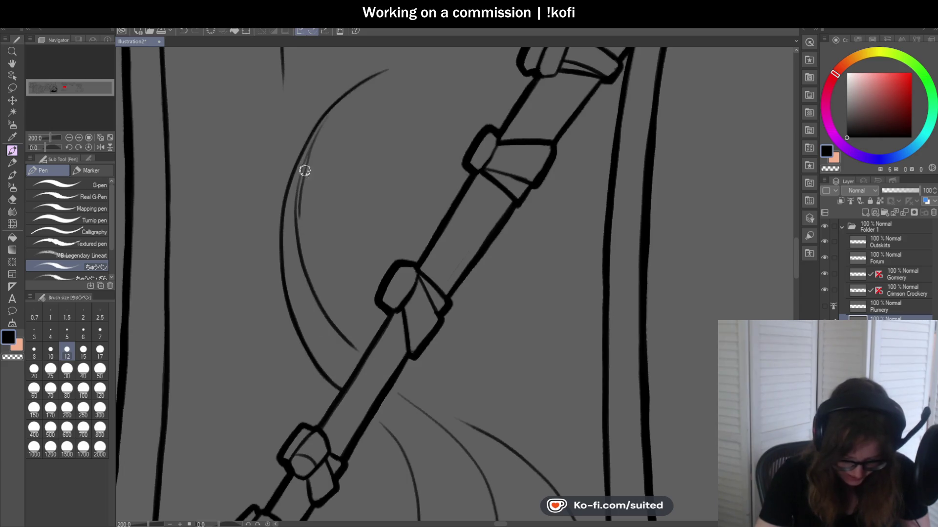
pyautogui.moveTo(296, 199); pyautogui.dragTo(318, 304)
pyautogui.scroll(-3, 359, 350)
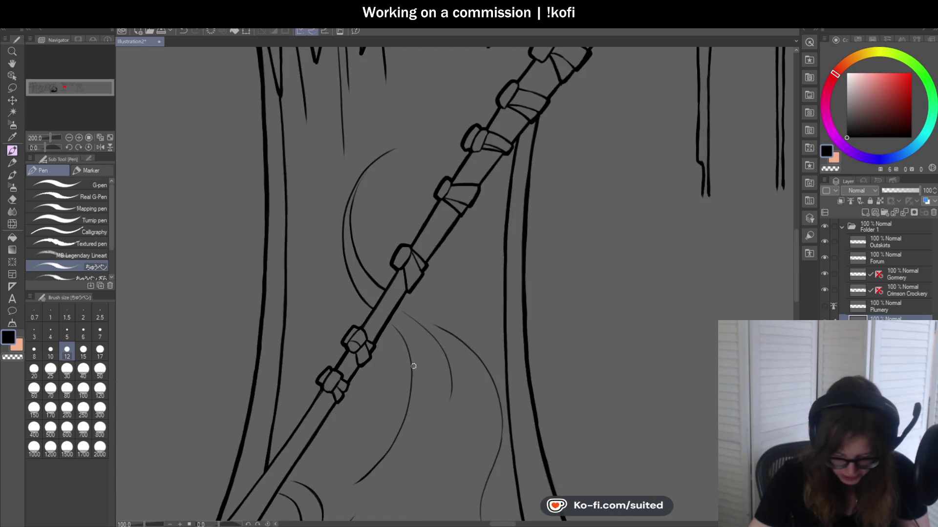
pyautogui.scroll(5, 395, 292)
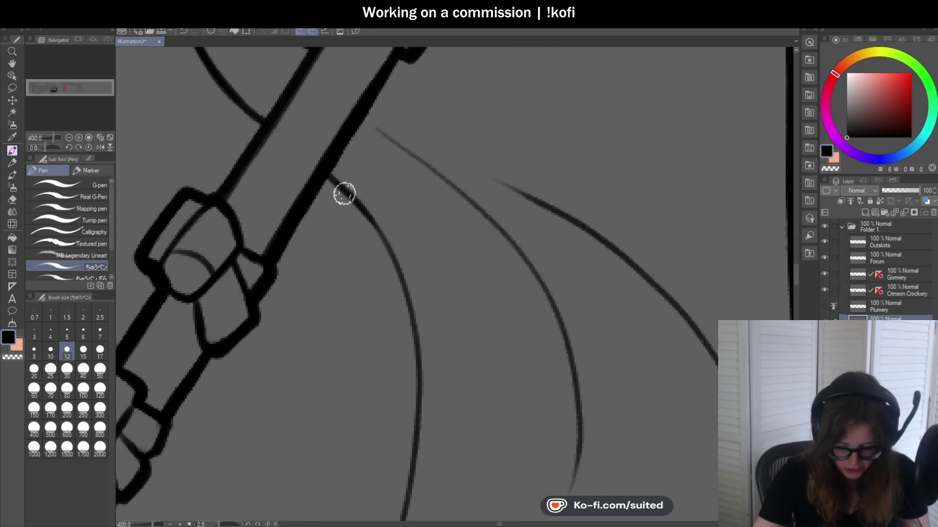
pyautogui.scroll(-3, 408, 295)
pyautogui.scroll(1, 423, 248)
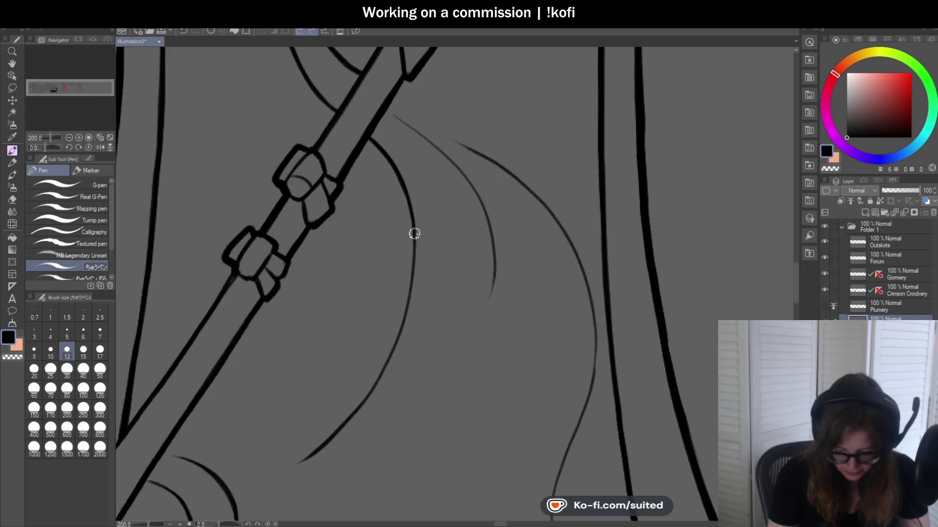
pyautogui.scroll(2, 424, 208)
# - Add a short stroke atop the arcs, flip the canvas, and trace the upper flame arc bolder
pyautogui.moveTo(385, 104); pyautogui.dragTo(448, 157)
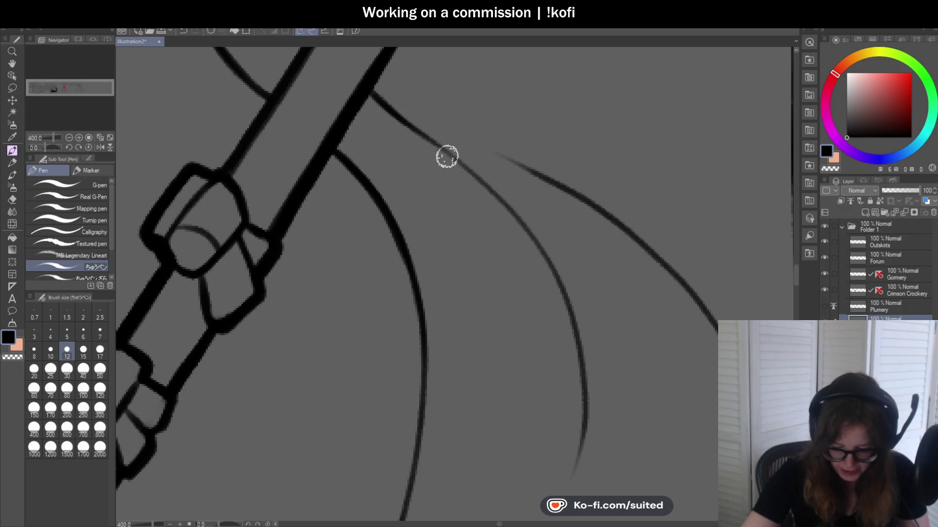
pyautogui.scroll(-3, 427, 201)
pyautogui.scroll(2, 428, 202)
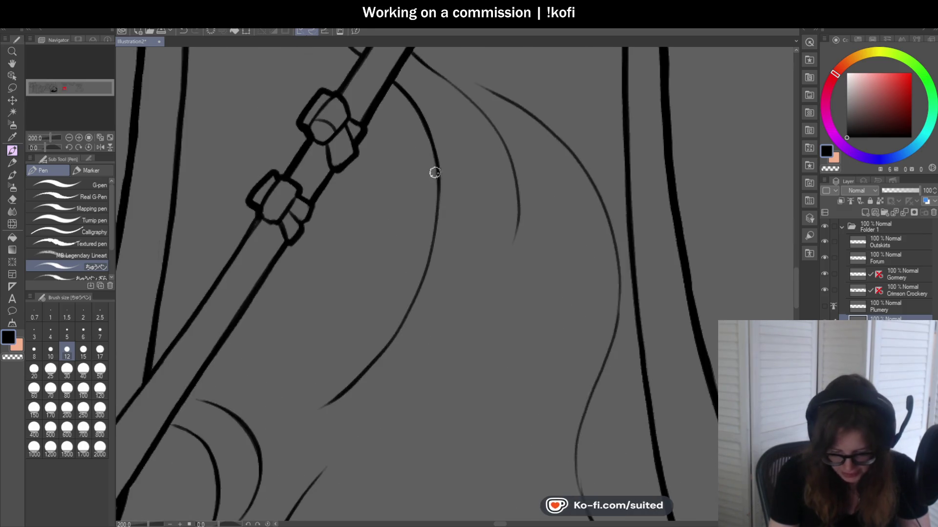
pyautogui.scroll(-2, 435, 173)
pyautogui.press('h')
pyautogui.scroll(4, 522, 131)
pyautogui.moveTo(522, 131); pyautogui.dragTo(412, 218)
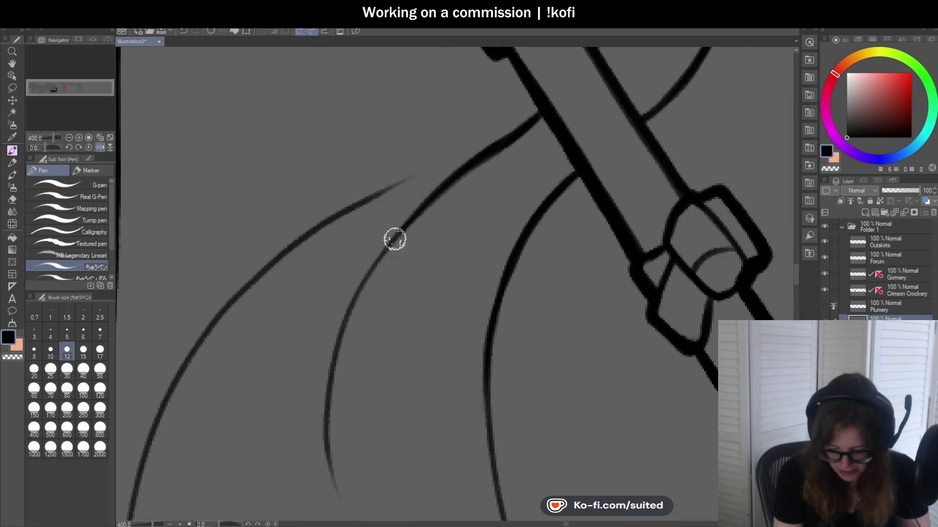
pyautogui.moveTo(502, 161); pyautogui.dragTo(454, 194)
pyautogui.moveTo(532, 122)
pyautogui.mouseDown()
pyautogui.moveTo(444, 184)
pyautogui.moveTo(397, 274)
pyautogui.mouseUp()
pyautogui.scroll(-2, 438, 197)
pyautogui.scroll(2, 456, 224)
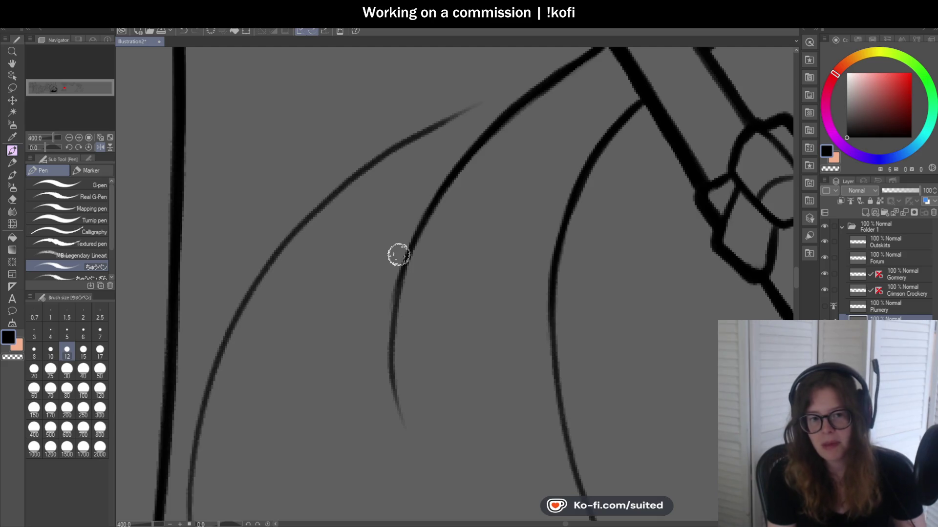
# - Extend the middle arc down and ink the left flame arc downward, redoing one stroke
pyautogui.moveTo(406, 236); pyautogui.dragTo(394, 297)
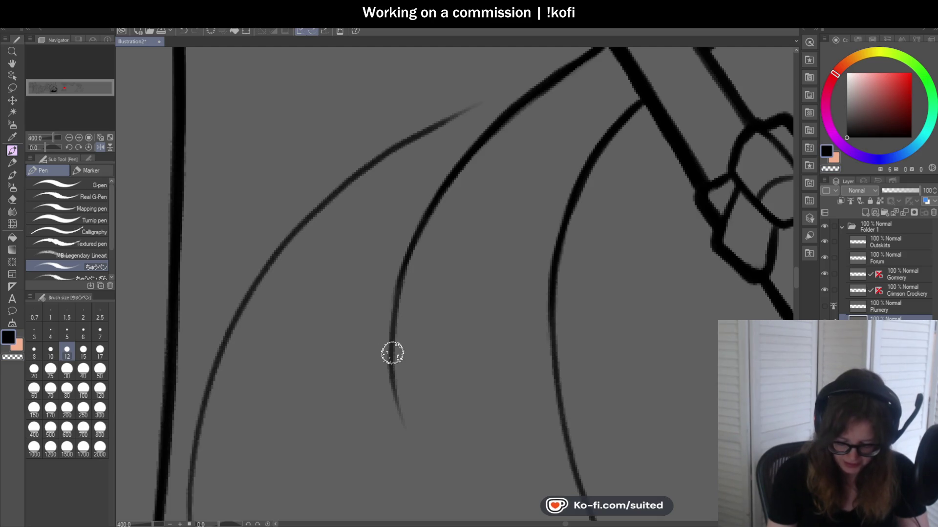
pyautogui.scroll(-2, 478, 135)
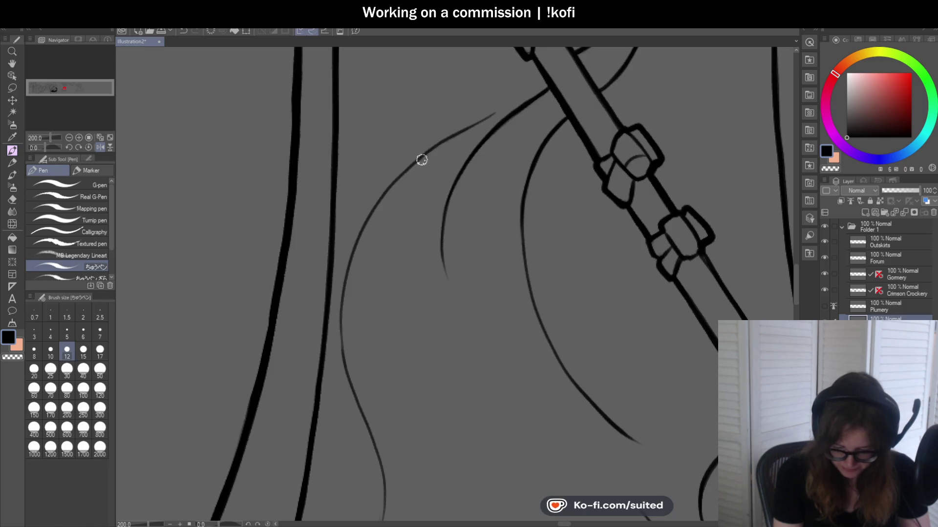
pyautogui.moveTo(349, 250); pyautogui.dragTo(342, 293)
pyautogui.hotkey('ctrl', 'z')
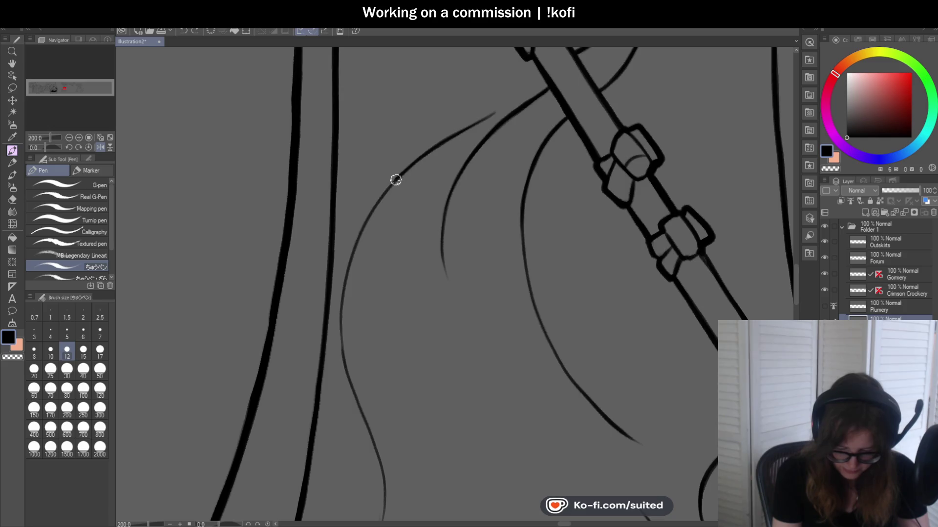
pyautogui.moveTo(347, 269); pyautogui.dragTo(345, 335)
pyautogui.scroll(1, 346, 335)
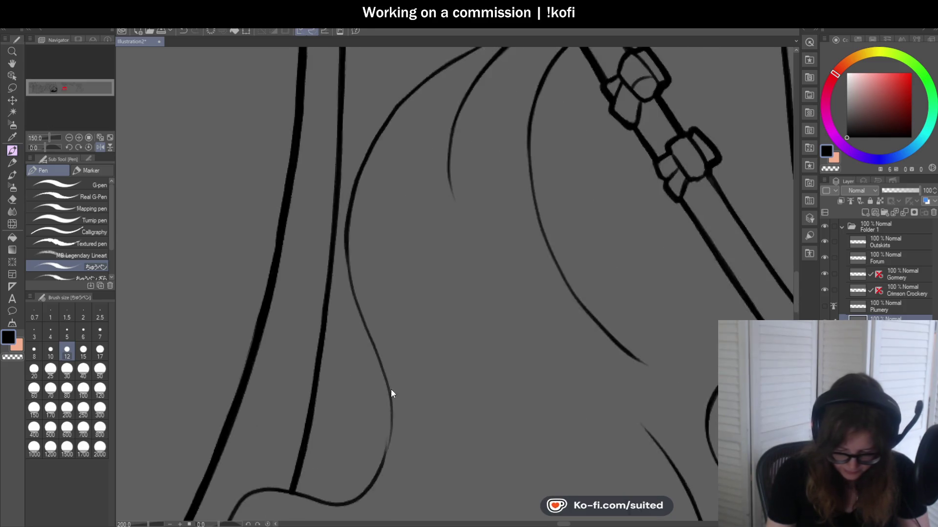
pyautogui.scroll(1, 391, 391)
pyautogui.moveTo(334, 122)
pyautogui.mouseDown()
pyautogui.moveTo(328, 239)
pyautogui.moveTo(371, 378)
pyautogui.mouseUp()
pyautogui.scroll(-2, 391, 415)
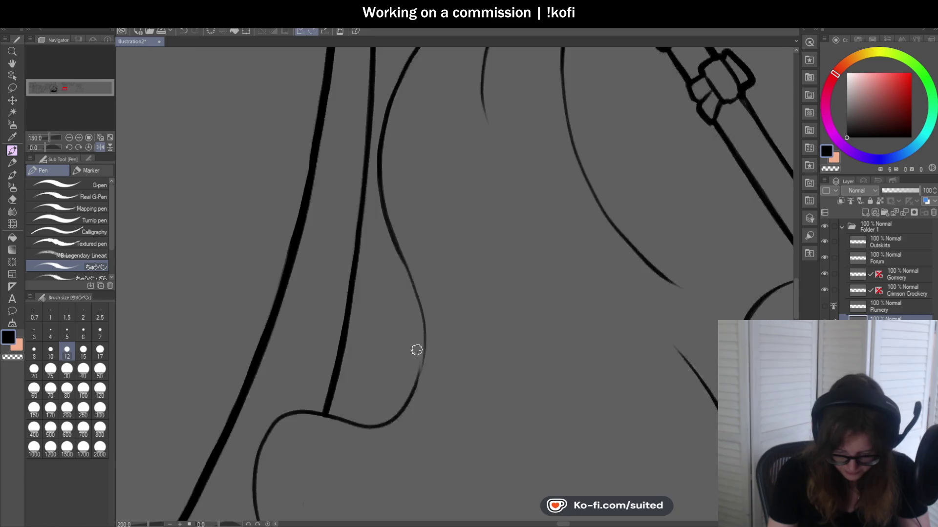
pyautogui.scroll(2, 415, 350)
# - Darken the upper arc and retrace the right arc and bottom curve bolder
pyautogui.moveTo(366, 130)
pyautogui.mouseDown()
pyautogui.moveTo(409, 226)
pyautogui.moveTo(421, 425)
pyautogui.mouseUp()
pyautogui.scroll(-2, 515, 172)
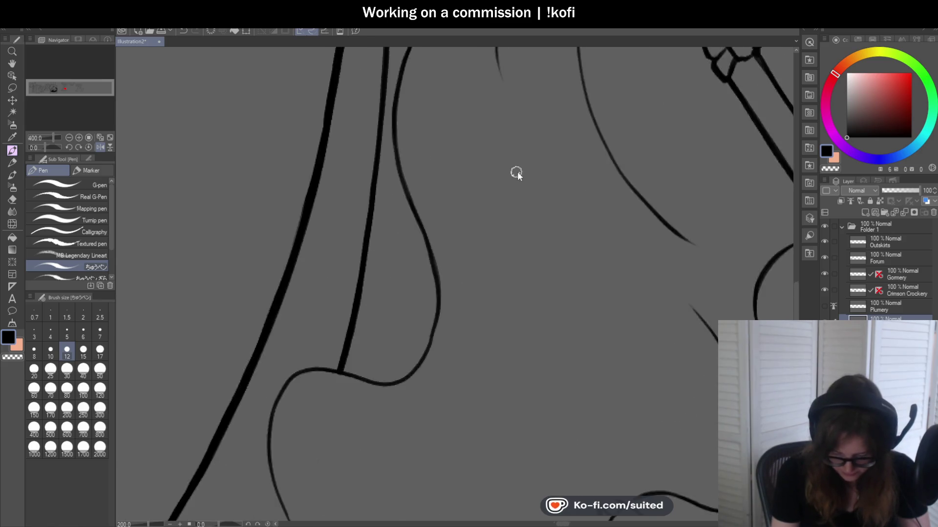
pyautogui.scroll(2, 456, 307)
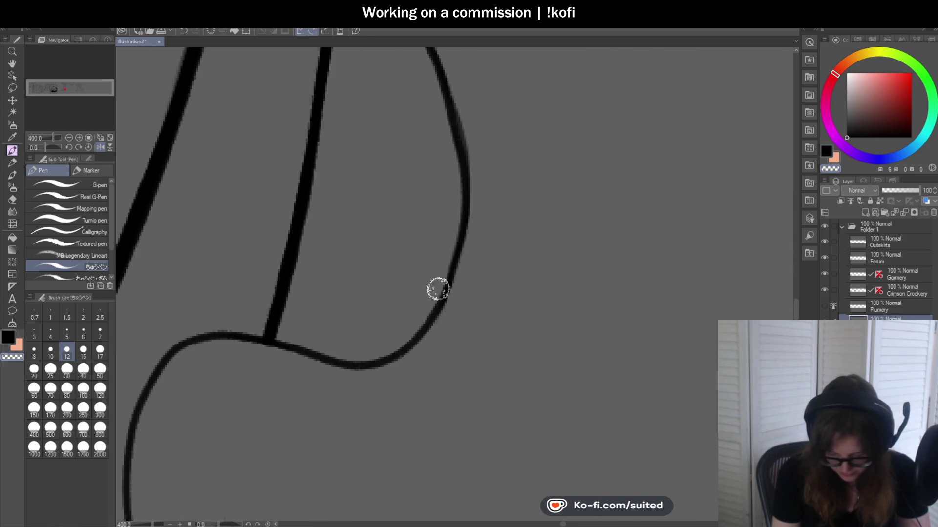
pyautogui.moveTo(467, 195)
pyautogui.mouseDown()
pyautogui.moveTo(452, 280)
pyautogui.moveTo(358, 367)
pyautogui.moveTo(265, 340)
pyautogui.mouseUp()
pyautogui.scroll(-2, 481, 242)
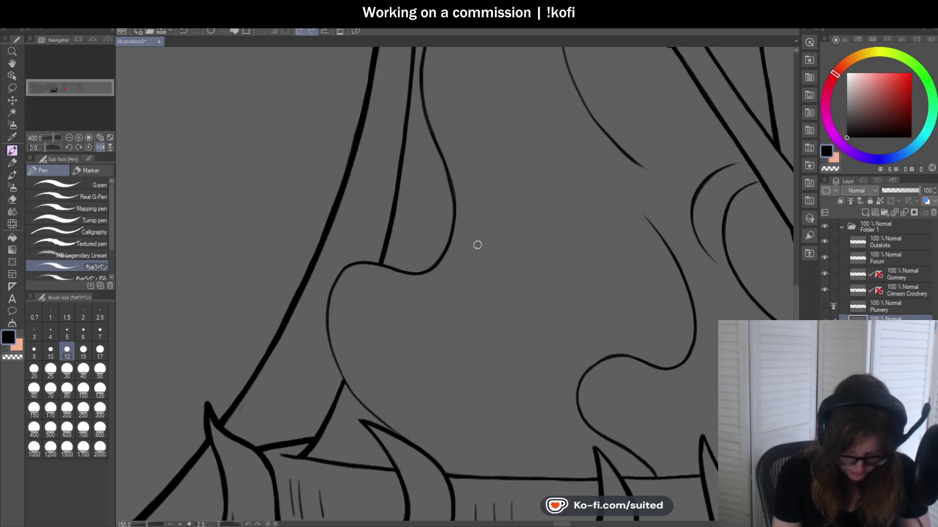
pyautogui.scroll(2, 335, 245)
# - Retrace the flame curves below, left and right of the junction in bold ink
pyautogui.moveTo(317, 214); pyautogui.dragTo(270, 425)
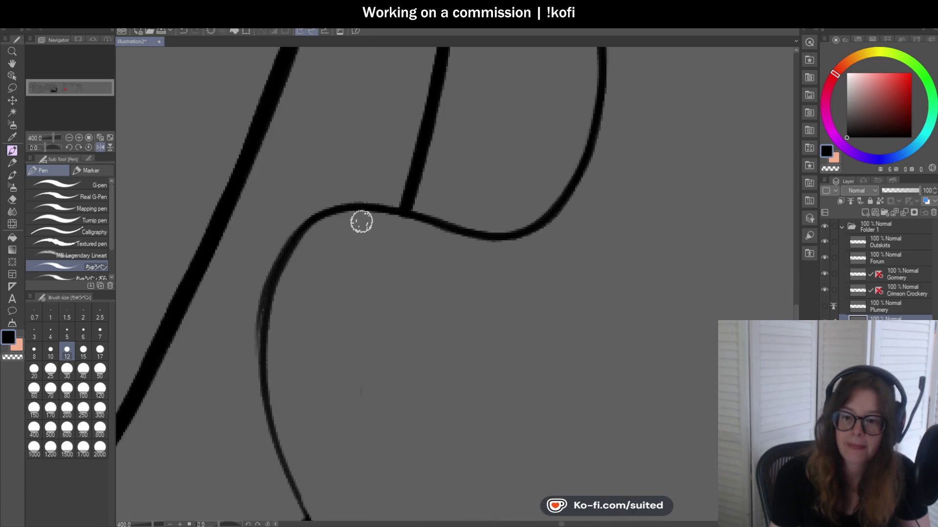
pyautogui.scroll(-5, 359, 239)
pyautogui.scroll(2, 360, 256)
pyautogui.scroll(3, 329, 178)
pyautogui.moveTo(302, 161)
pyautogui.mouseDown()
pyautogui.moveTo(295, 205)
pyautogui.moveTo(364, 403)
pyautogui.mouseUp()
pyautogui.scroll(-5, 364, 403)
pyautogui.scroll(5, 383, 303)
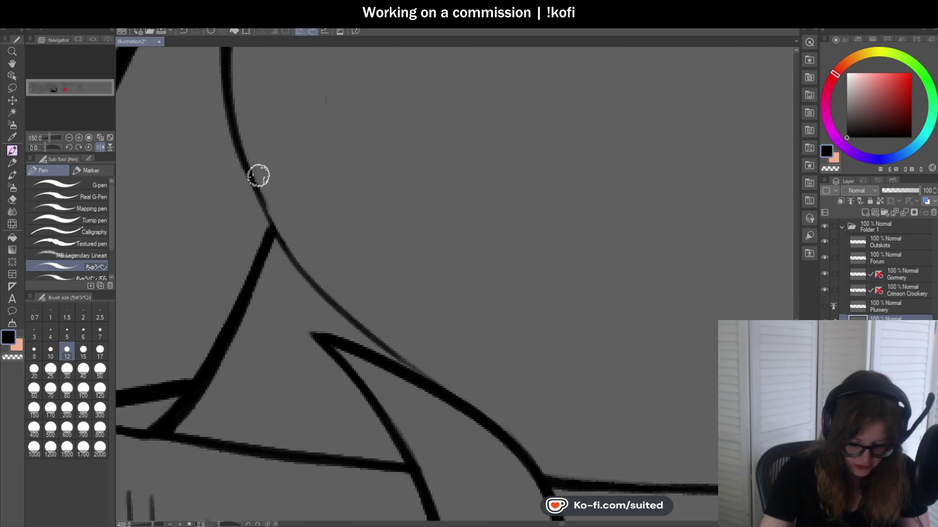
pyautogui.moveTo(255, 191)
pyautogui.mouseDown()
pyautogui.moveTo(325, 279)
pyautogui.moveTo(426, 379)
pyautogui.mouseUp()
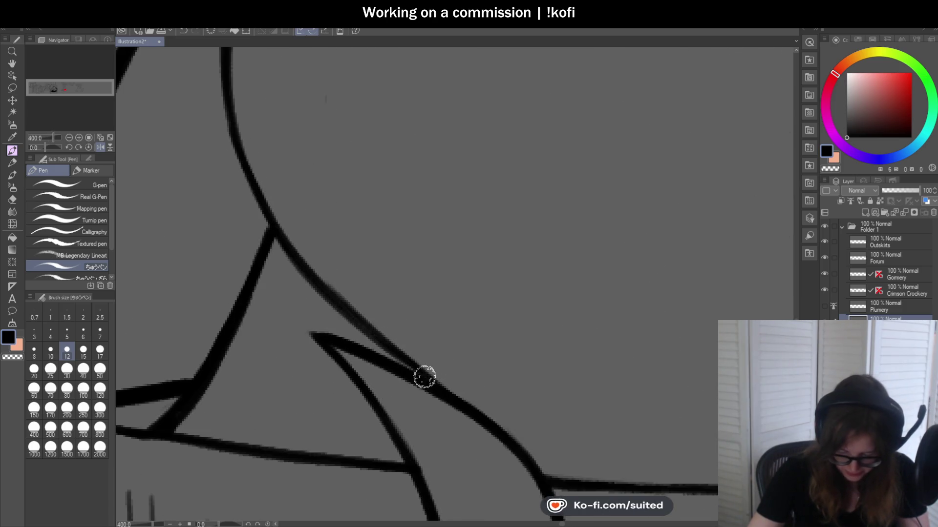
pyautogui.scroll(-5, 426, 379)
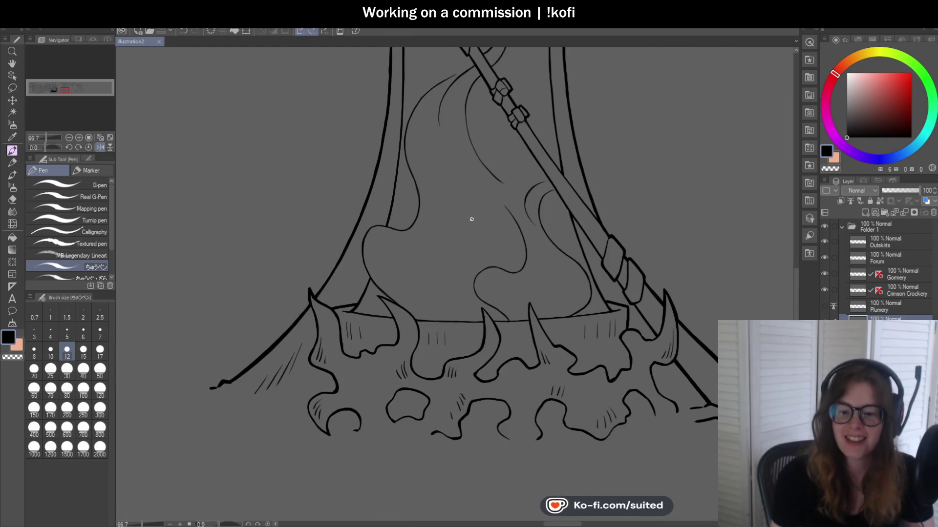
# - Mirror the canvas back and try a thin flame curve beside the staff, then undo it
pyautogui.scroll(-2, 388, 287)
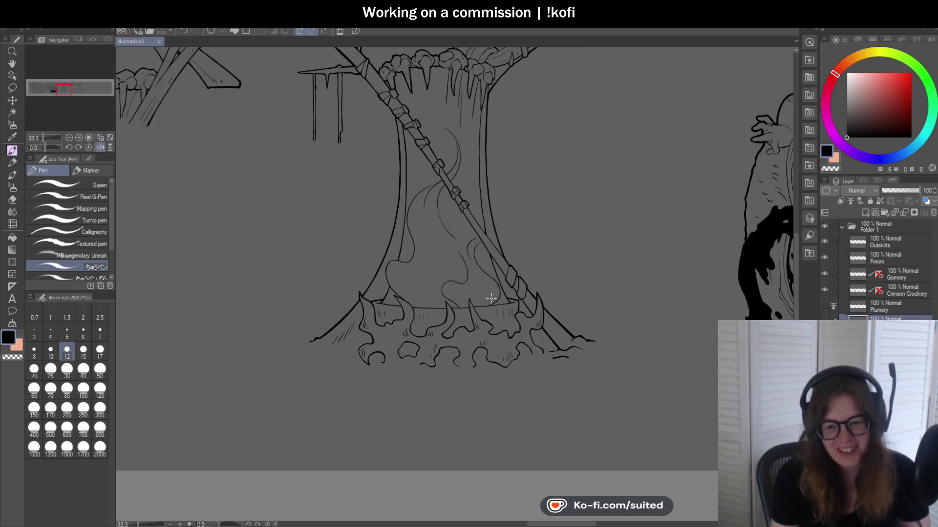
pyautogui.click(97, 148)
pyautogui.scroll(-1, 439, 245)
pyautogui.scroll(2, 481, 297)
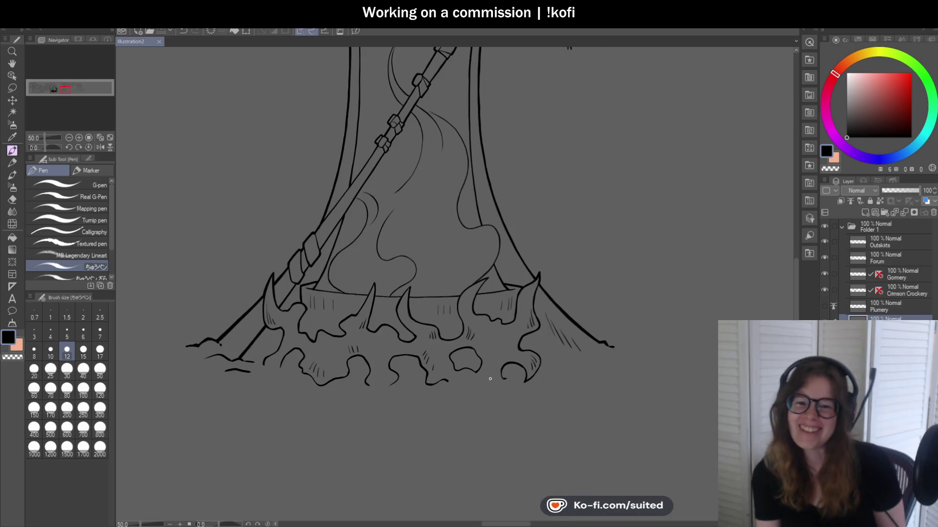
pyautogui.scroll(2, 470, 136)
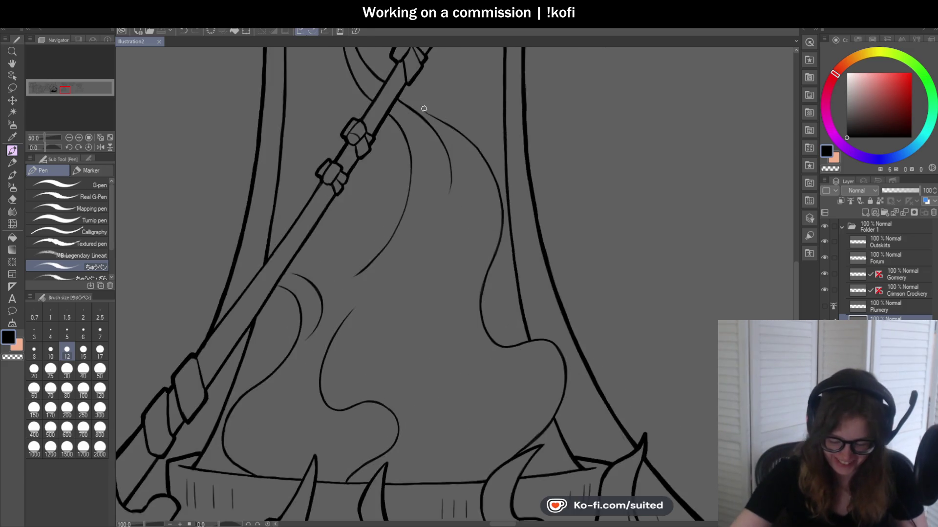
pyautogui.scroll(3, 425, 108)
pyautogui.moveTo(390, 100)
pyautogui.mouseDown()
pyautogui.moveTo(465, 139)
pyautogui.moveTo(377, 100)
pyautogui.mouseUp()
pyautogui.hotkey('ctrl', 'z')
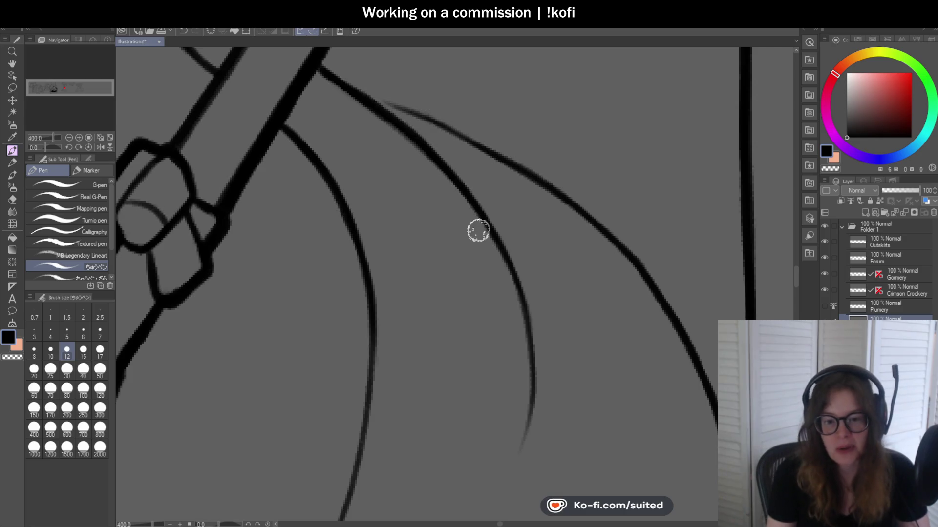
# - Zoom in and out around the flame area right of the staff to review the linework
pyautogui.scroll(-2, 508, 216)
pyautogui.scroll(-2, 515, 220)
pyautogui.scroll(-2, 515, 221)
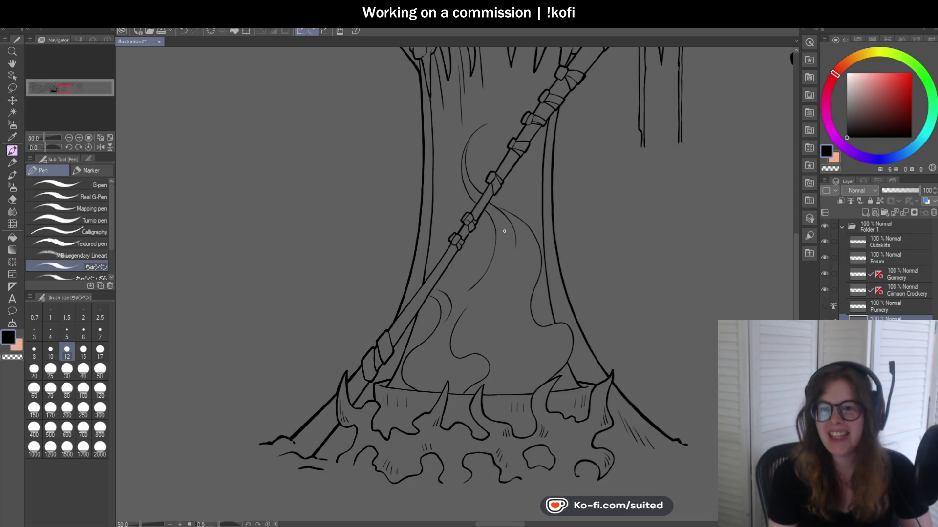
pyautogui.scroll(-1, 519, 303)
pyautogui.scroll(3, 500, 262)
pyautogui.scroll(2, 469, 226)
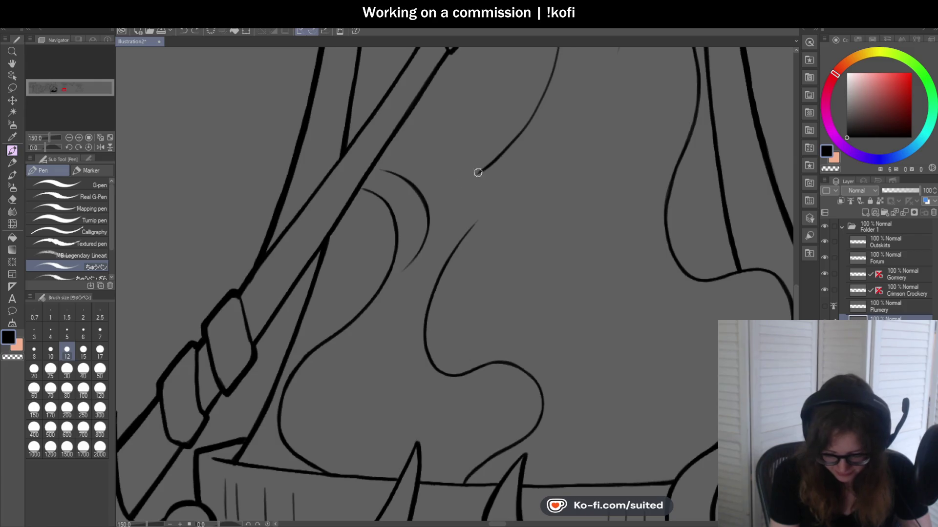
pyautogui.scroll(-3, 365, 259)
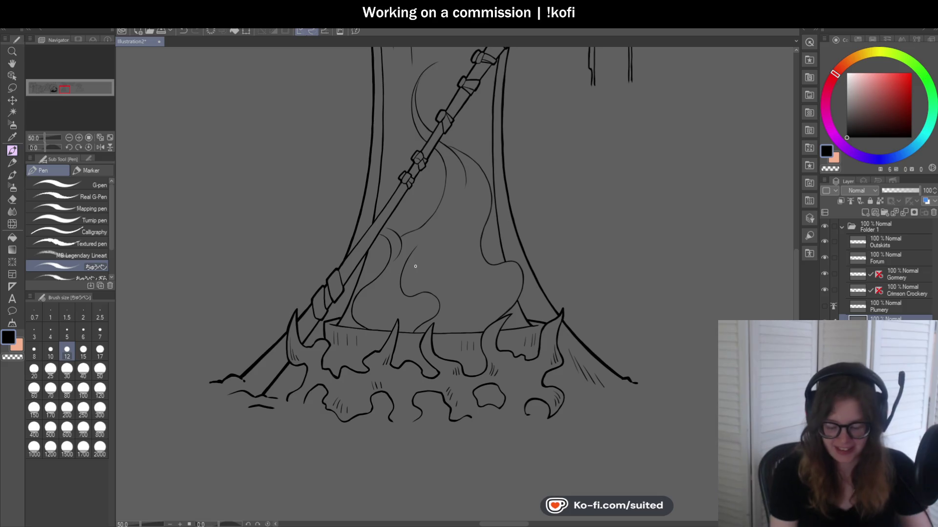
pyautogui.scroll(3, 415, 266)
pyautogui.scroll(2, 403, 235)
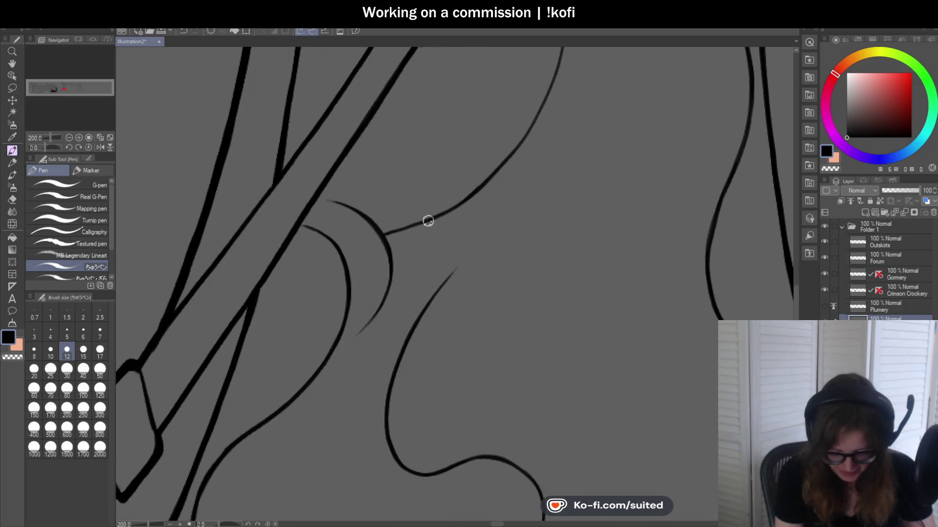
pyautogui.scroll(-2, 420, 222)
pyautogui.scroll(-2, 406, 224)
pyautogui.scroll(-1, 393, 232)
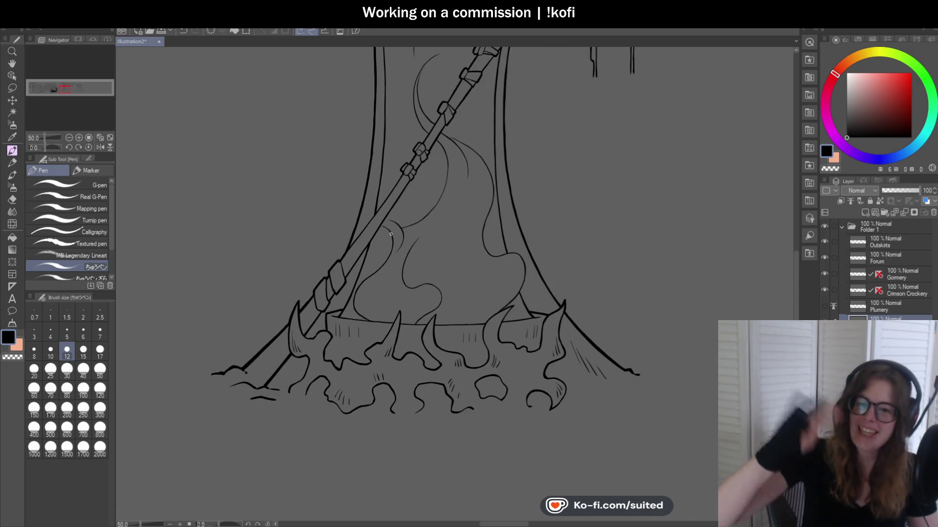
pyautogui.scroll(1, 430, 244)
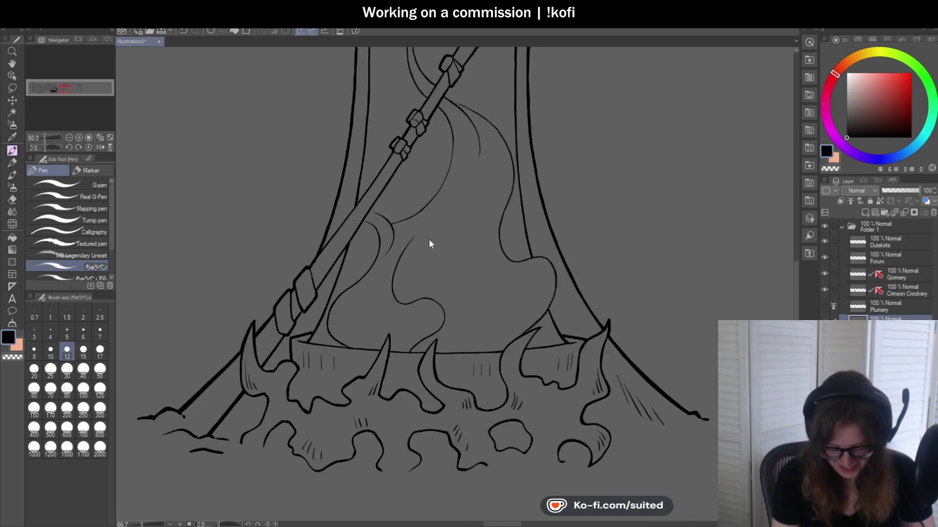
pyautogui.scroll(1, 430, 245)
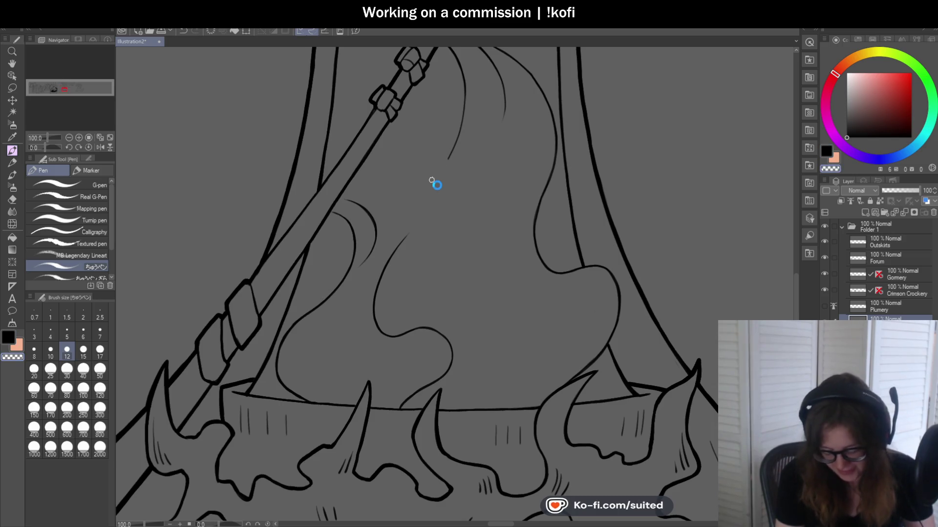
pyautogui.scroll(1, 421, 212)
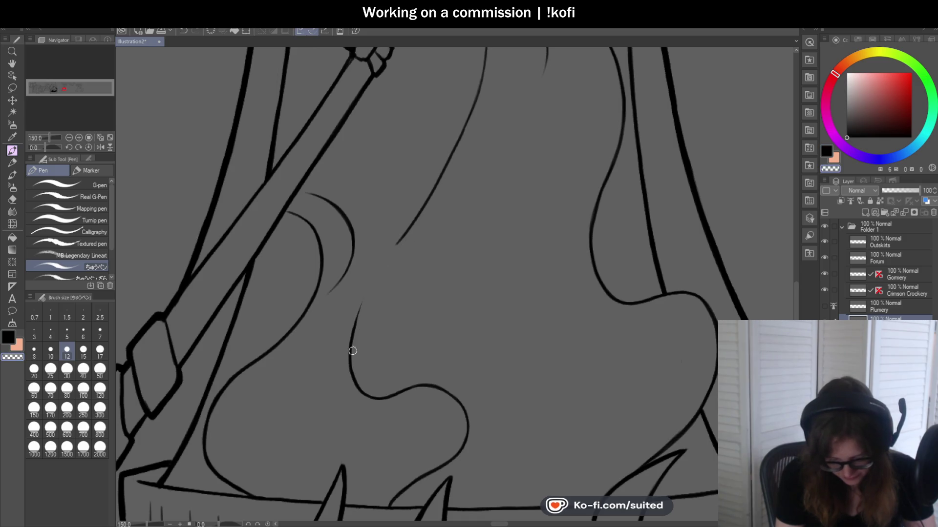
pyautogui.scroll(-3, 409, 226)
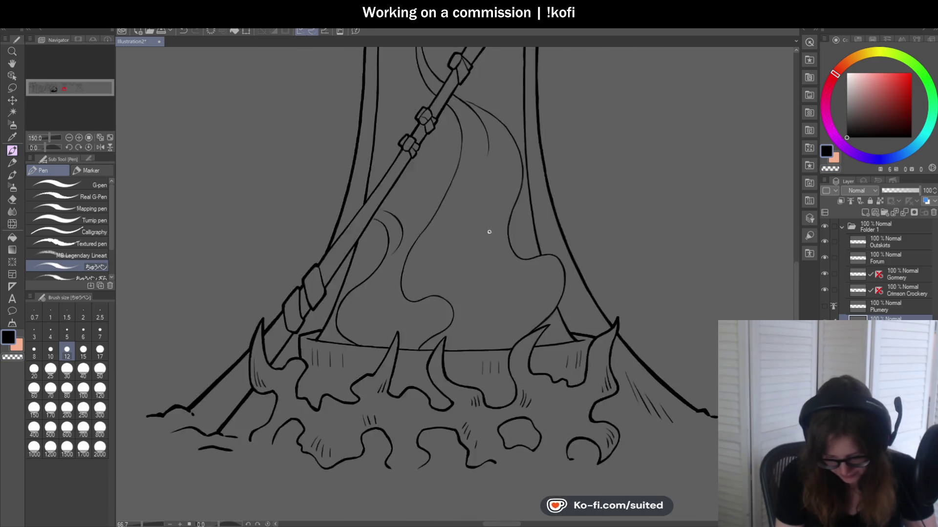
pyautogui.scroll(1, 595, 238)
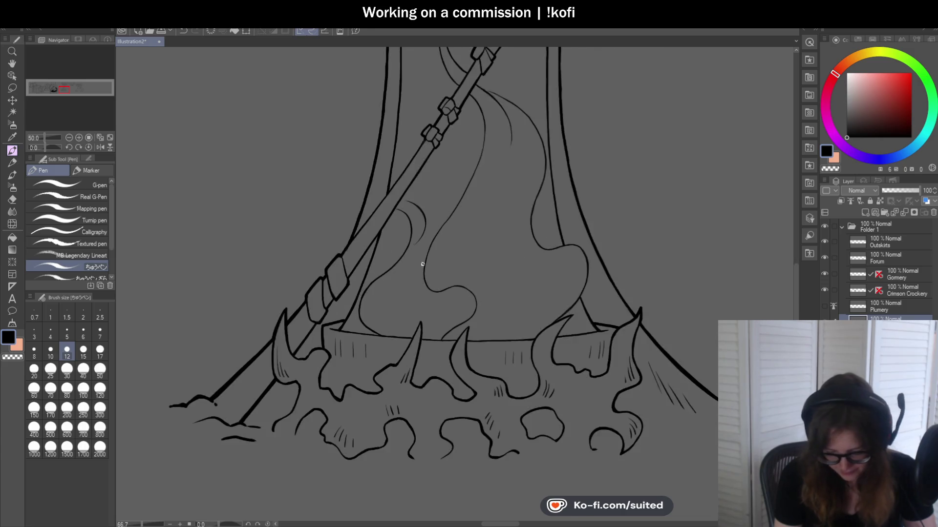
pyautogui.scroll(2, 445, 221)
pyautogui.scroll(-2, 430, 263)
pyautogui.scroll(3, 468, 283)
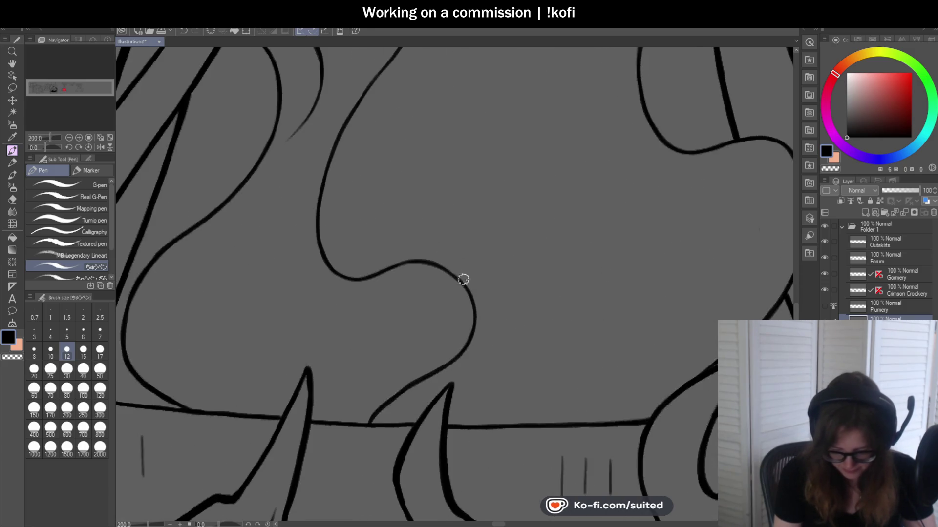
# - Replace a misplaced stroke with a flame curve sweeping right and down, then save
pyautogui.moveTo(406, 260); pyautogui.dragTo(606, 273)
pyautogui.hotkey('ctrl', 'z')
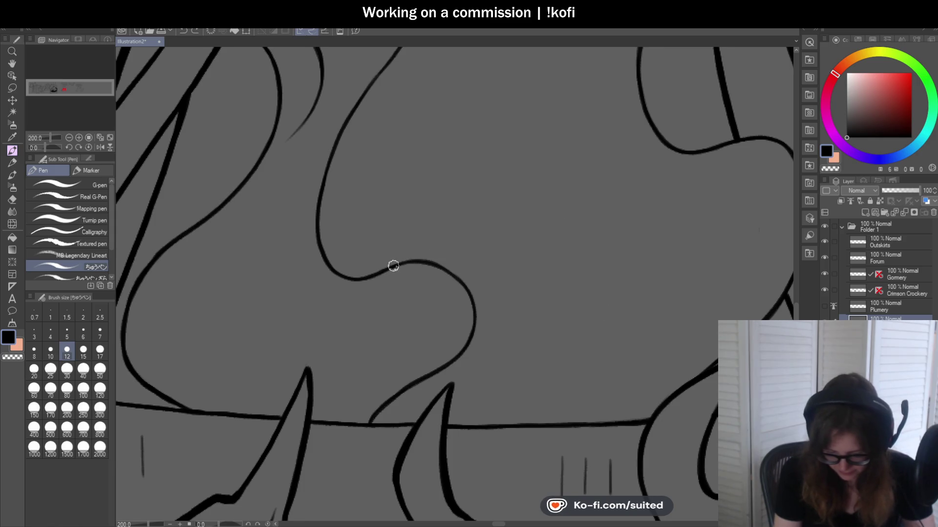
pyautogui.moveTo(486, 236); pyautogui.dragTo(556, 362)
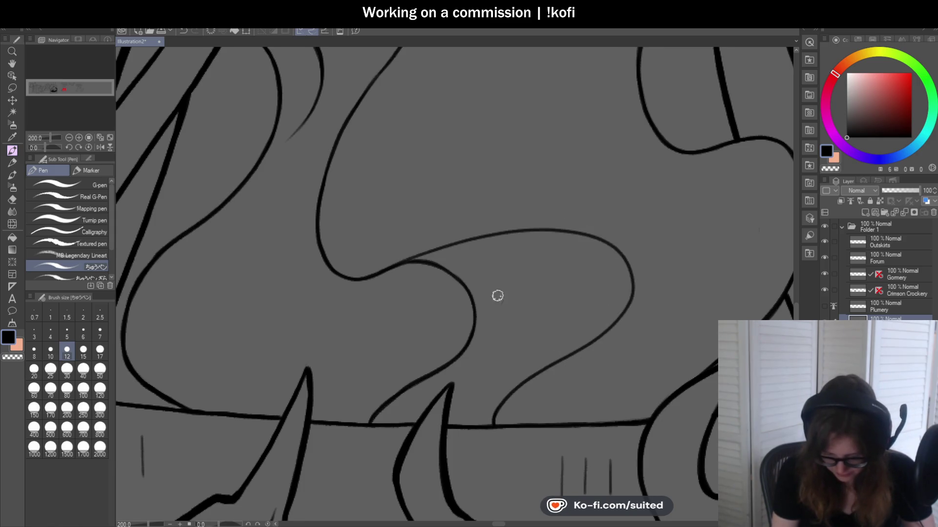
pyautogui.scroll(-3, 592, 296)
pyautogui.scroll(-1, 686, 293)
pyautogui.scroll(1, 685, 295)
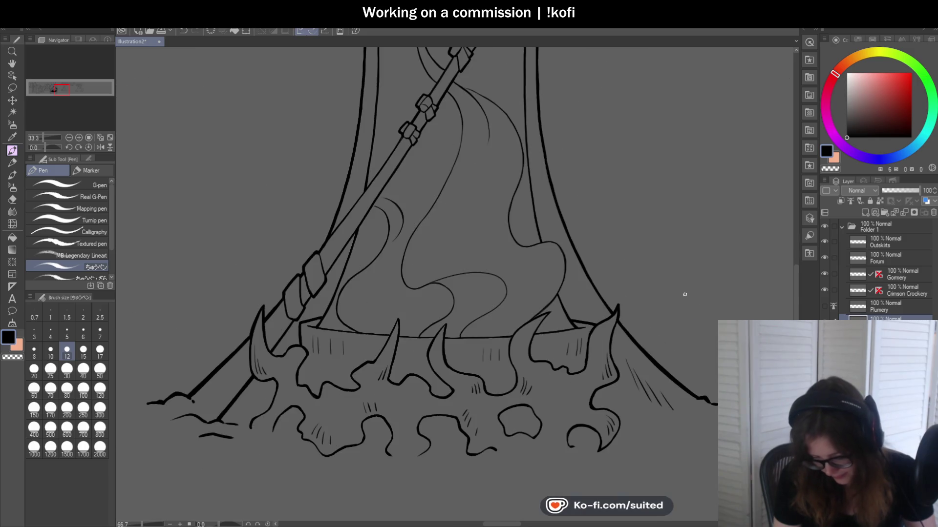
pyautogui.scroll(-1, 561, 320)
pyautogui.scroll(-1, 561, 321)
pyautogui.scroll(1, 494, 276)
pyautogui.scroll(1, 508, 285)
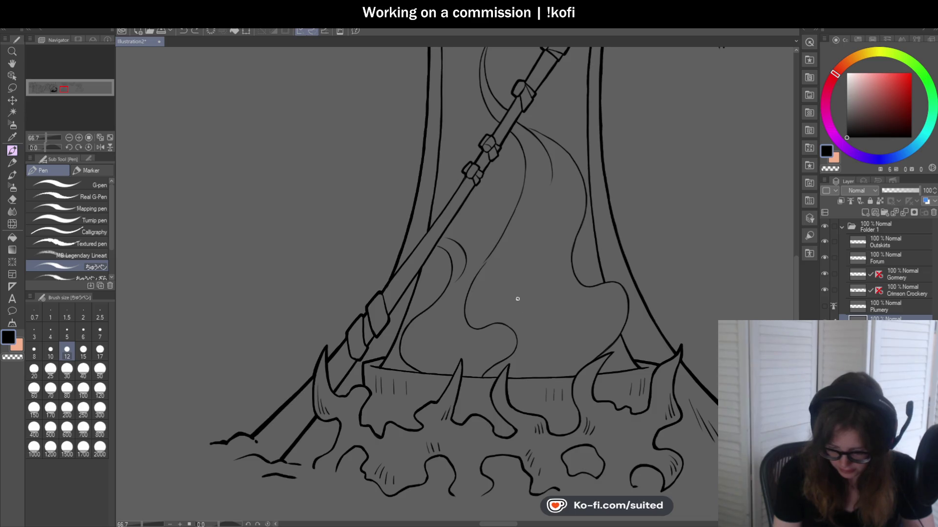
pyautogui.scroll(1, 518, 298)
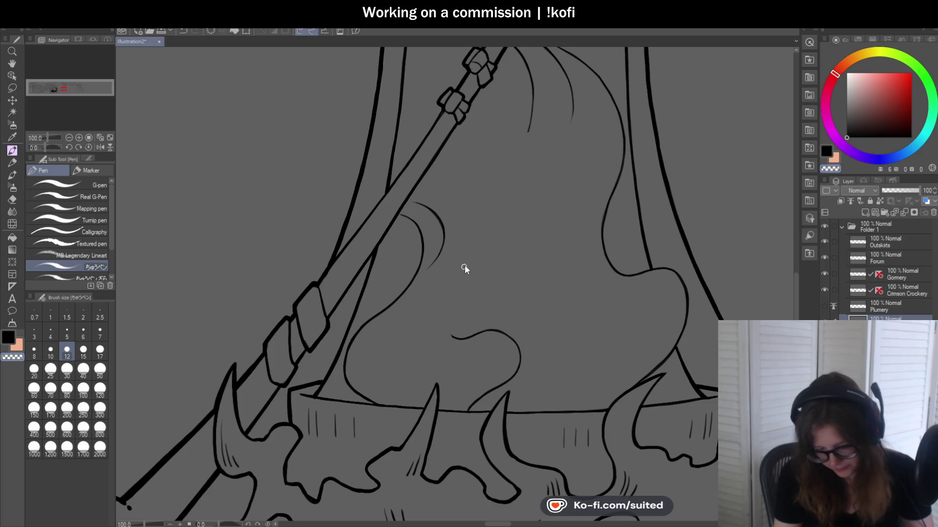
pyautogui.hotkey('ctrl', 's')
# - Add a curved line rising upward from the flame curve
pyautogui.scroll(1, 439, 318)
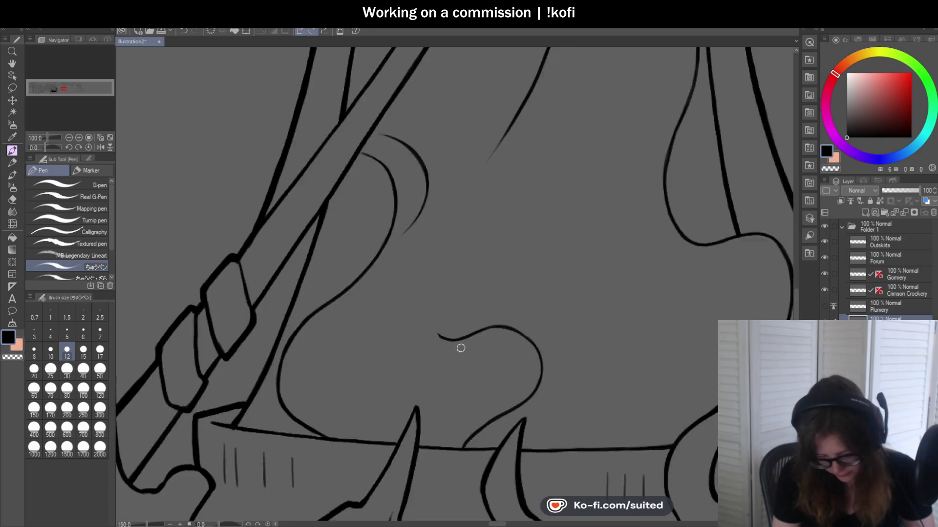
pyautogui.scroll(1, 460, 347)
pyautogui.moveTo(443, 328); pyautogui.dragTo(432, 202)
pyautogui.scroll(1, 367, 287)
pyautogui.scroll(-4, 367, 287)
pyautogui.scroll(2, 398, 228)
pyautogui.scroll(-2, 429, 272)
pyautogui.scroll(2, 430, 195)
pyautogui.scroll(1, 430, 157)
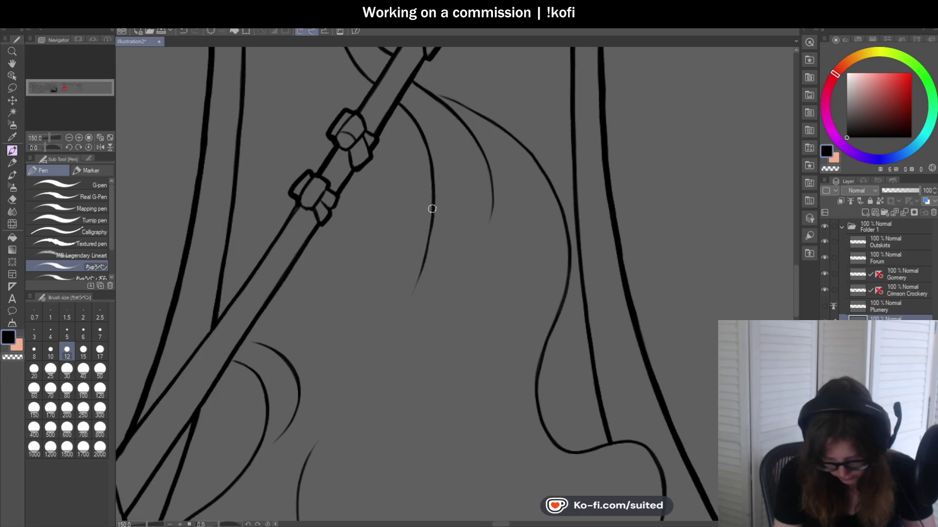
pyautogui.scroll(-3, 467, 323)
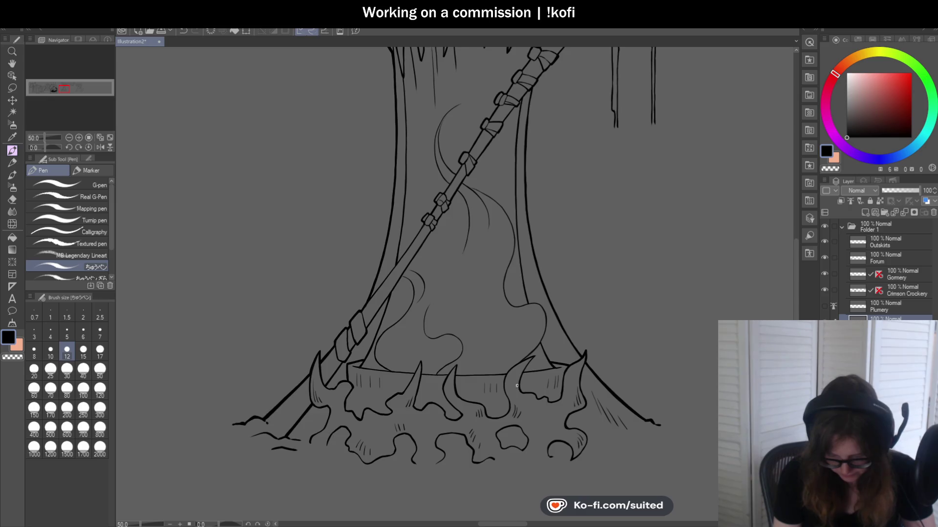
pyautogui.scroll(3, 519, 383)
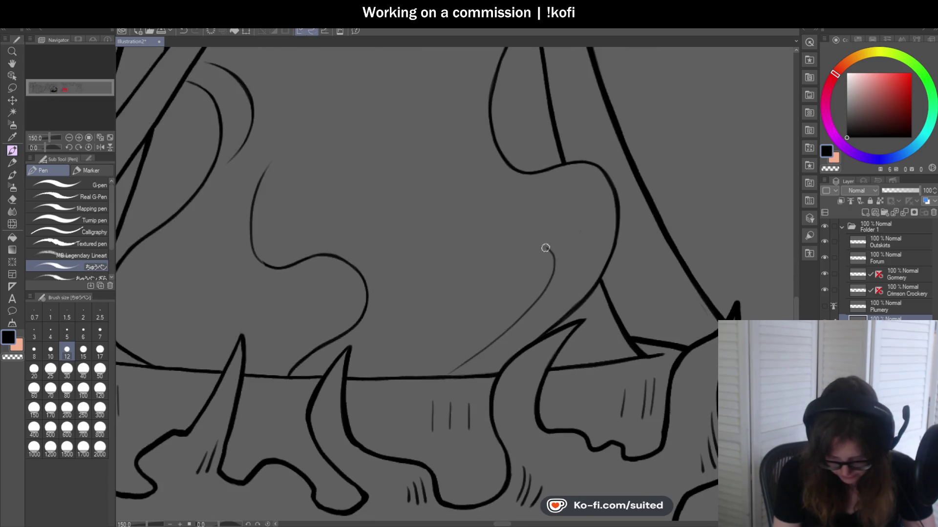
pyautogui.scroll(-2, 489, 337)
pyautogui.scroll(-1, 659, 293)
pyautogui.scroll(2, 519, 341)
pyautogui.scroll(2, 536, 313)
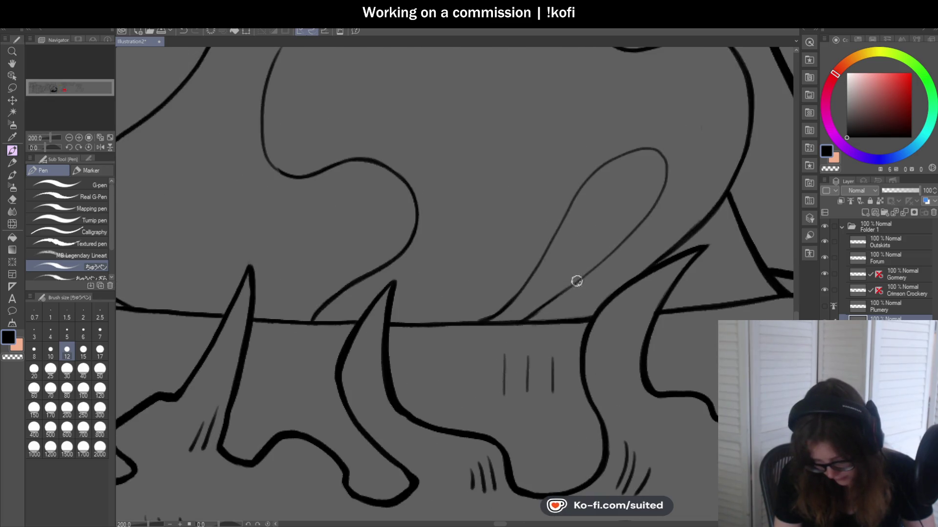
pyautogui.scroll(-2, 569, 286)
pyautogui.scroll(-1, 581, 201)
pyautogui.scroll(2, 582, 226)
pyautogui.scroll(1, 578, 232)
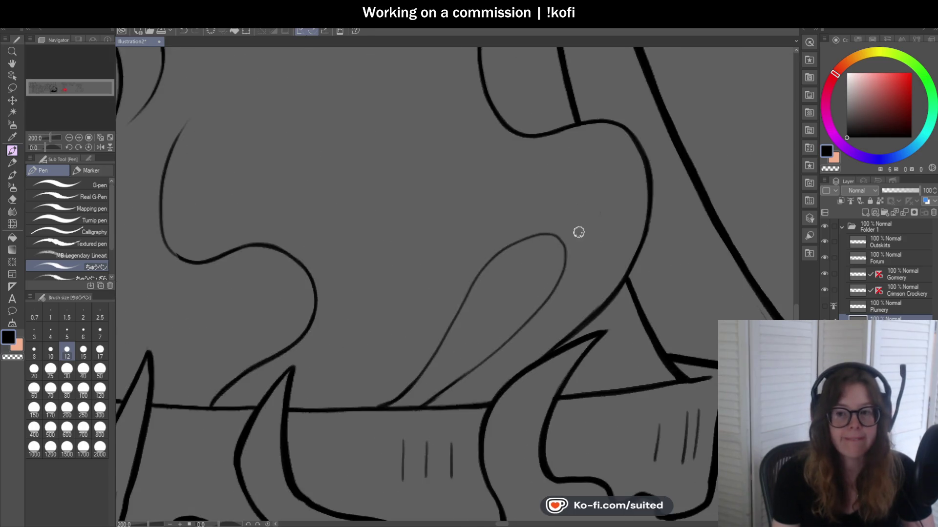
pyautogui.scroll(4, 578, 232)
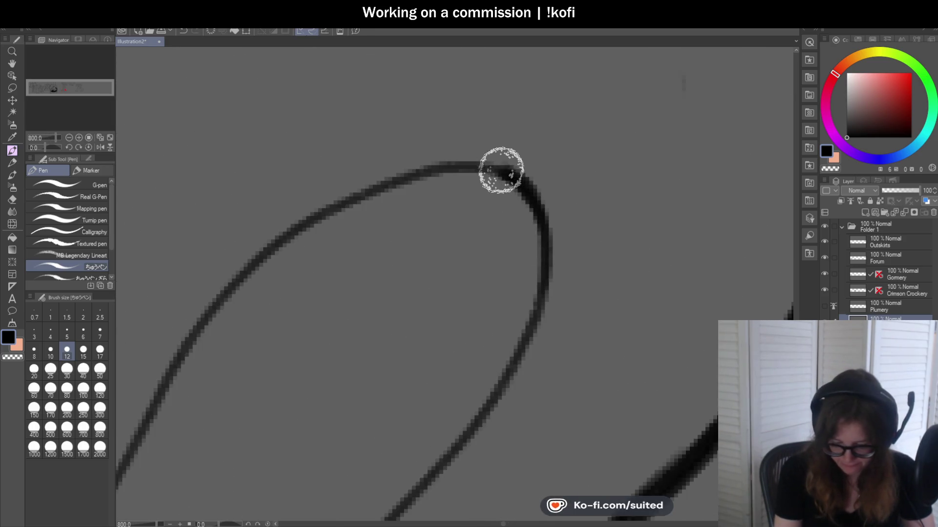
pyautogui.scroll(-2, 444, 237)
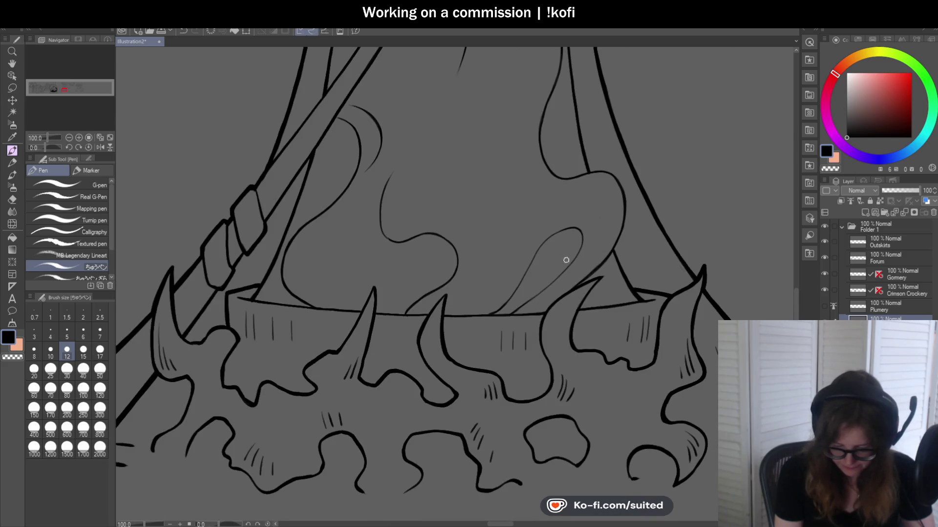
pyautogui.scroll(3, 397, 187)
# - Extend the teardrop flame curve up to the staff, erasing the overlap near it
pyautogui.moveTo(369, 204); pyautogui.dragTo(600, 214)
pyautogui.scroll(-3, 561, 211)
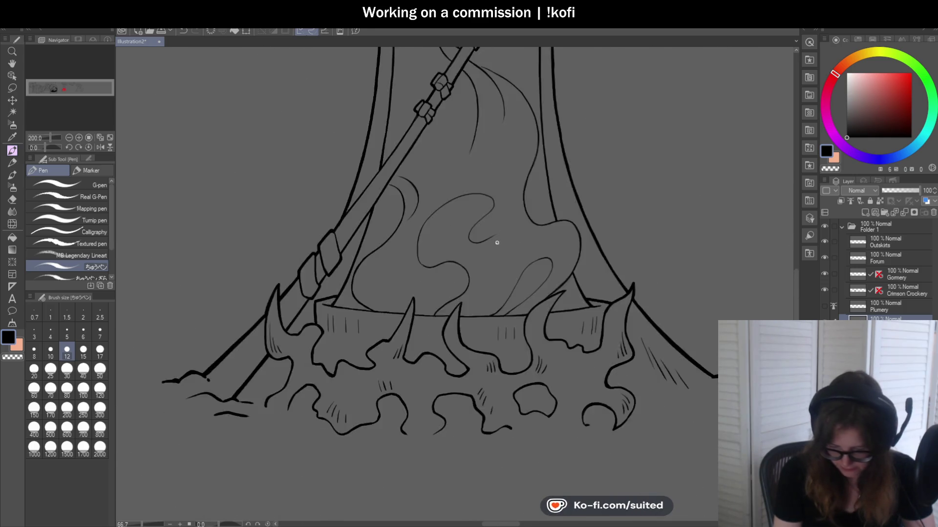
pyautogui.scroll(-1, 491, 244)
pyautogui.scroll(-2, 435, 268)
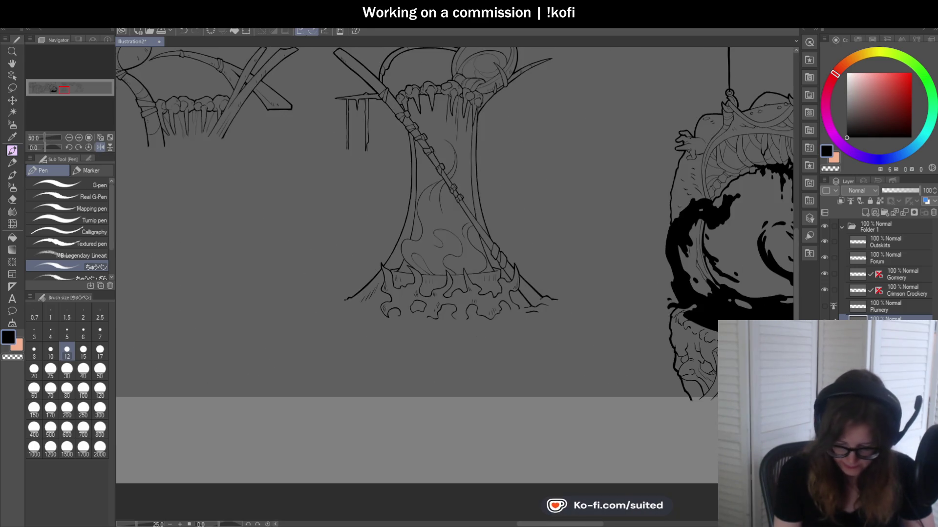
pyautogui.scroll(2, 449, 171)
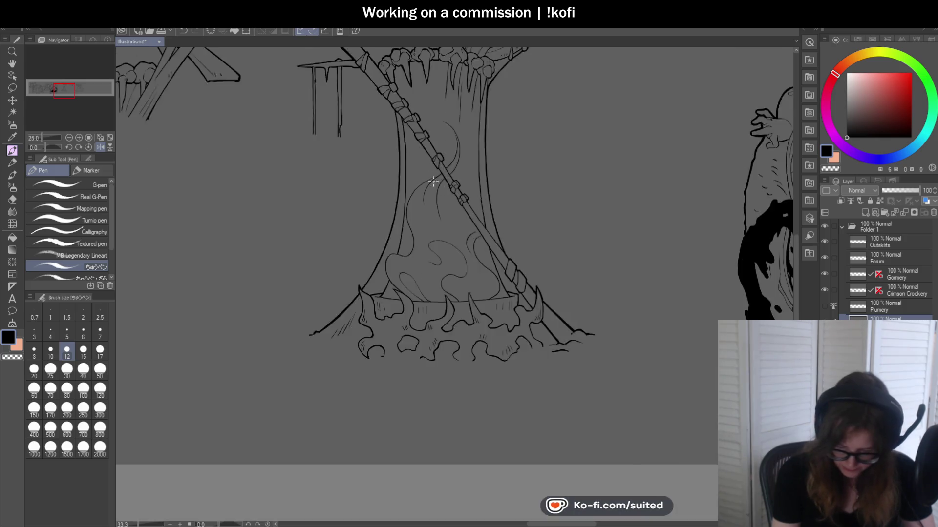
pyautogui.scroll(2, 450, 171)
pyautogui.scroll(1, 449, 171)
pyautogui.moveTo(450, 173); pyautogui.dragTo(423, 200)
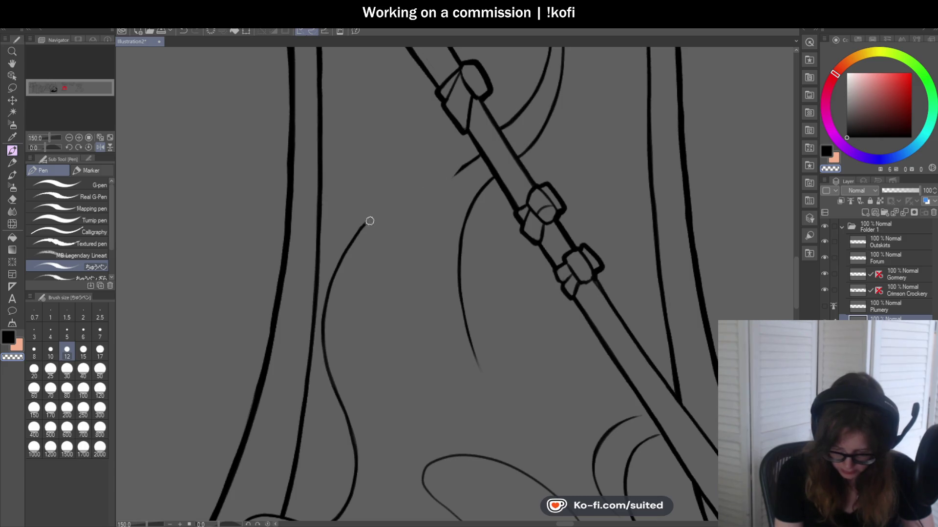
pyautogui.scroll(1, 411, 202)
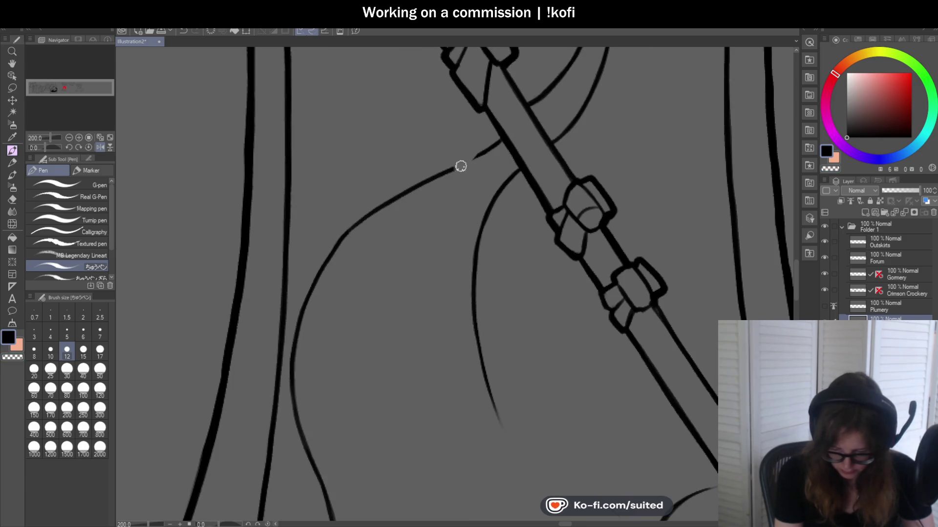
pyautogui.moveTo(492, 147)
pyautogui.mouseDown()
pyautogui.moveTo(501, 141)
pyautogui.moveTo(329, 260)
pyautogui.mouseUp()
# - Redraw the thin flame curve and the lower flame curve as bold lines meeting the staff cleanly
pyautogui.press('c')
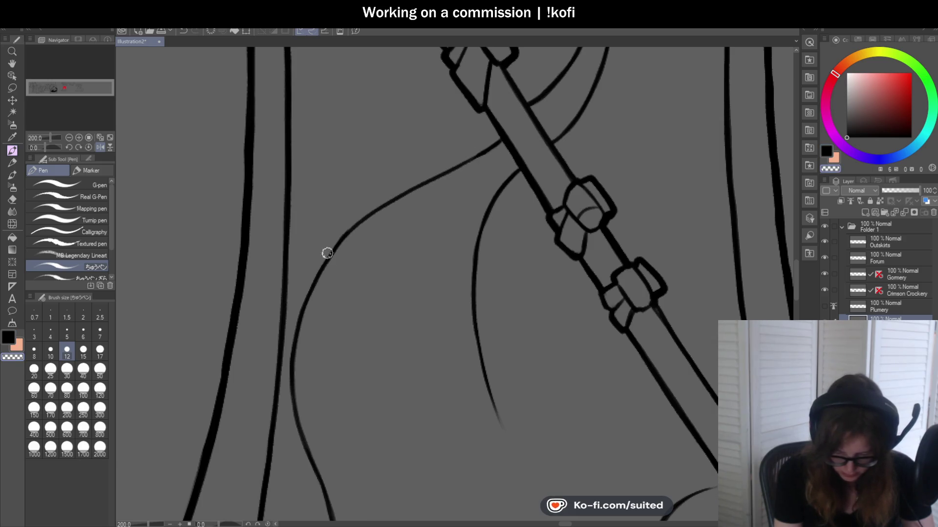
pyautogui.press('c')
pyautogui.scroll(-2, 463, 175)
pyautogui.scroll(2, 439, 186)
pyautogui.press('c')
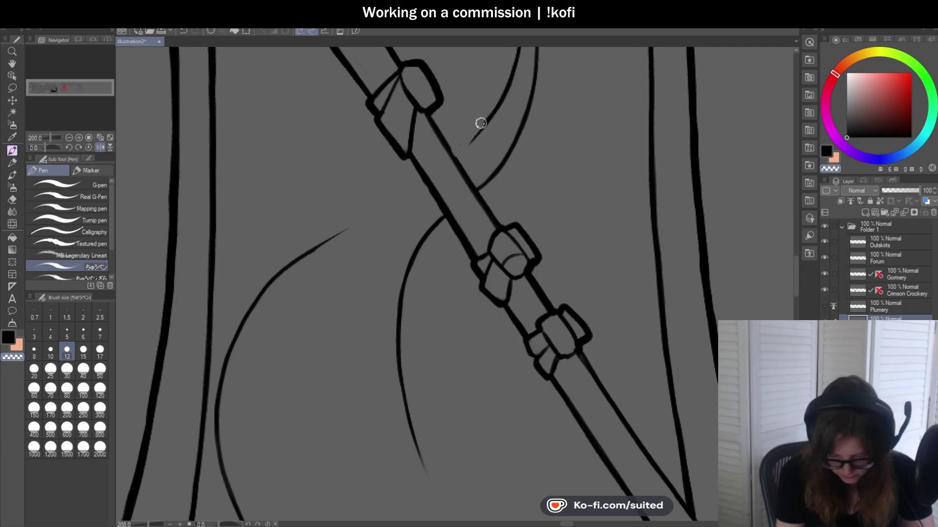
pyautogui.moveTo(481, 122); pyautogui.dragTo(469, 145)
pyautogui.press('c')
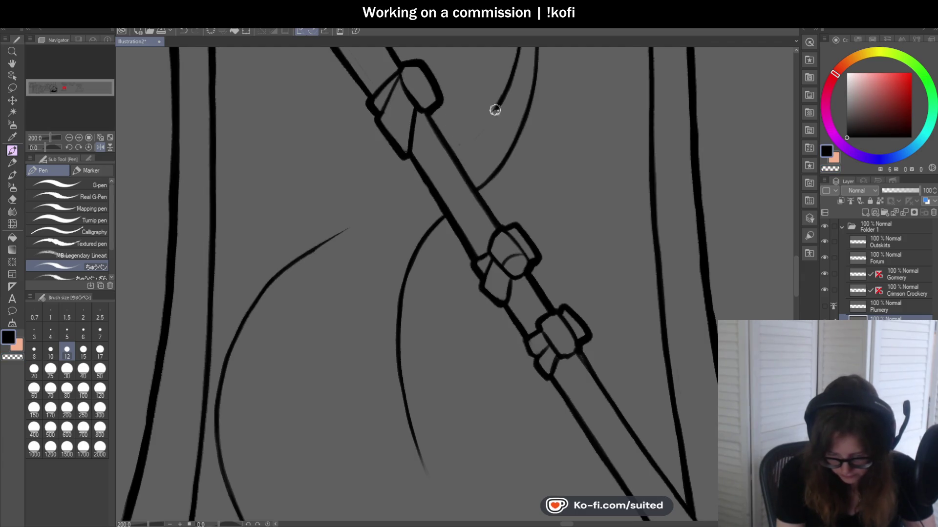
pyautogui.moveTo(499, 100)
pyautogui.mouseDown()
pyautogui.moveTo(454, 153)
pyautogui.moveTo(310, 251)
pyautogui.mouseUp()
pyautogui.press('c')
pyautogui.moveTo(362, 218)
pyautogui.mouseDown()
pyautogui.moveTo(296, 264)
pyautogui.moveTo(354, 225)
pyautogui.mouseUp()
pyautogui.press('c')
pyautogui.moveTo(390, 198); pyautogui.dragTo(317, 247)
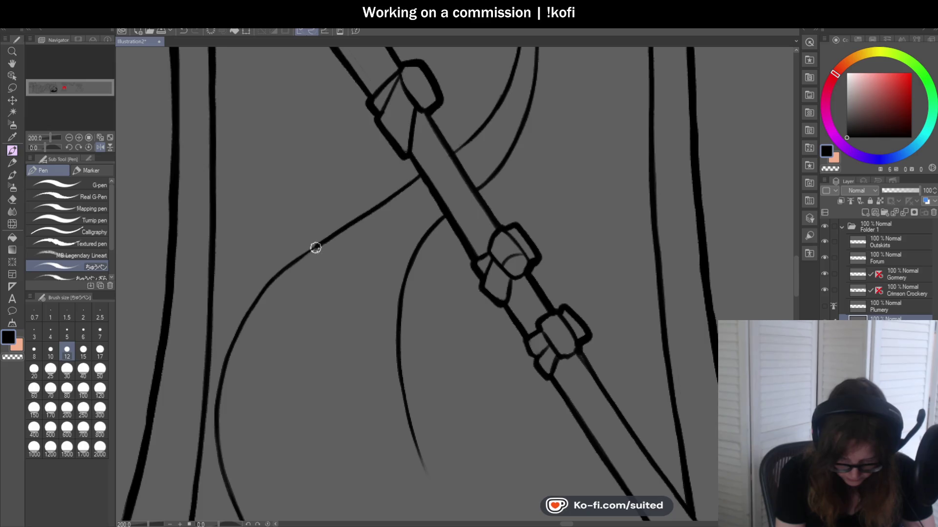
# - Ink the looping flame curve inside the trunk, checking it with a mirrored canvas view
pyautogui.scroll(2, 439, 166)
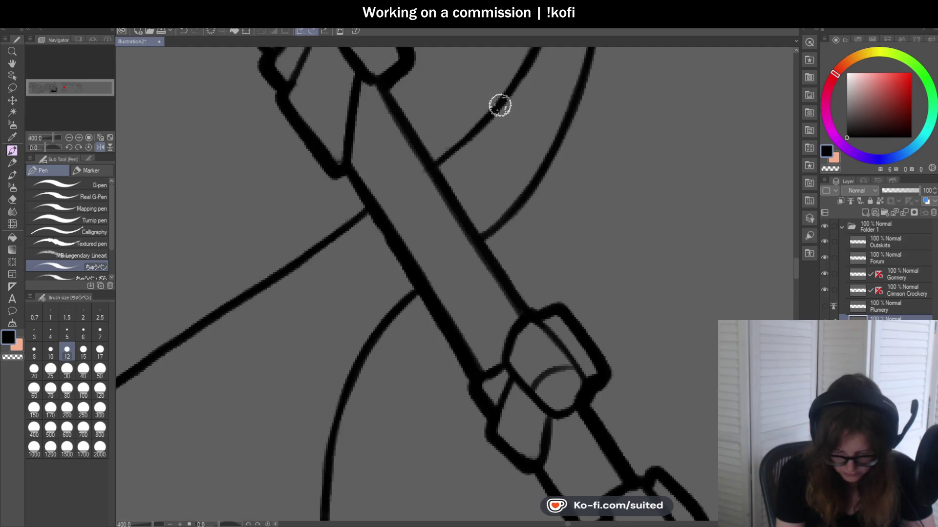
pyautogui.scroll(-3, 404, 244)
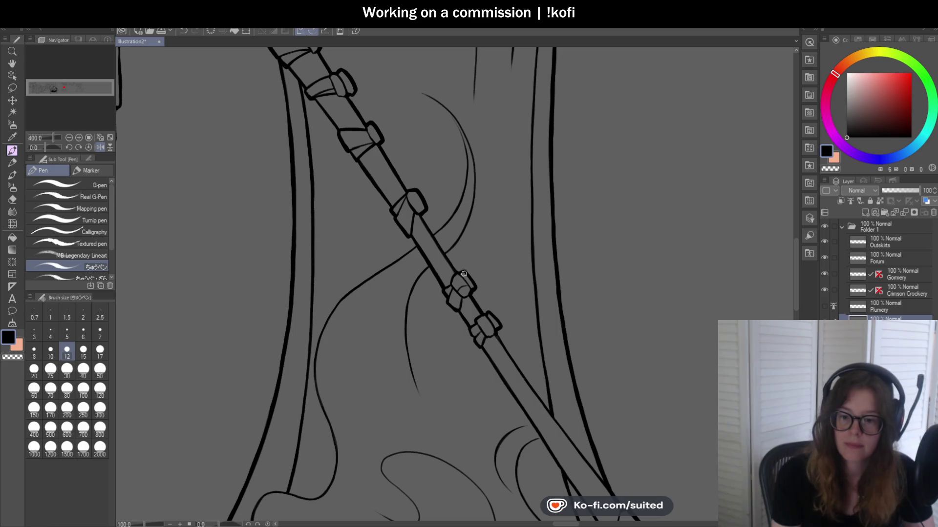
pyautogui.scroll(-3, 456, 269)
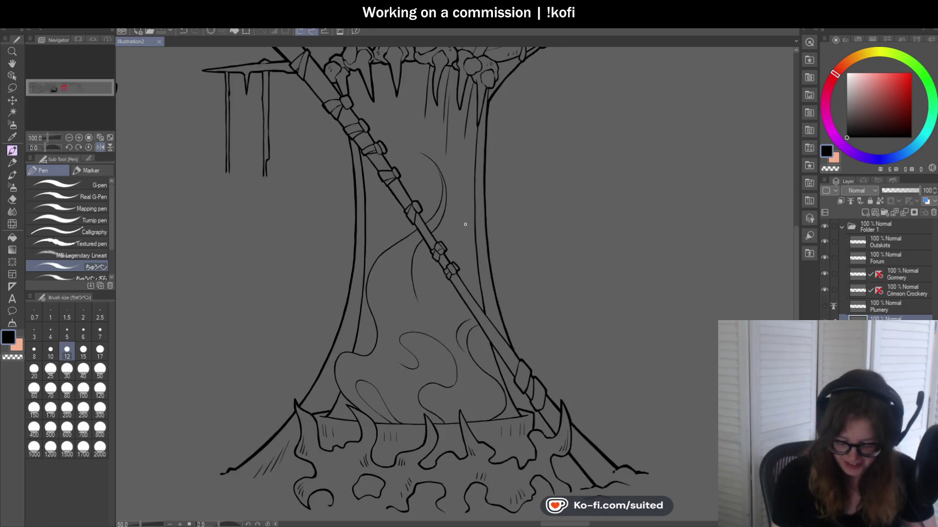
pyautogui.scroll(2, 453, 356)
pyautogui.press('h')
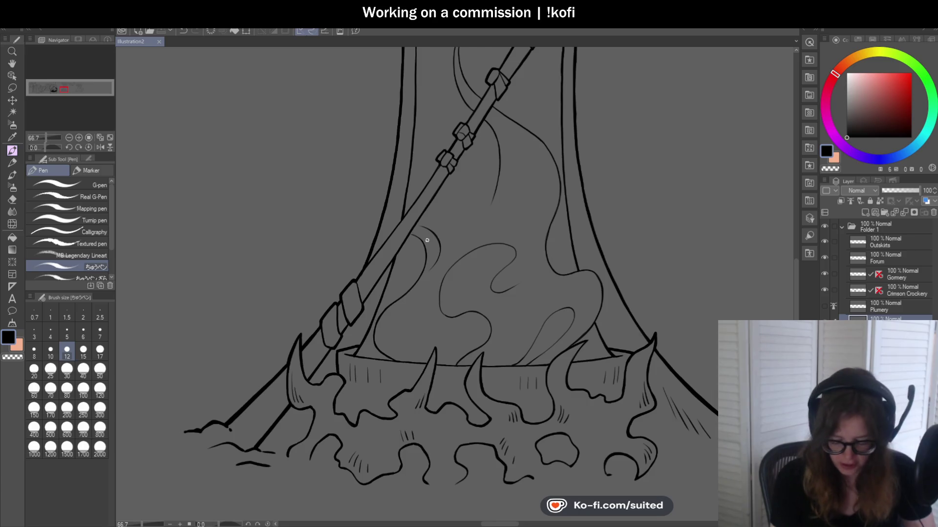
pyautogui.scroll(-2, 511, 279)
pyautogui.scroll(2, 502, 244)
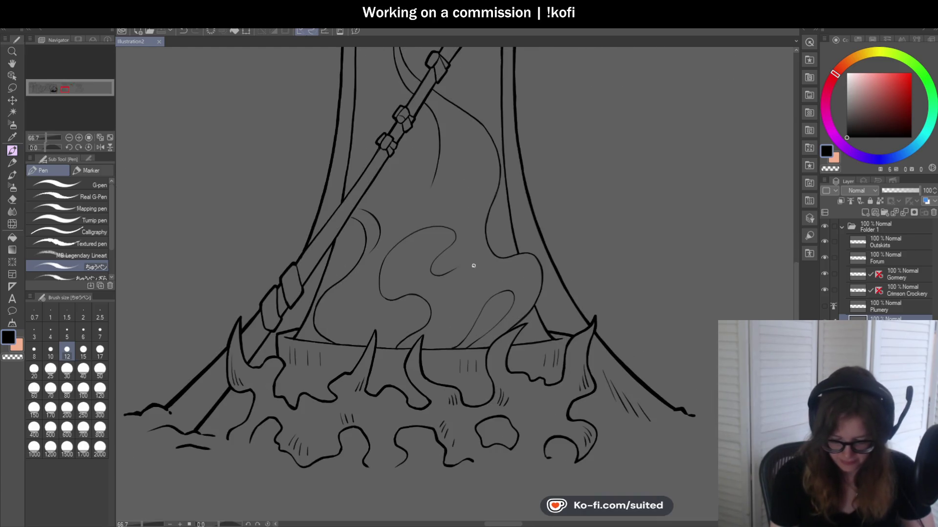
pyautogui.scroll(2, 436, 182)
pyautogui.moveTo(390, 233); pyautogui.dragTo(402, 105)
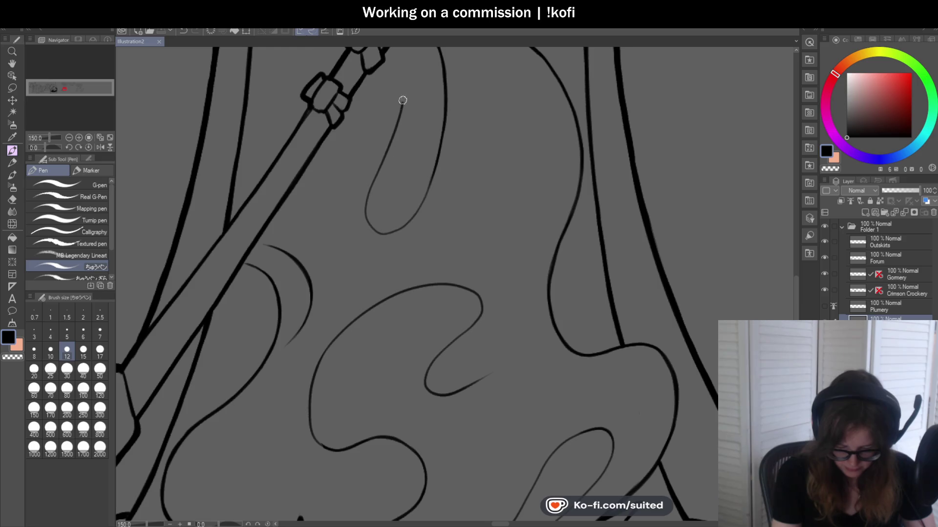
pyautogui.scroll(-3, 530, 219)
pyautogui.scroll(-1, 530, 218)
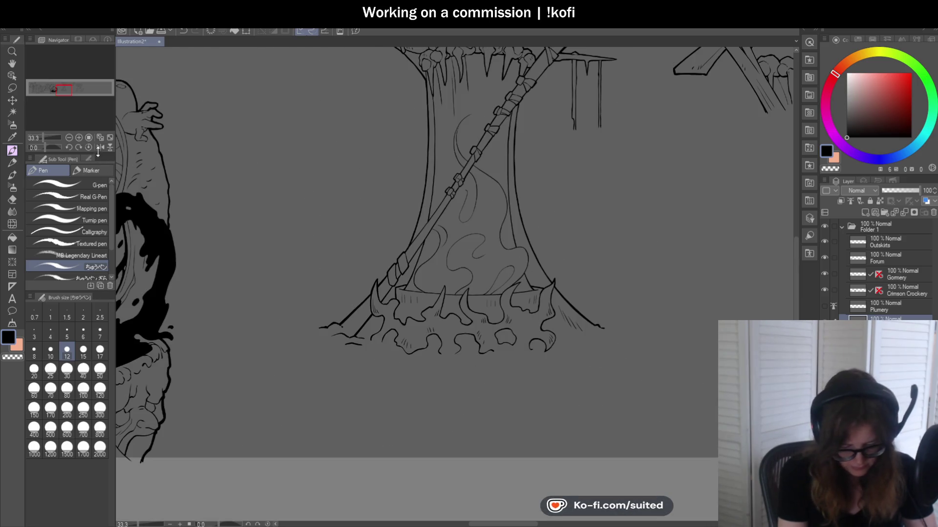
pyautogui.press('h')
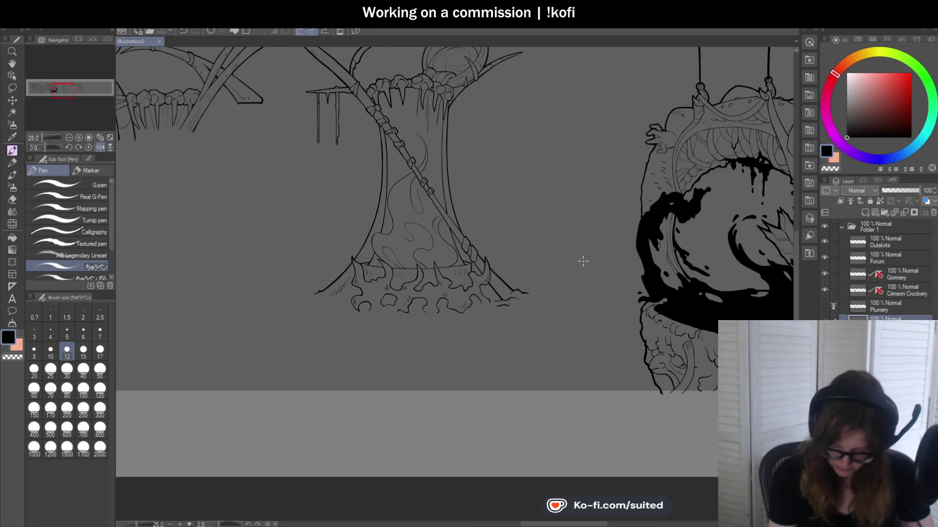
pyautogui.press('h')
pyautogui.scroll(-2, 566, 196)
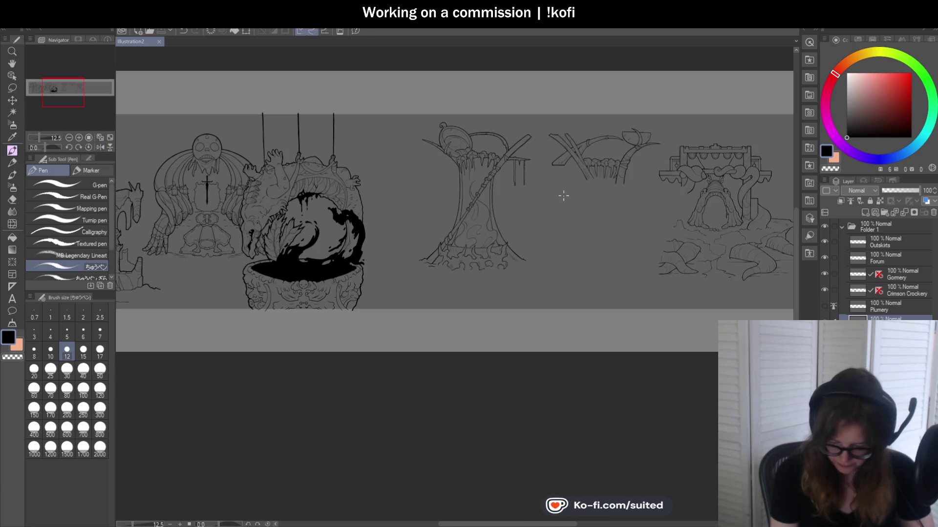
pyautogui.scroll(3, 548, 213)
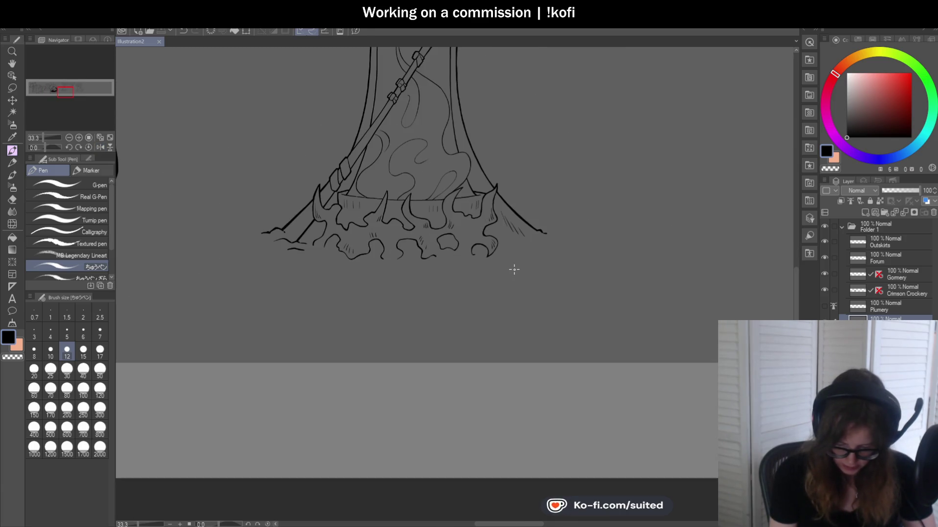
# - Ink a short line on the rock outline, thickening the junction and erasing excess ink
pyautogui.scroll(2, 400, 246)
pyautogui.scroll(3, 325, 236)
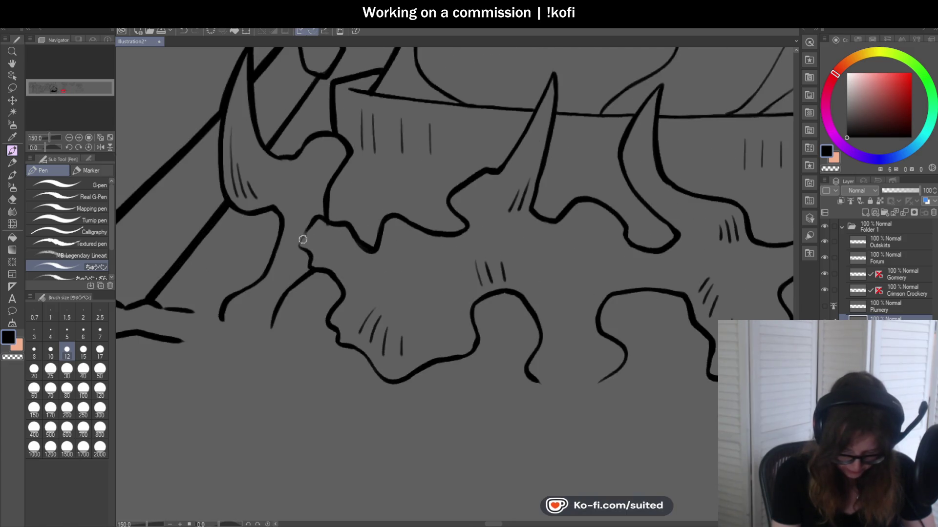
pyautogui.scroll(-4, 532, 271)
pyautogui.scroll(3, 397, 278)
pyautogui.scroll(2, 431, 225)
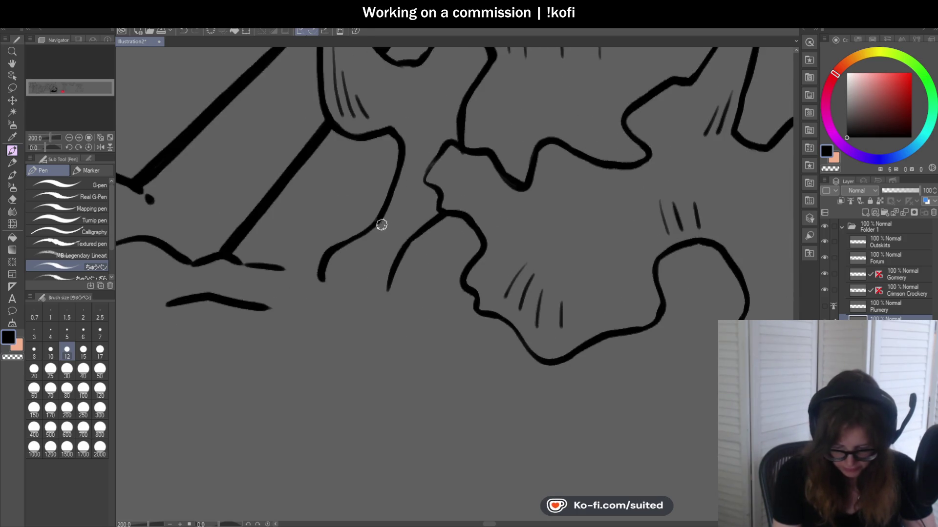
pyautogui.scroll(-2, 307, 293)
pyautogui.scroll(-2, 308, 293)
pyautogui.scroll(2, 481, 291)
pyautogui.scroll(2, 431, 258)
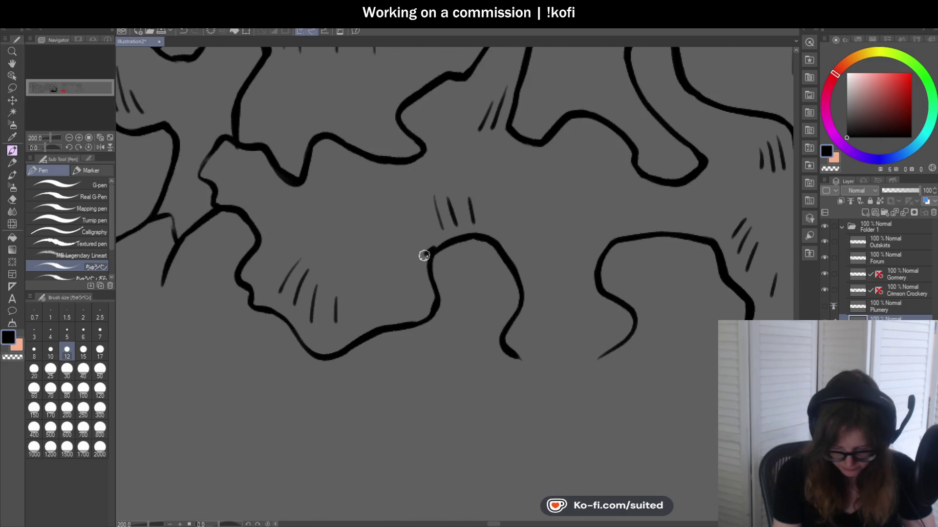
pyautogui.press('c')
pyautogui.press('c')
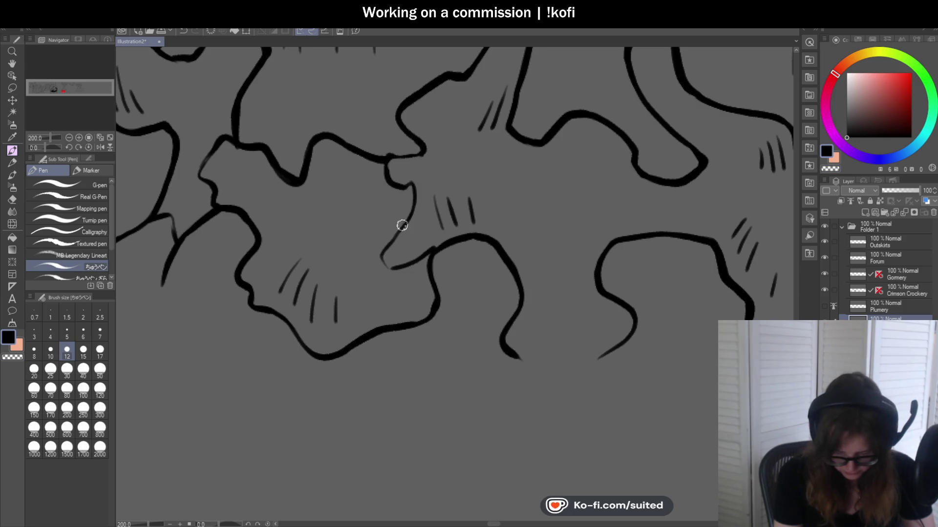
pyautogui.scroll(-2, 384, 264)
pyautogui.scroll(2, 422, 253)
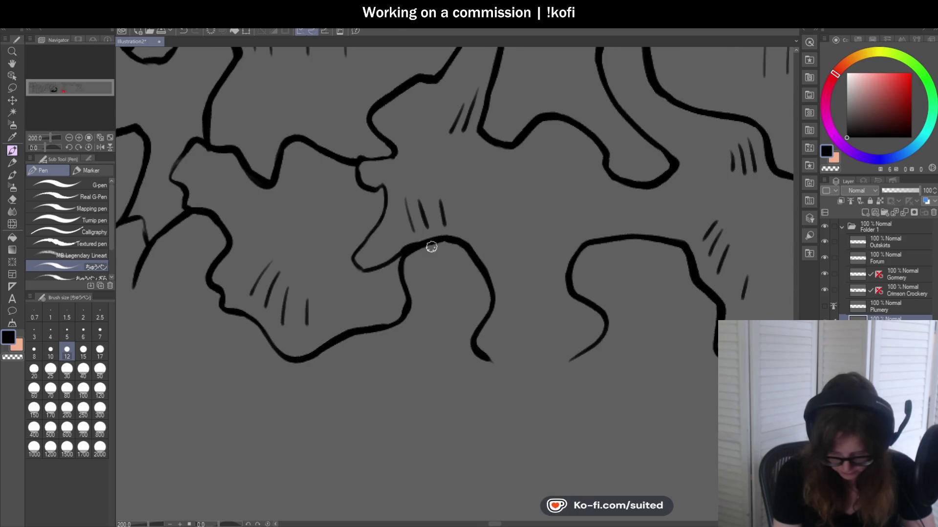
pyautogui.scroll(-3, 431, 247)
pyautogui.scroll(-2, 547, 250)
pyautogui.scroll(3, 522, 223)
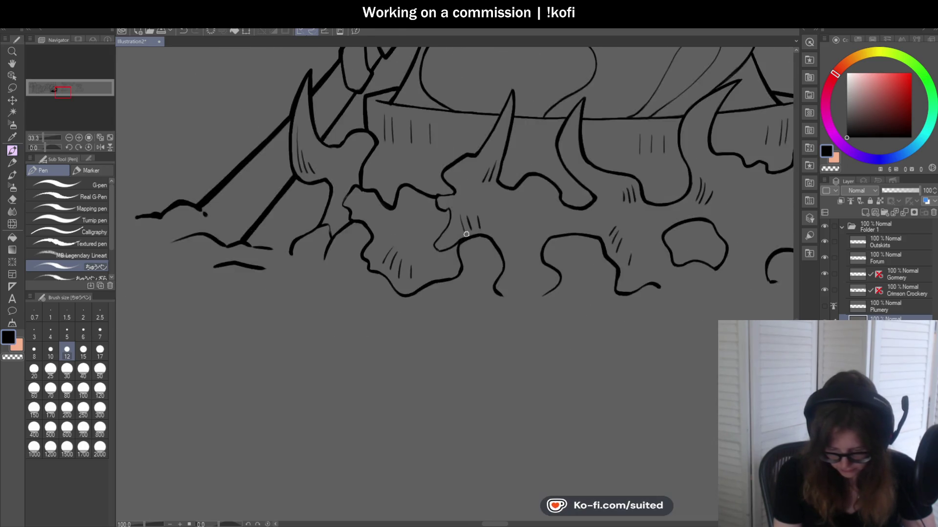
pyautogui.scroll(3, 464, 241)
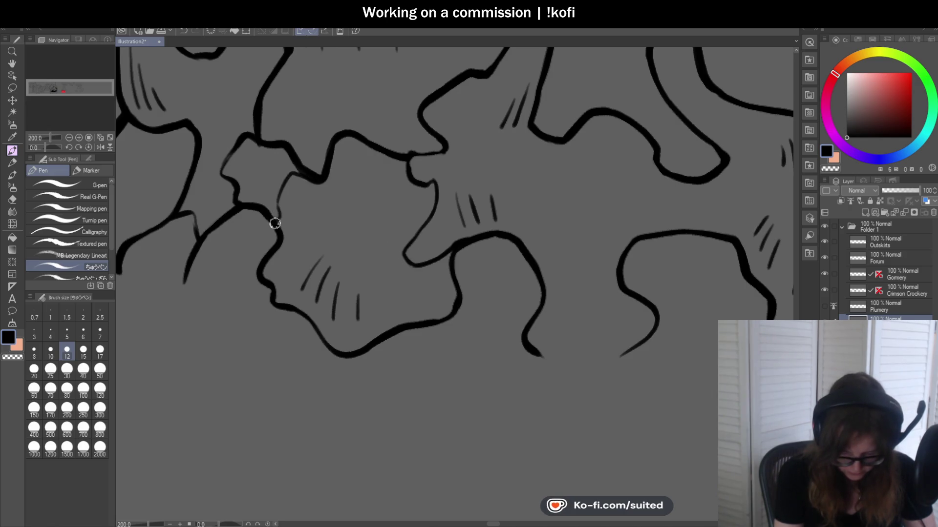
pyautogui.scroll(-3, 438, 281)
pyautogui.scroll(-1, 512, 284)
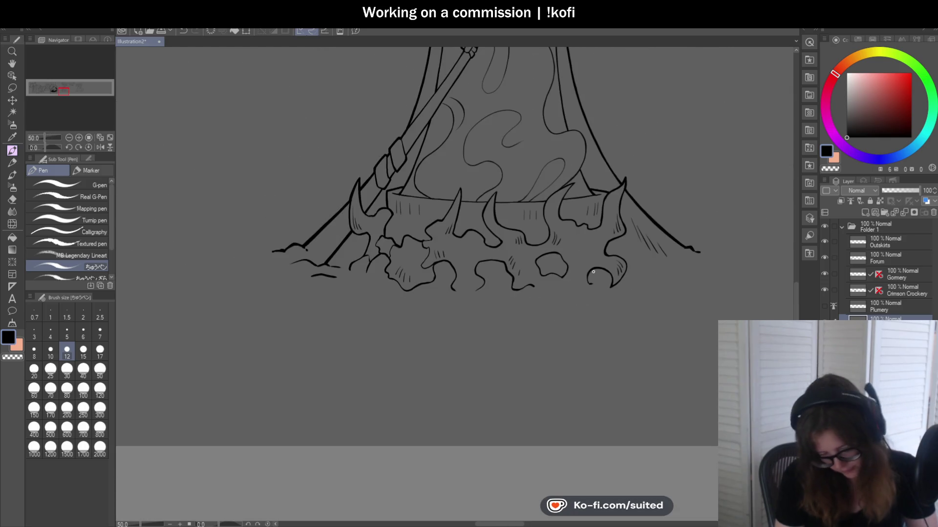
pyautogui.scroll(1, 576, 289)
pyautogui.scroll(3, 488, 264)
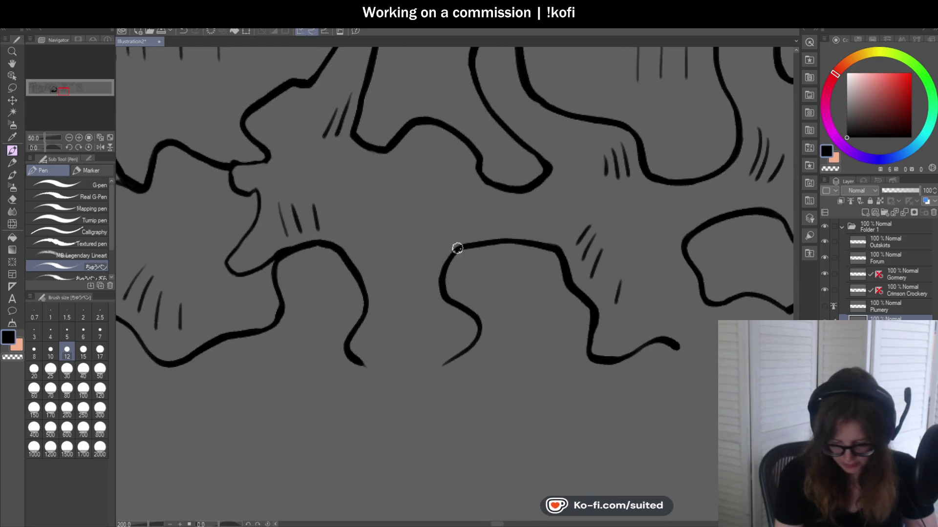
pyautogui.moveTo(456, 247)
pyautogui.mouseDown()
pyautogui.moveTo(435, 218)
pyautogui.moveTo(487, 183)
pyautogui.mouseUp()
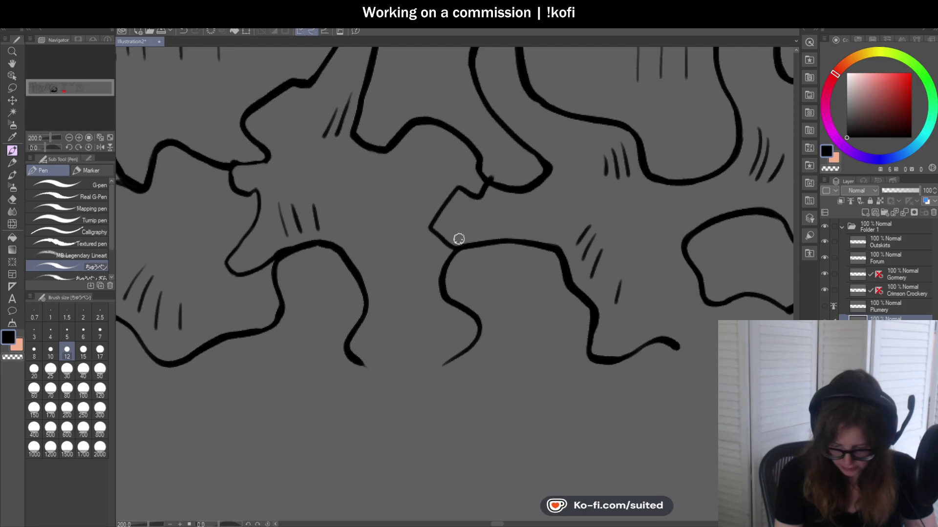
pyautogui.moveTo(460, 254); pyautogui.dragTo(485, 239)
pyautogui.moveTo(492, 190); pyautogui.dragTo(493, 179)
pyautogui.press('c')
# - Undo the stray stroke tail and connect the curve down to the rock blob
pyautogui.press('c')
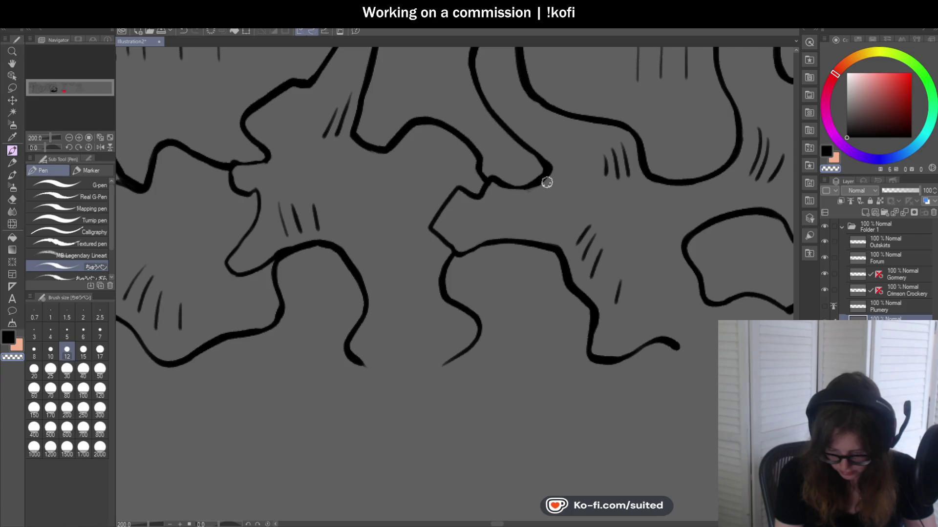
pyautogui.press('c')
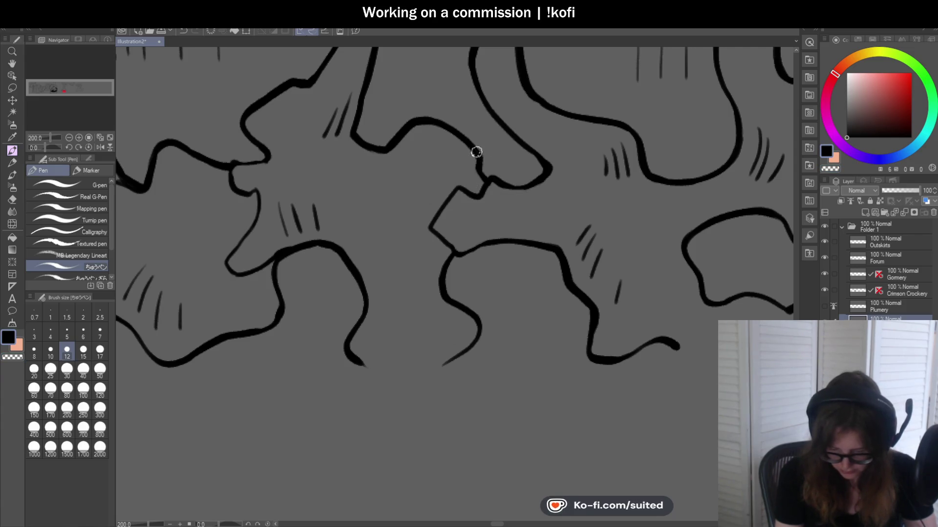
pyautogui.scroll(-2, 412, 252)
pyautogui.scroll(-2, 566, 254)
pyautogui.scroll(1, 497, 238)
pyautogui.scroll(4, 496, 238)
pyautogui.hotkey('ctrl', 'z')
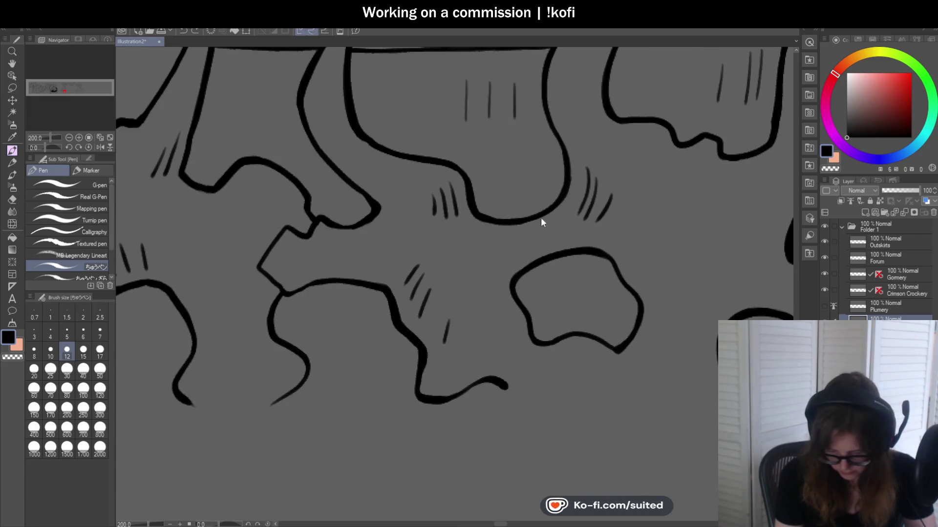
pyautogui.moveTo(552, 210)
pyautogui.mouseDown()
pyautogui.moveTo(572, 235)
pyautogui.moveTo(562, 249)
pyautogui.mouseUp()
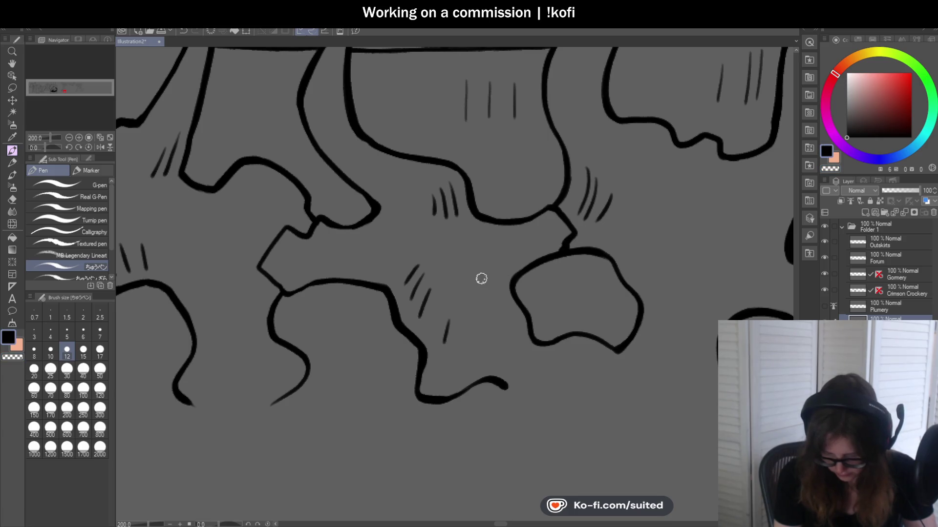
pyautogui.scroll(-3, 481, 278)
pyautogui.scroll(-2, 553, 259)
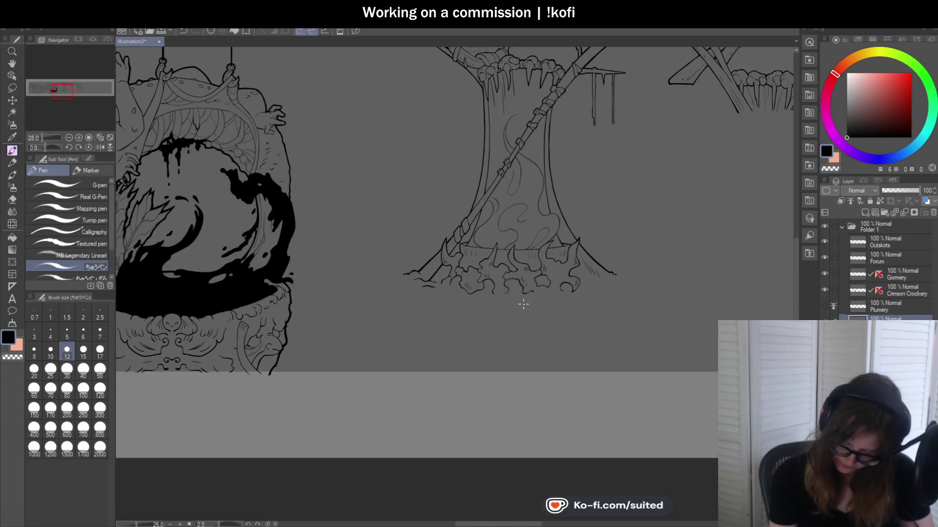
pyautogui.scroll(1, 522, 304)
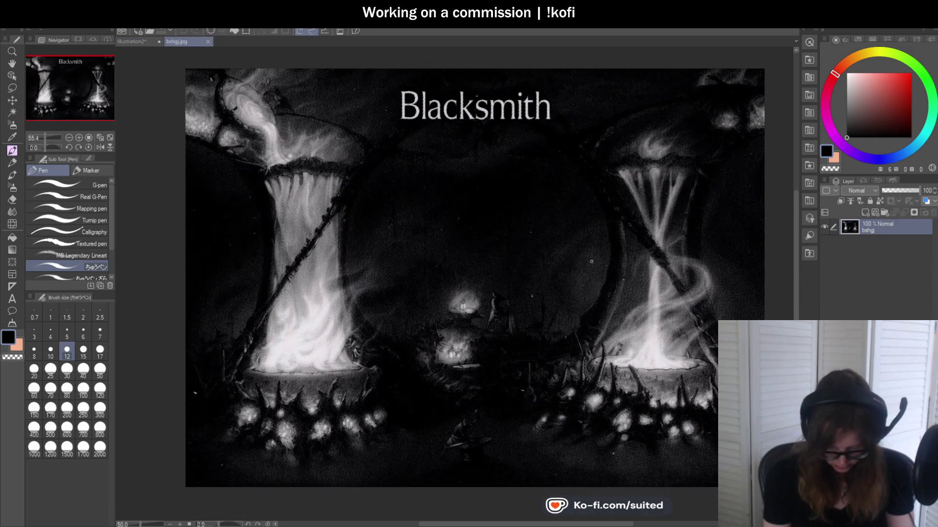
# - Close the bshgj.jpg reference tab, then undo the last hatch strokes on the central rocks
pyautogui.scroll(2, 608, 253)
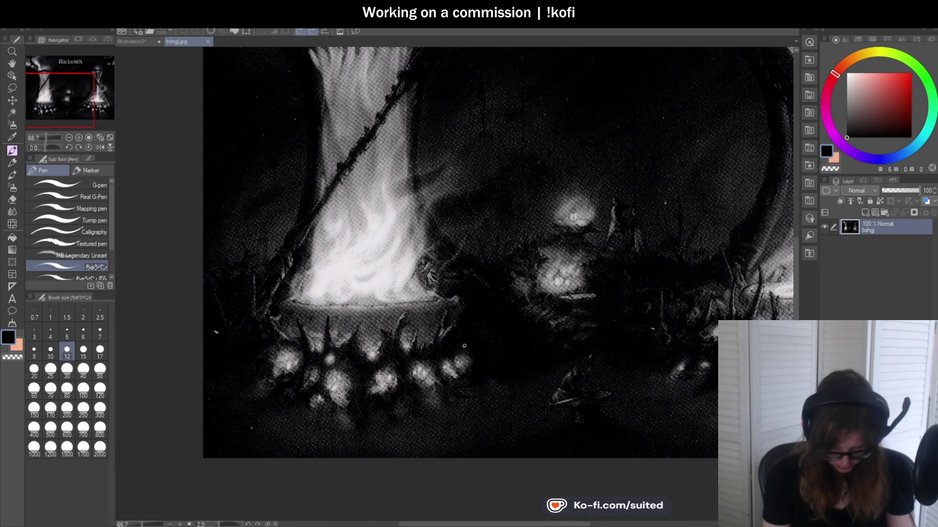
pyautogui.click(208, 41)
pyautogui.scroll(3, 507, 289)
pyautogui.scroll(3, 424, 222)
pyautogui.hotkey('ctrl', 'z')
pyautogui.hotkey('ctrl', 'z')
pyautogui.hotkey('ctrl', 'z')
pyautogui.hotkey('ctrl', 'z')
pyautogui.hotkey('ctrl', 'z')
pyautogui.hotkey('ctrl', 'z')
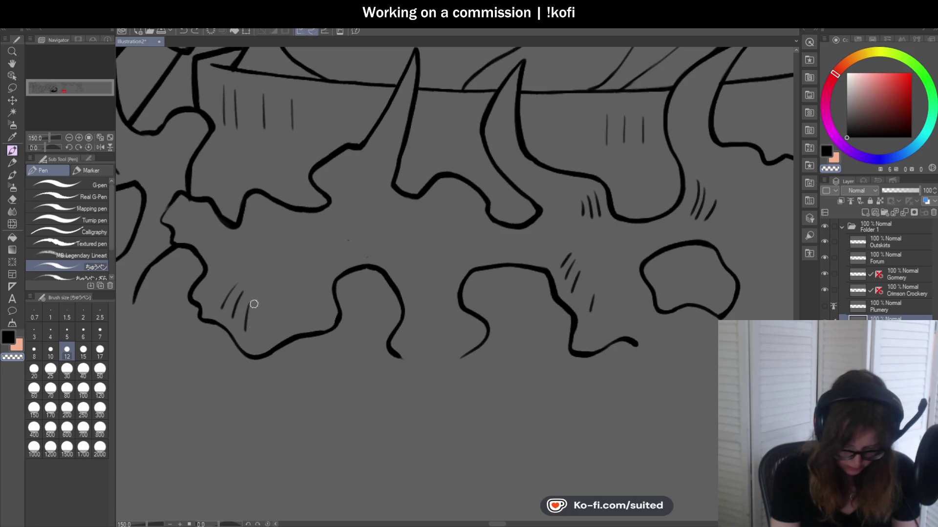
# - Undo the stray hatch strokes on the rocks and inside the tail shape
pyautogui.hotkey('ctrl', 'z')
pyautogui.hotkey('ctrl', 'z')
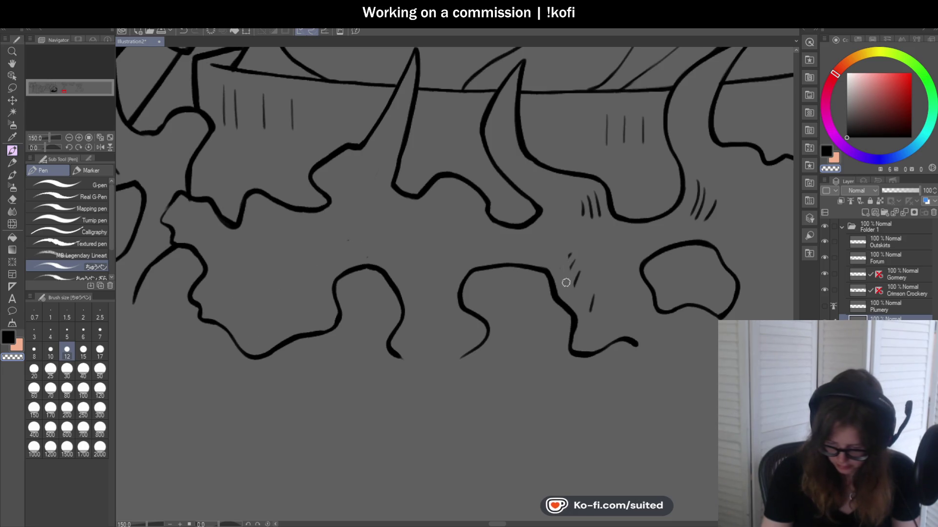
pyautogui.hotkey('ctrl', 'z')
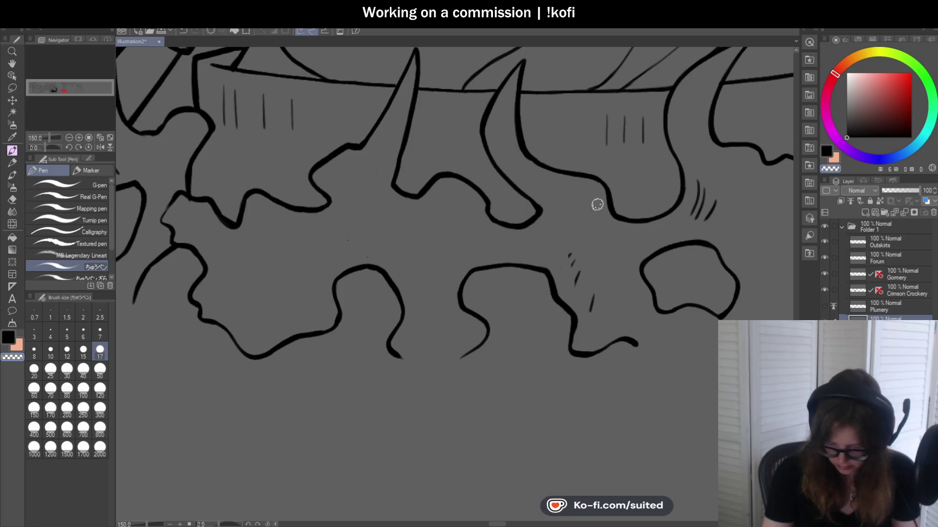
pyautogui.hotkey('ctrl', 'z')
pyautogui.hotkey('ctrl', 'z')
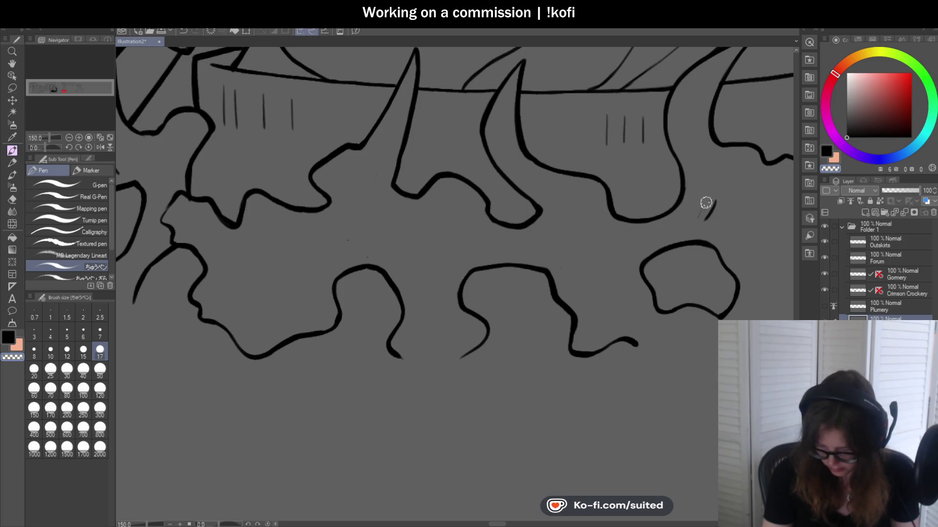
pyautogui.scroll(-3, 661, 220)
pyautogui.scroll(3, 635, 203)
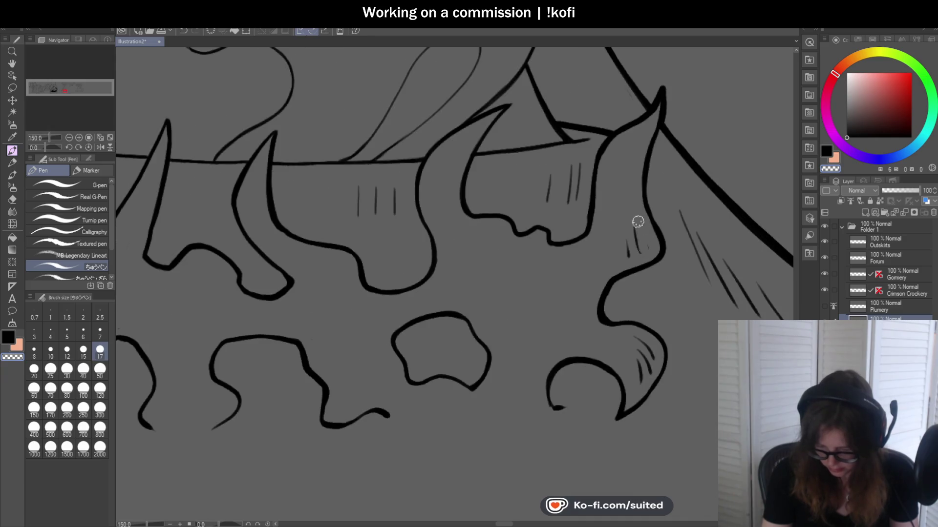
pyautogui.hotkey('ctrl', 'z')
pyautogui.hotkey('ctrl', 'z')
pyautogui.hotkey('ctrl', 'z')
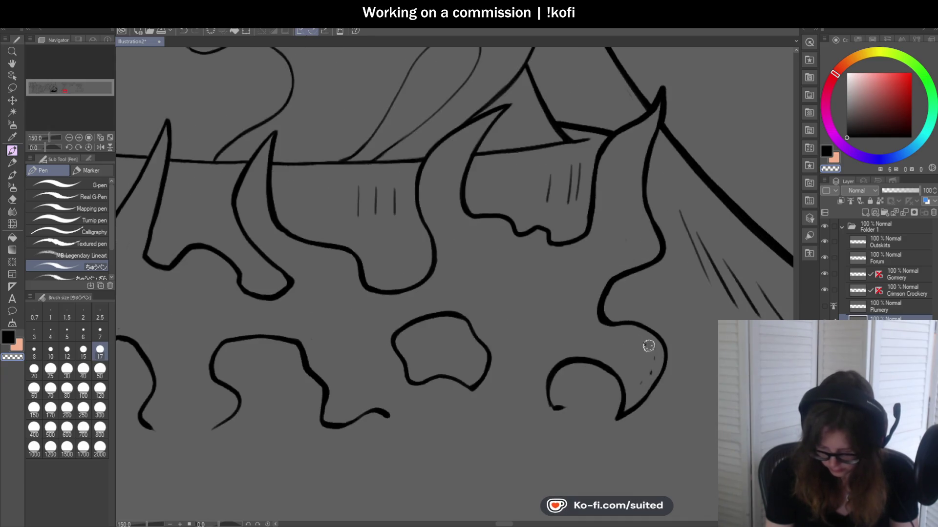
pyautogui.scroll(-3, 651, 360)
pyautogui.scroll(3, 334, 253)
# - Draw inner strokes along the left horn at pen size 12, saving the illustration
pyautogui.moveTo(318, 255); pyautogui.dragTo(326, 271)
pyautogui.press('[')
pyautogui.press('[')
pyautogui.scroll(-3, 418, 291)
pyautogui.hotkey('ctrl', 's')
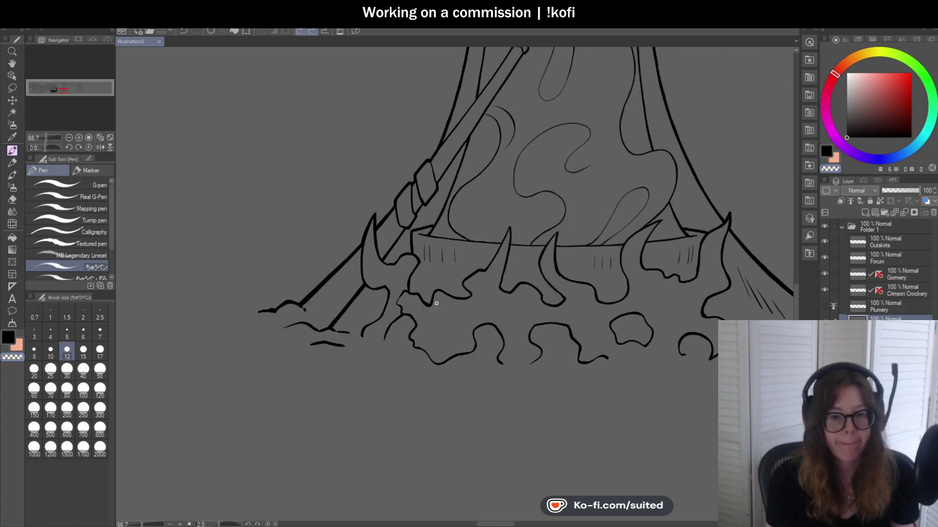
pyautogui.scroll(4, 412, 303)
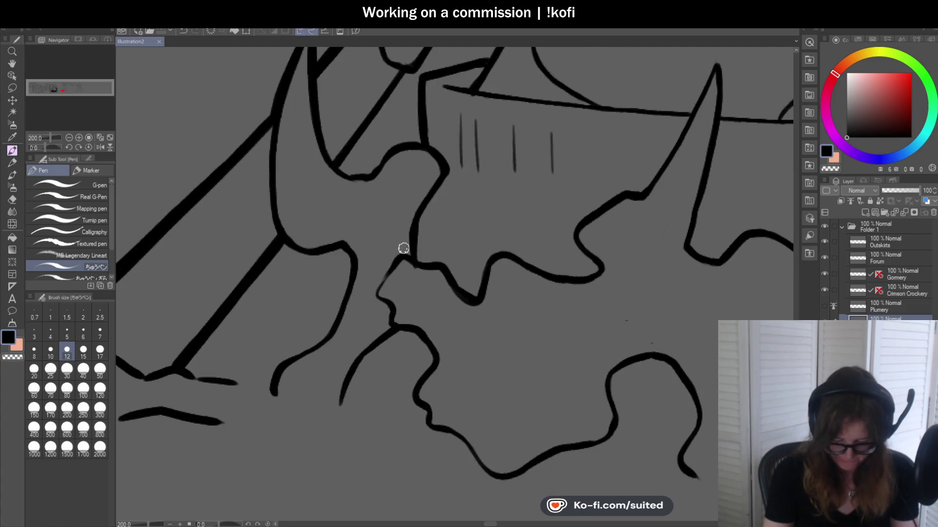
pyautogui.scroll(2, 420, 274)
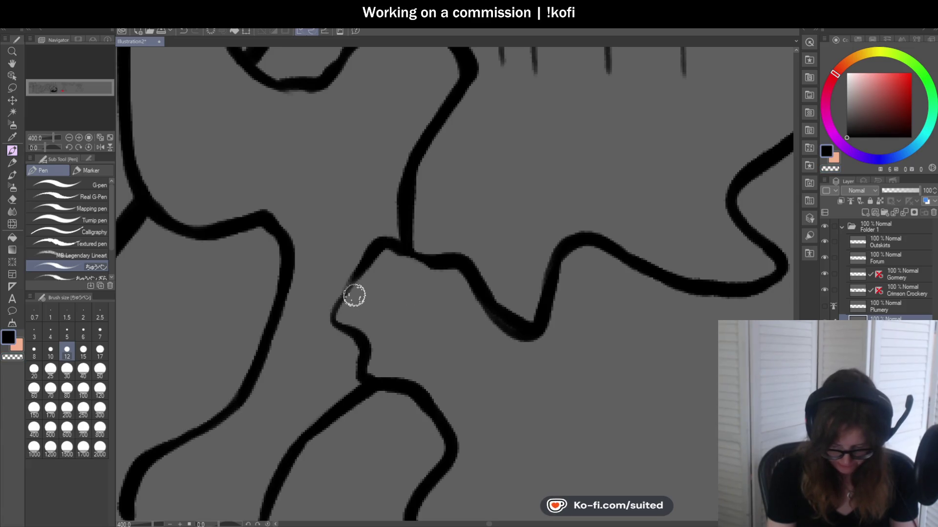
pyautogui.scroll(-3, 398, 231)
pyautogui.scroll(1, 383, 242)
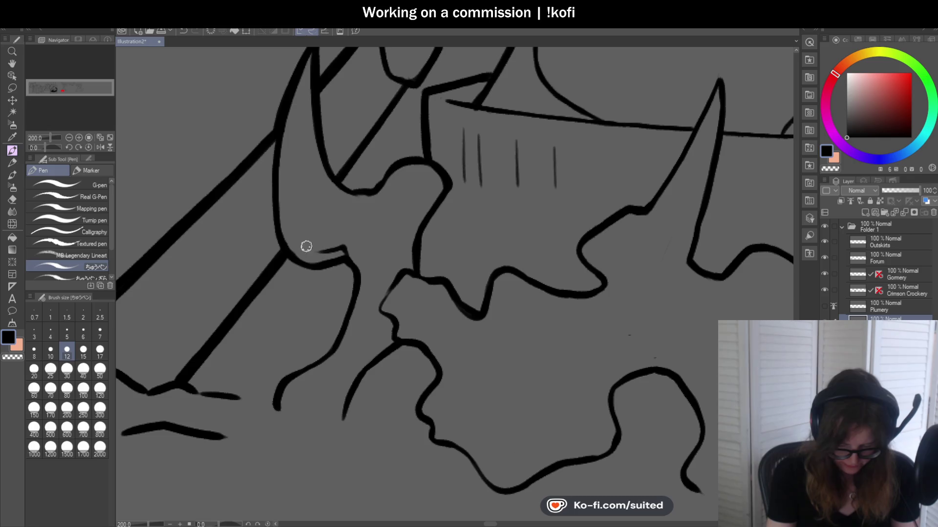
pyautogui.moveTo(323, 252)
pyautogui.mouseDown()
pyautogui.moveTo(301, 188)
pyautogui.moveTo(346, 211)
pyautogui.mouseUp()
# - Ink a new rock outline at the base, extending it up and to the left
pyautogui.scroll(-1, 477, 251)
pyautogui.scroll(1, 405, 293)
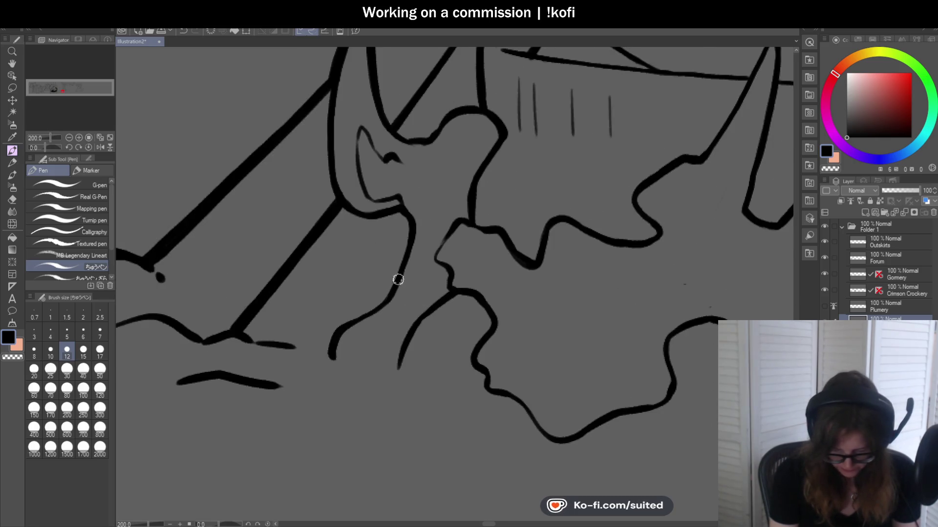
pyautogui.scroll(-1, 483, 253)
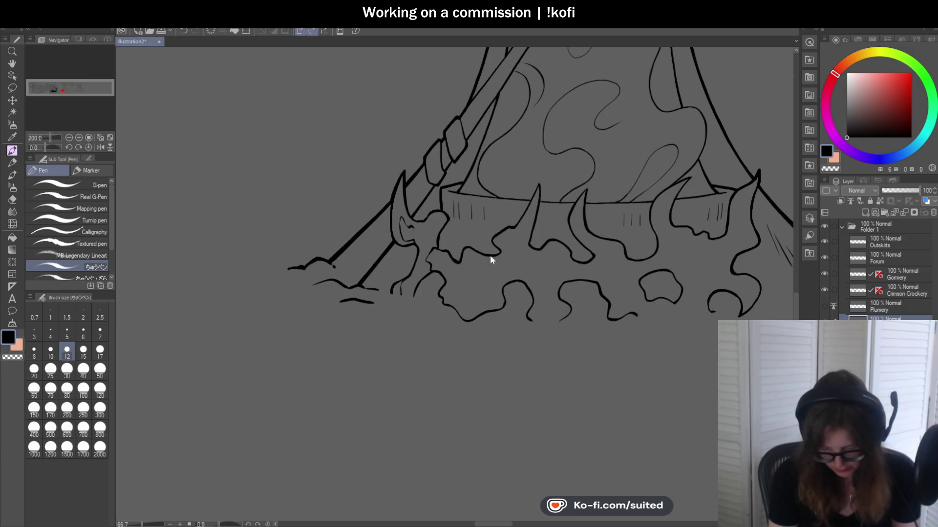
pyautogui.scroll(1, 499, 297)
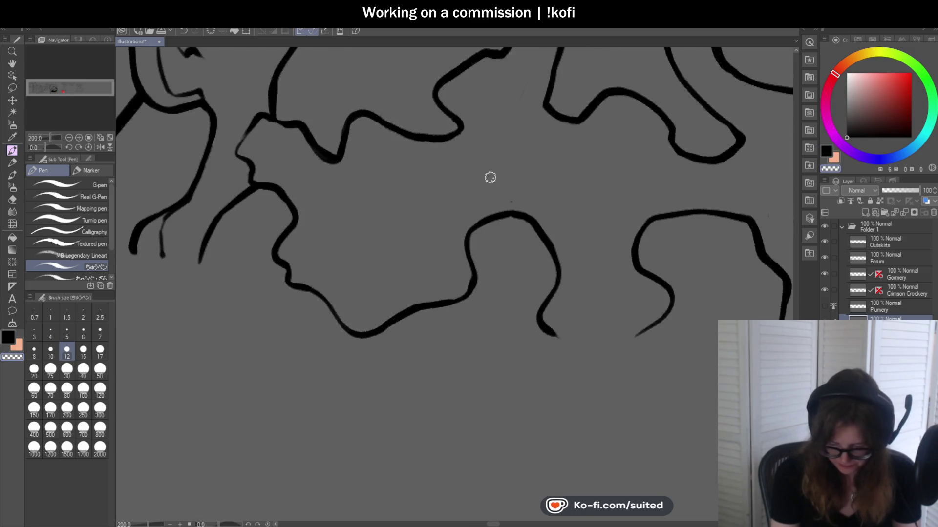
pyautogui.moveTo(466, 235)
pyautogui.mouseDown()
pyautogui.moveTo(457, 268)
pyautogui.moveTo(414, 263)
pyautogui.mouseUp()
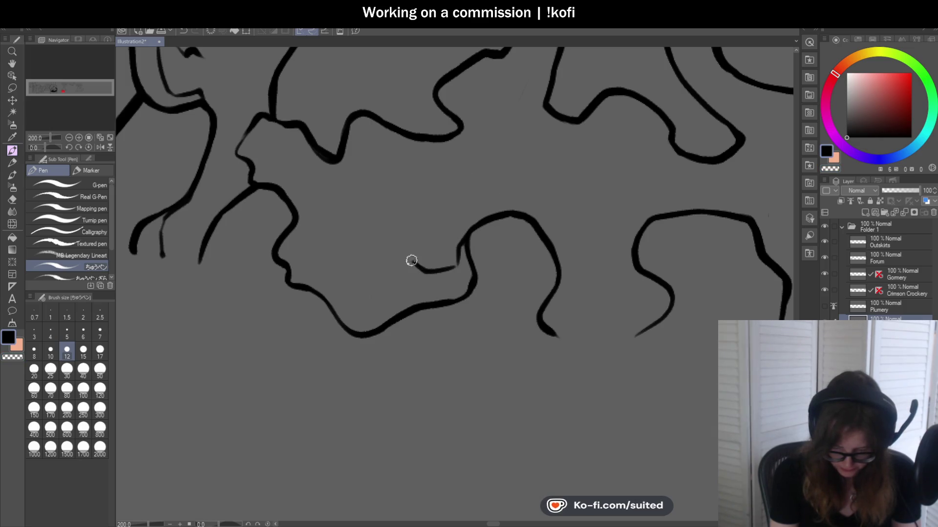
pyautogui.moveTo(428, 197); pyautogui.dragTo(389, 142)
pyautogui.scroll(-2, 468, 251)
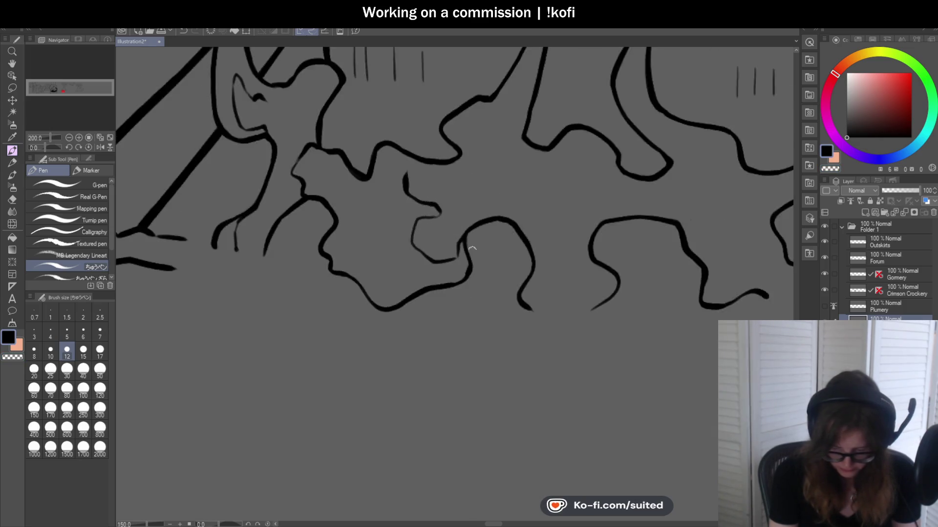
pyautogui.scroll(-2, 577, 275)
pyautogui.scroll(2, 459, 251)
pyautogui.scroll(2, 330, 139)
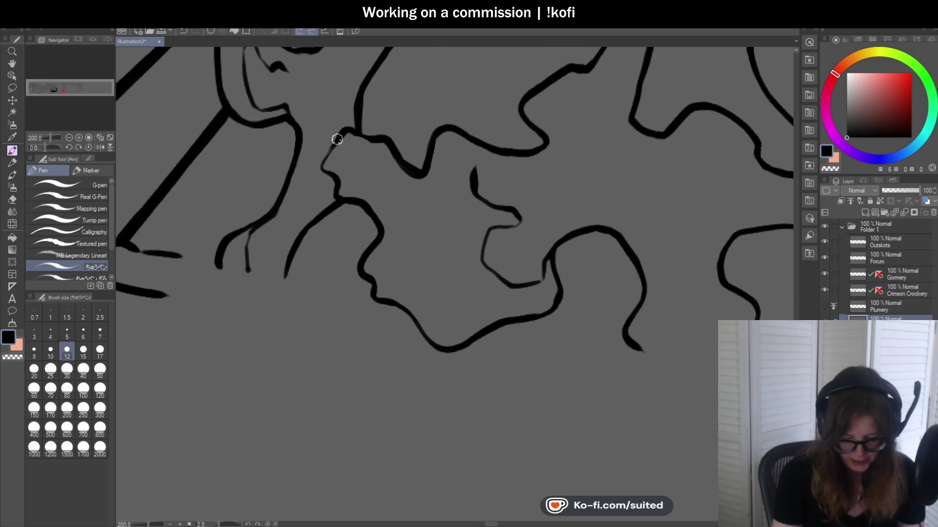
pyautogui.scroll(-1, 301, 137)
pyautogui.scroll(1, 301, 138)
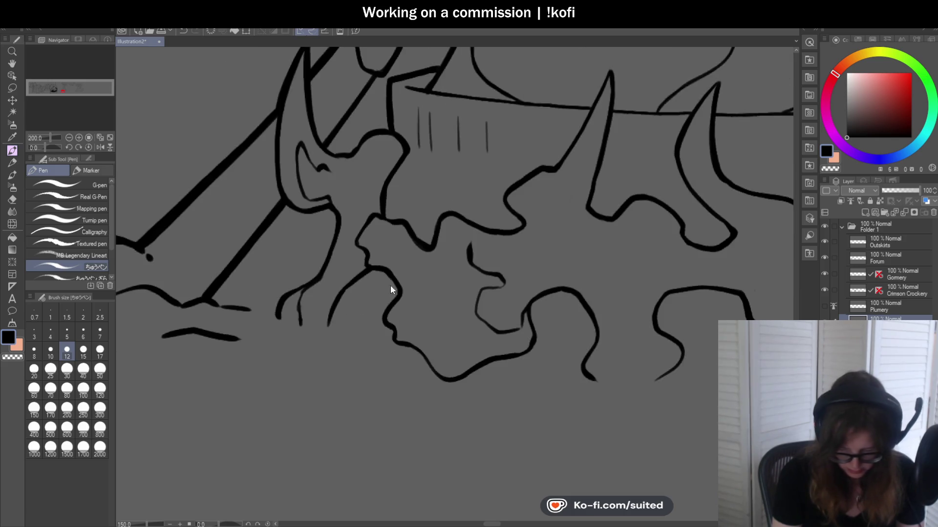
# - Add short lines to the rocky base, then undo the stray thin strokes
pyautogui.moveTo(361, 247); pyautogui.dragTo(336, 269)
pyautogui.scroll(-3, 345, 264)
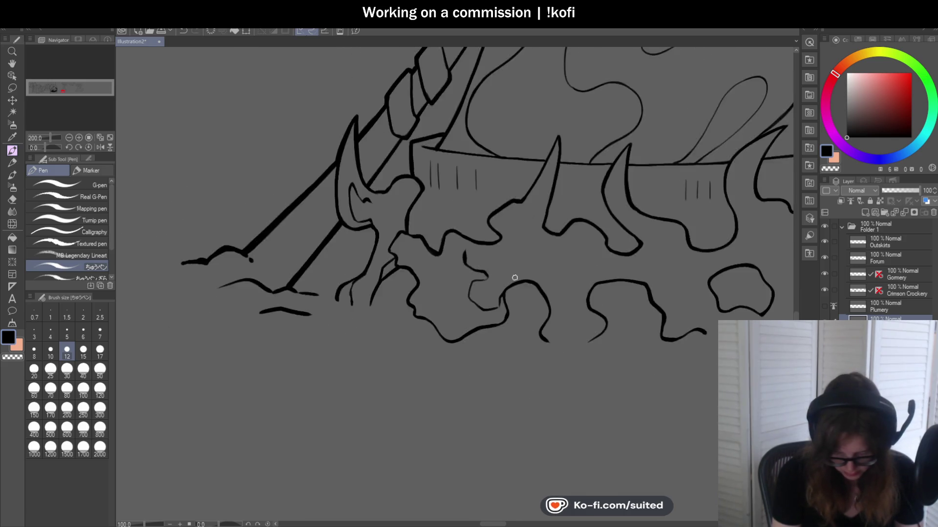
pyautogui.scroll(-1, 511, 274)
pyautogui.scroll(1, 504, 257)
pyautogui.scroll(2, 435, 216)
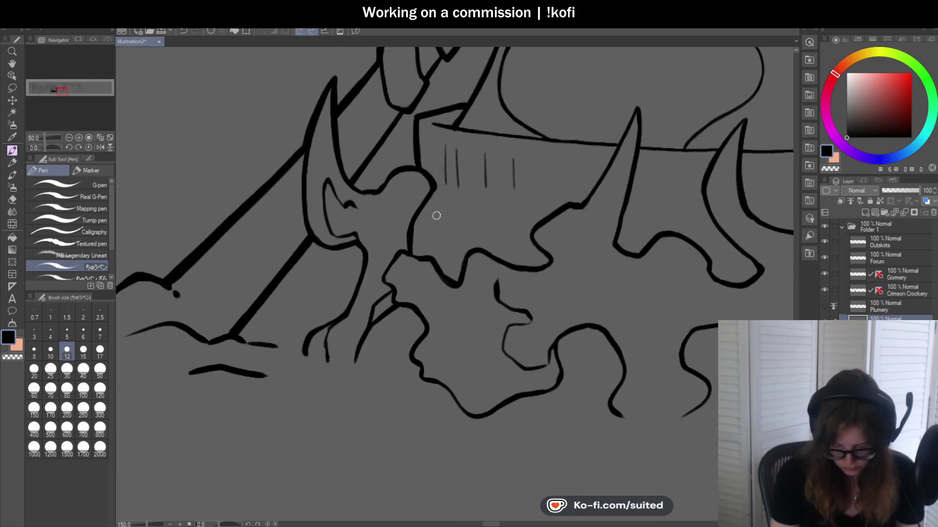
pyautogui.scroll(1, 397, 159)
pyautogui.moveTo(429, 181)
pyautogui.mouseDown()
pyautogui.moveTo(393, 206)
pyautogui.moveTo(398, 225)
pyautogui.mouseUp()
pyautogui.hotkey('ctrl', 'z')
pyautogui.hotkey('ctrl', 'z')
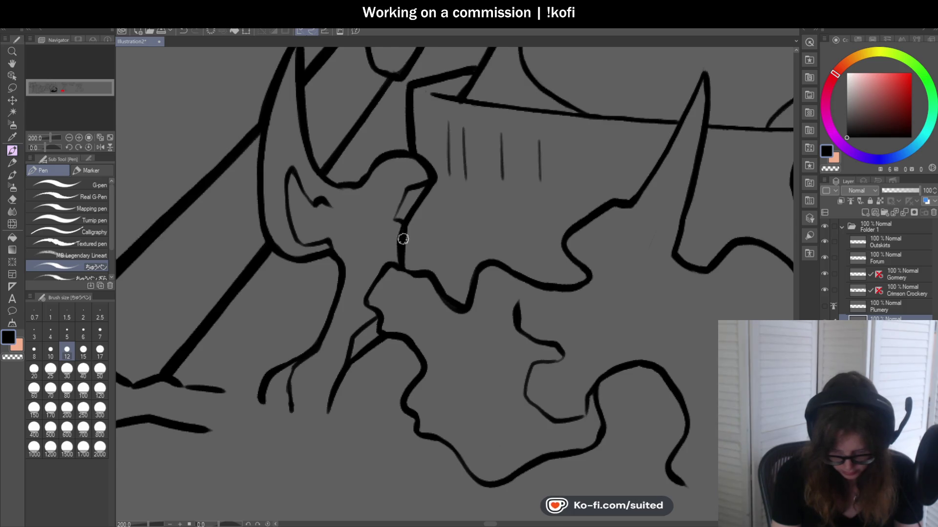
pyautogui.hotkey('ctrl', 'z')
# - Draw a line down from the head outline, discarding a trial lip line on a rock
pyautogui.moveTo(469, 299)
pyautogui.mouseDown()
pyautogui.moveTo(453, 328)
pyautogui.moveTo(431, 304)
pyautogui.mouseUp()
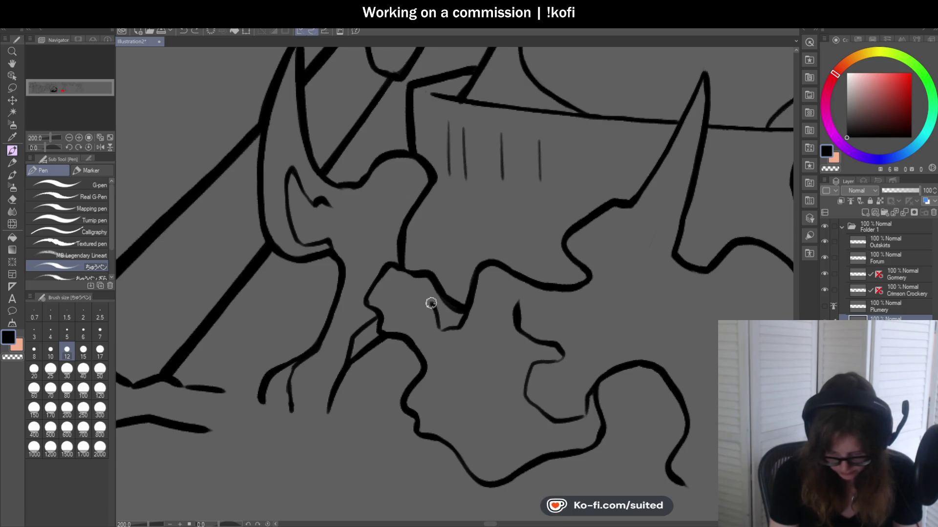
pyautogui.scroll(-4, 472, 283)
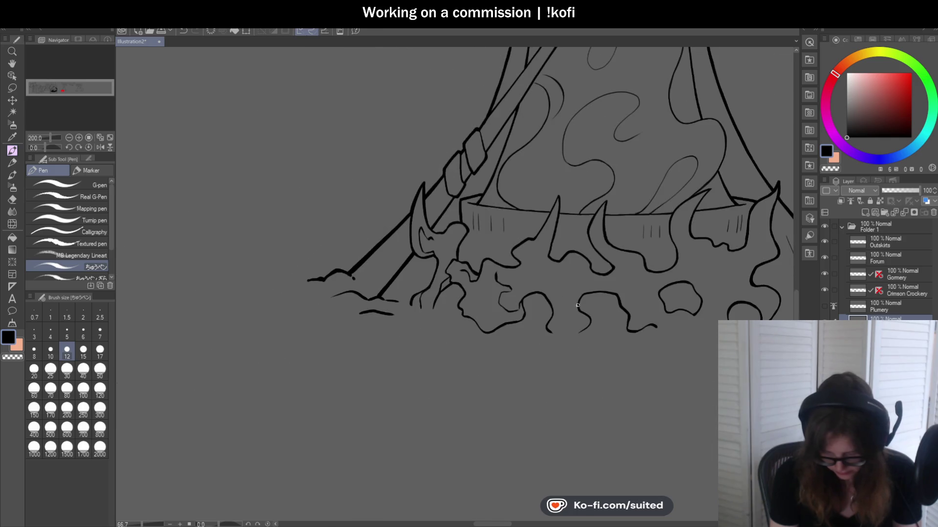
pyautogui.scroll(4, 349, 262)
pyautogui.moveTo(309, 255); pyautogui.dragTo(331, 252)
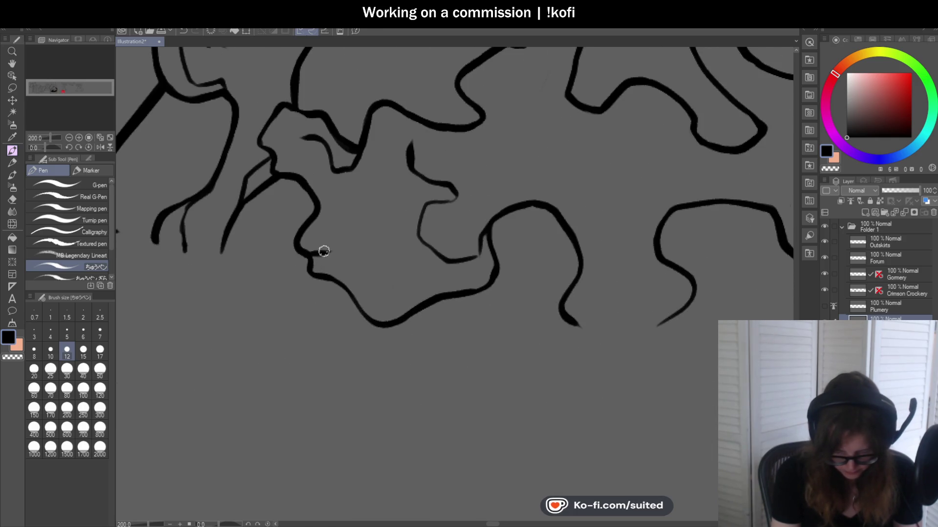
pyautogui.hotkey('ctrl', 'z')
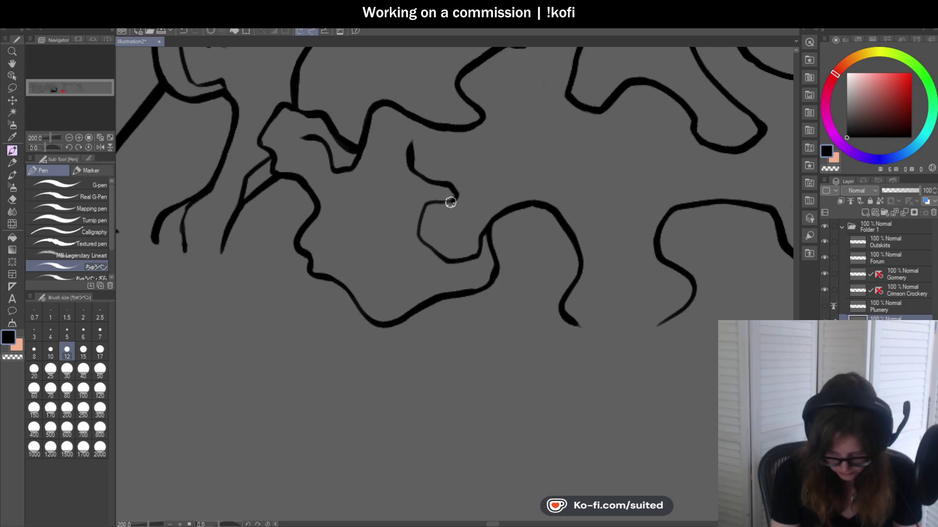
pyautogui.scroll(-3, 452, 200)
pyautogui.scroll(-1, 345, 299)
pyautogui.scroll(3, 345, 300)
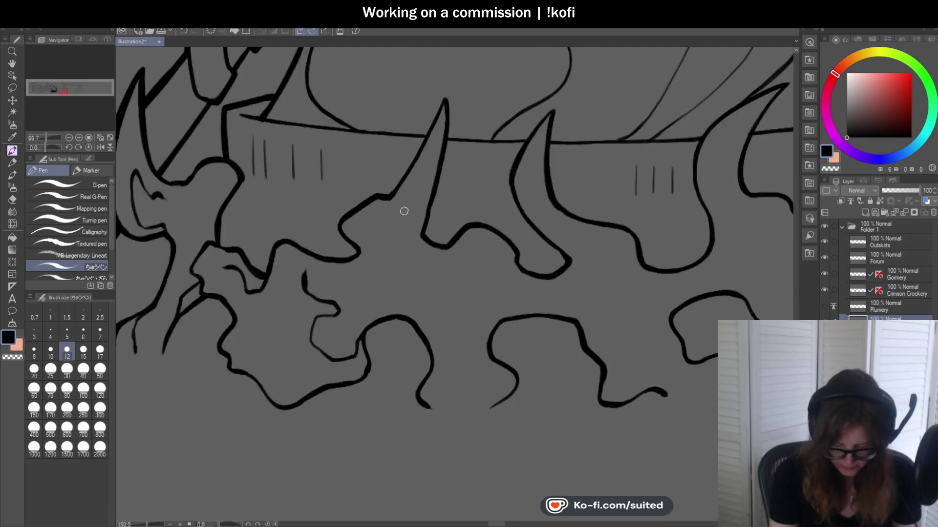
pyautogui.scroll(1, 406, 212)
# - Ink a line down the side of the horn and a thin inner line inside a flame
pyautogui.moveTo(372, 205); pyautogui.dragTo(423, 265)
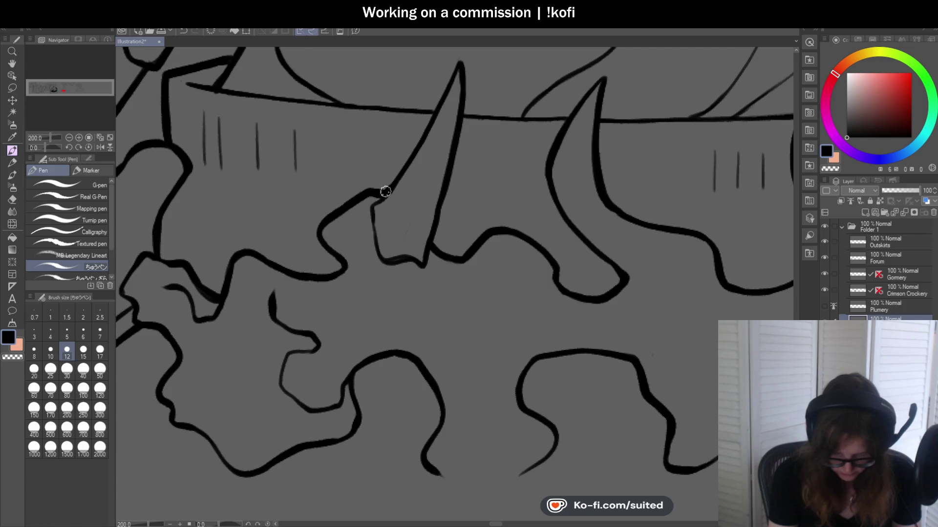
pyautogui.scroll(-3, 380, 191)
pyautogui.scroll(2, 599, 237)
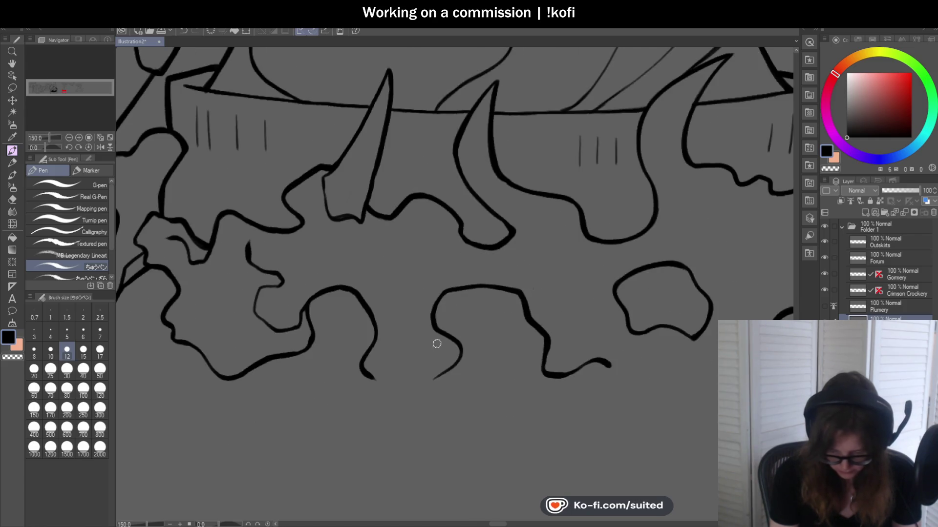
pyautogui.scroll(1, 436, 342)
pyautogui.moveTo(437, 281); pyautogui.dragTo(411, 200)
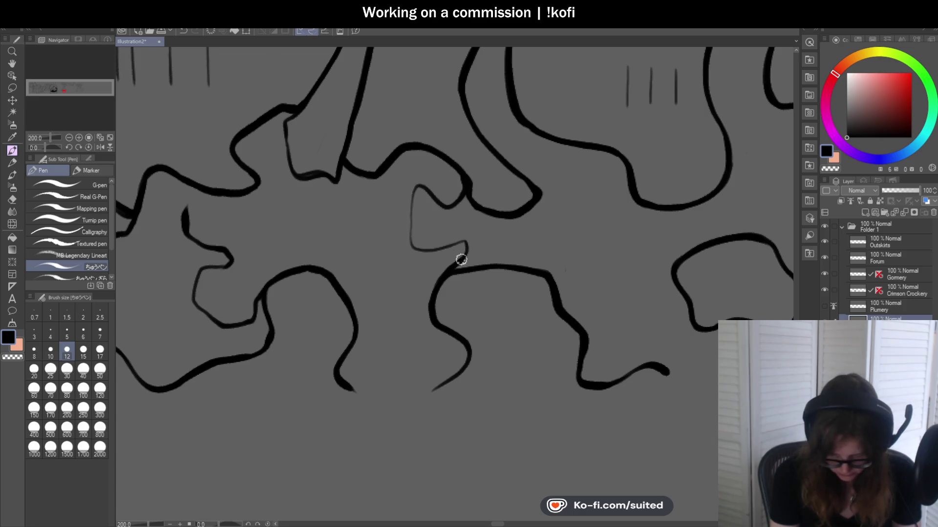
pyautogui.scroll(-3, 462, 257)
pyautogui.scroll(3, 475, 201)
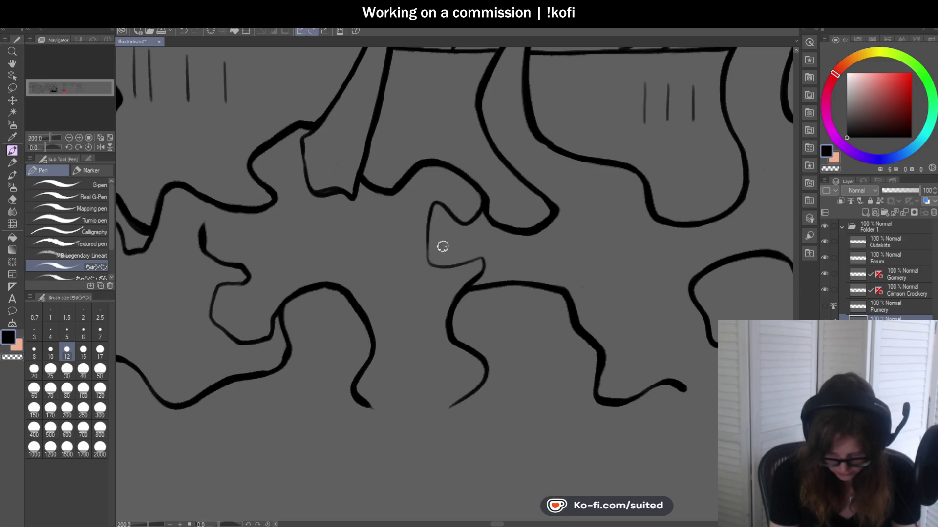
pyautogui.scroll(-3, 439, 247)
pyautogui.scroll(3, 501, 304)
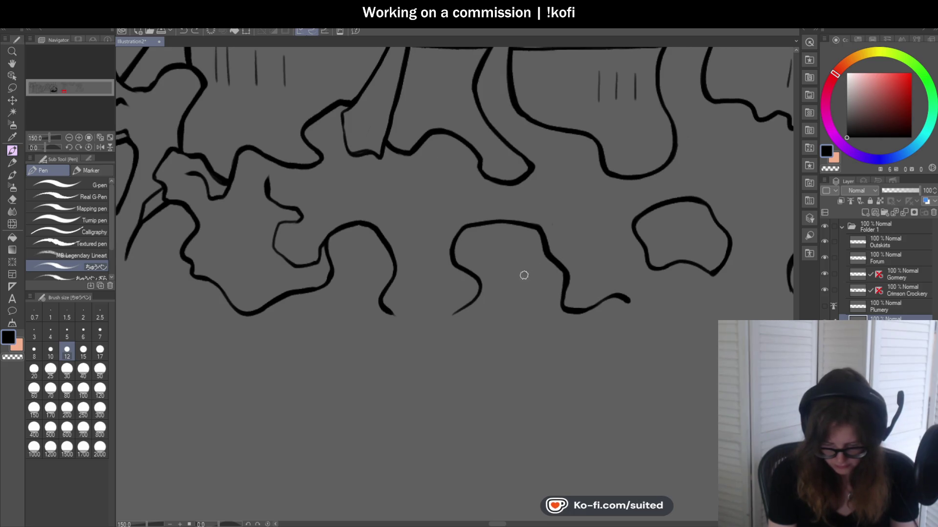
pyautogui.scroll(1, 540, 227)
# - Extend a thin line off the flame outline and add a thin detail stroke inside the horn
pyautogui.moveTo(523, 209)
pyautogui.mouseDown()
pyautogui.moveTo(471, 212)
pyautogui.moveTo(474, 184)
pyautogui.mouseUp()
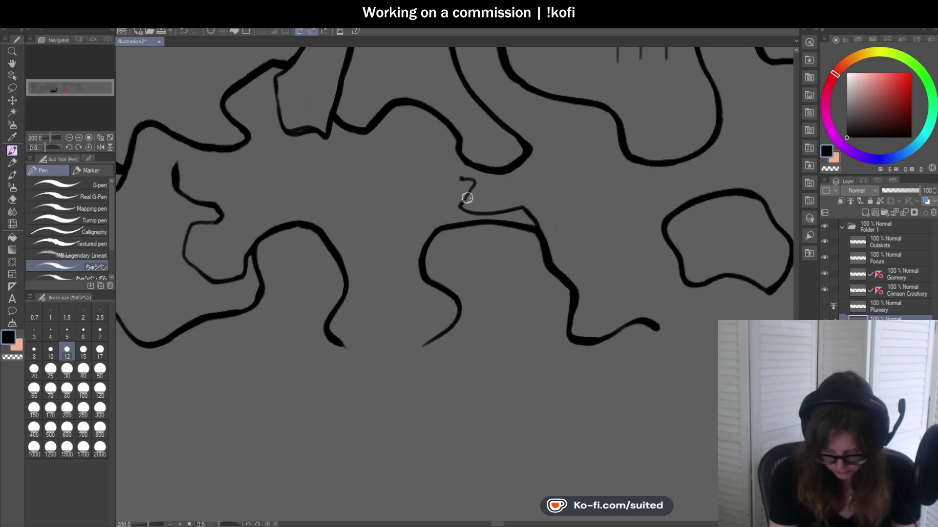
pyautogui.scroll(-2, 463, 201)
pyautogui.scroll(-1, 652, 268)
pyautogui.scroll(1, 621, 249)
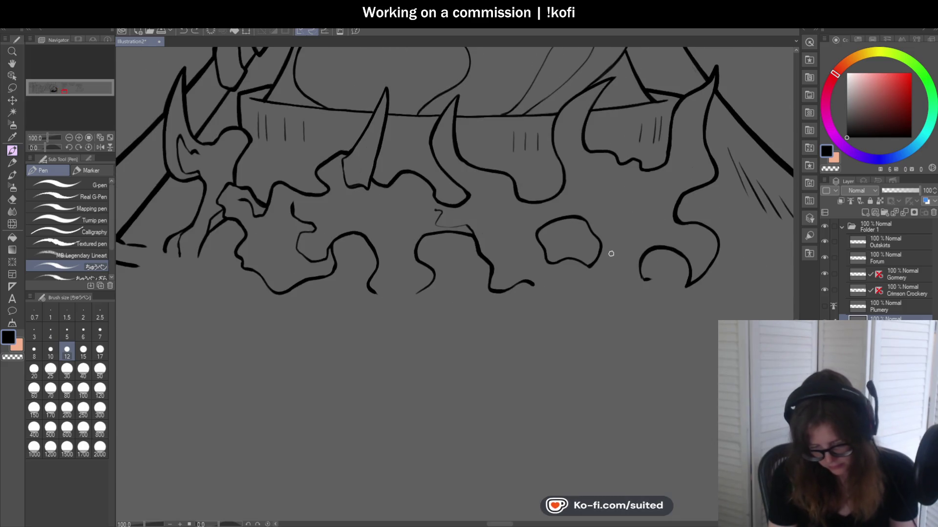
pyautogui.scroll(1, 369, 159)
pyautogui.scroll(1, 369, 159)
pyautogui.moveTo(355, 196); pyautogui.dragTo(365, 154)
pyautogui.scroll(-1, 429, 219)
pyautogui.scroll(-2, 512, 247)
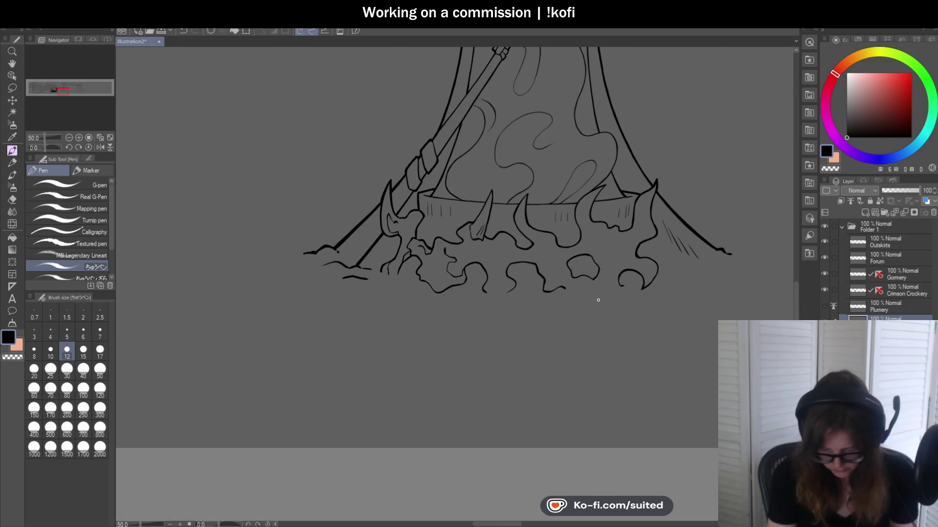
pyautogui.scroll(2, 436, 282)
pyautogui.scroll(2, 467, 281)
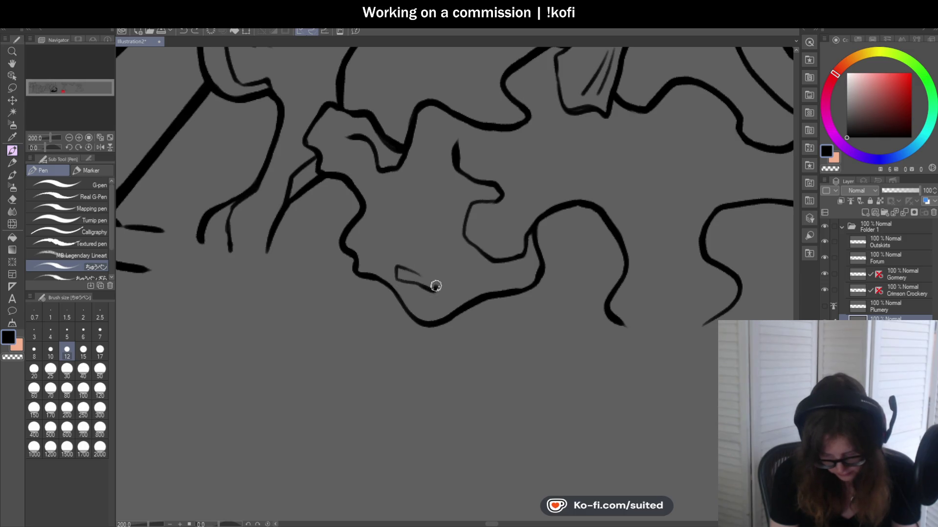
pyautogui.scroll(-2, 422, 291)
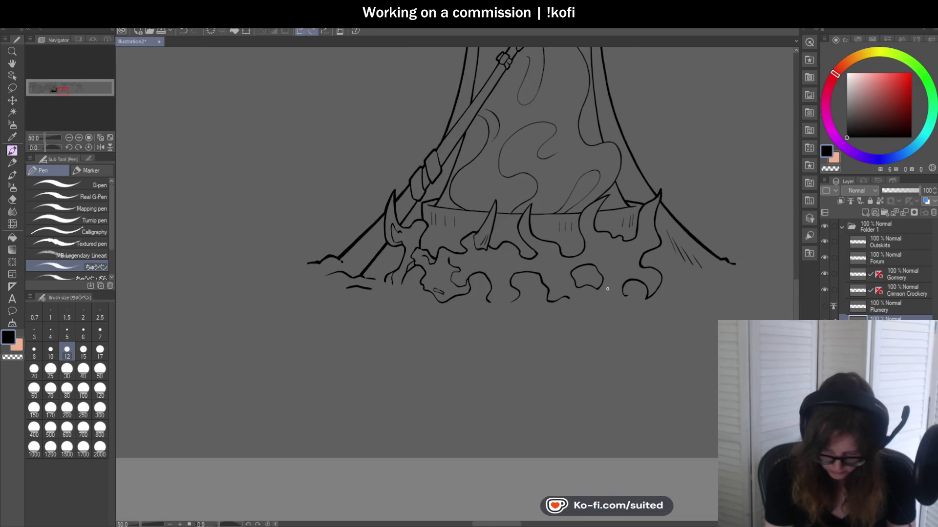
pyautogui.scroll(-1, 523, 293)
pyautogui.scroll(-1, 523, 293)
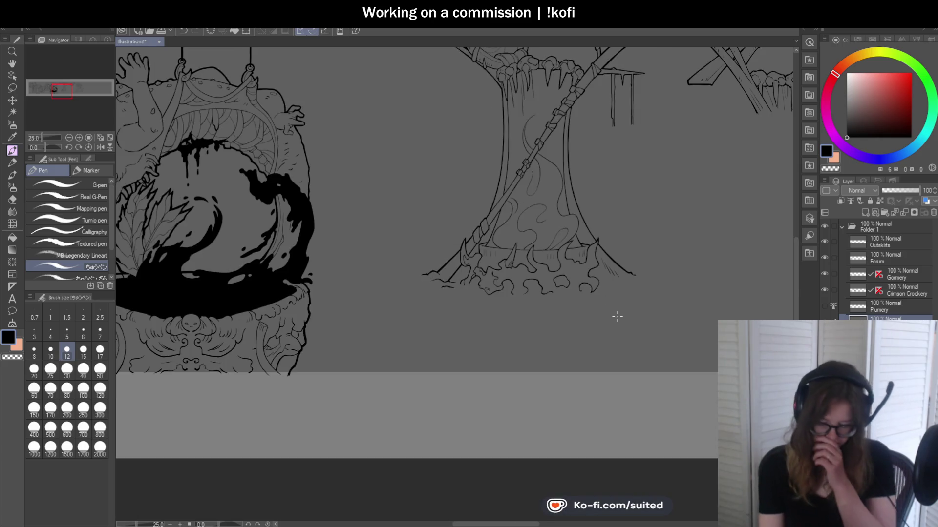
pyautogui.scroll(3, 615, 298)
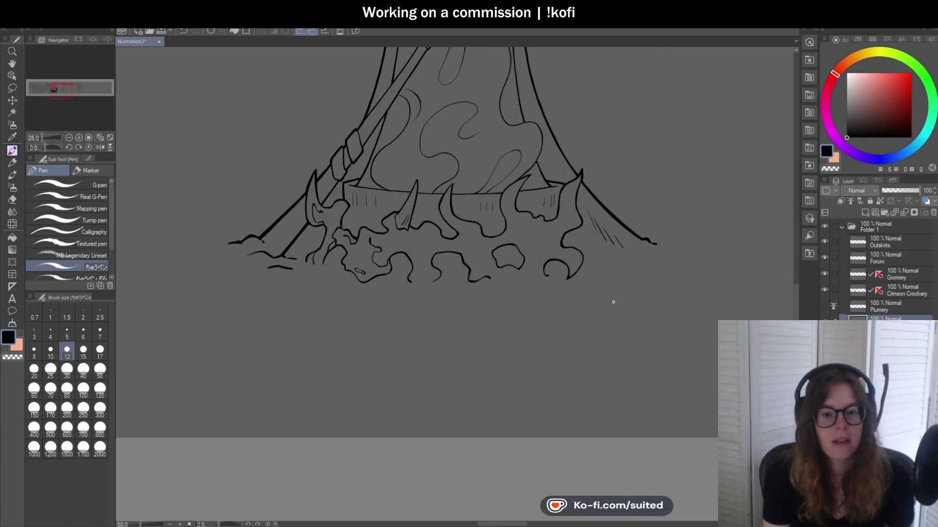
pyautogui.scroll(3, 508, 196)
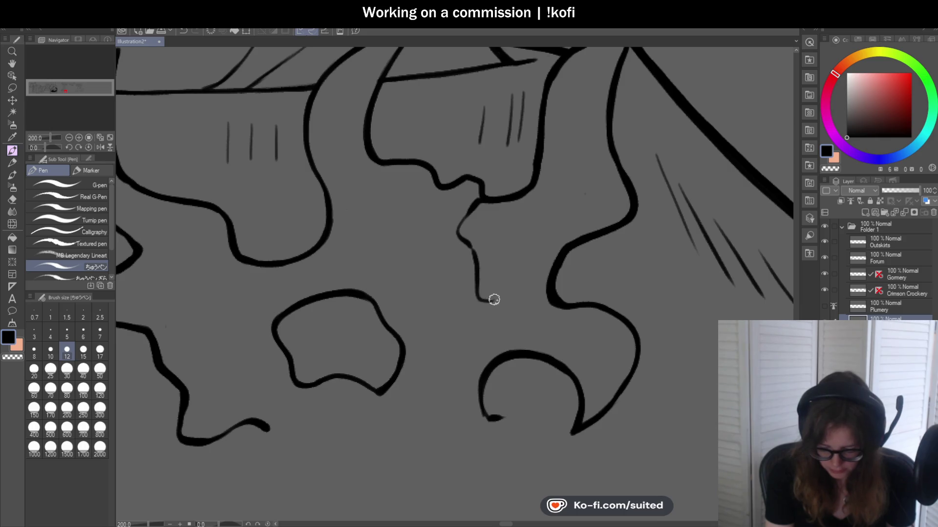
# - Draw thin lines down a flame curve and a lengthened inner flame line below the right horn
pyautogui.scroll(-2, 508, 220)
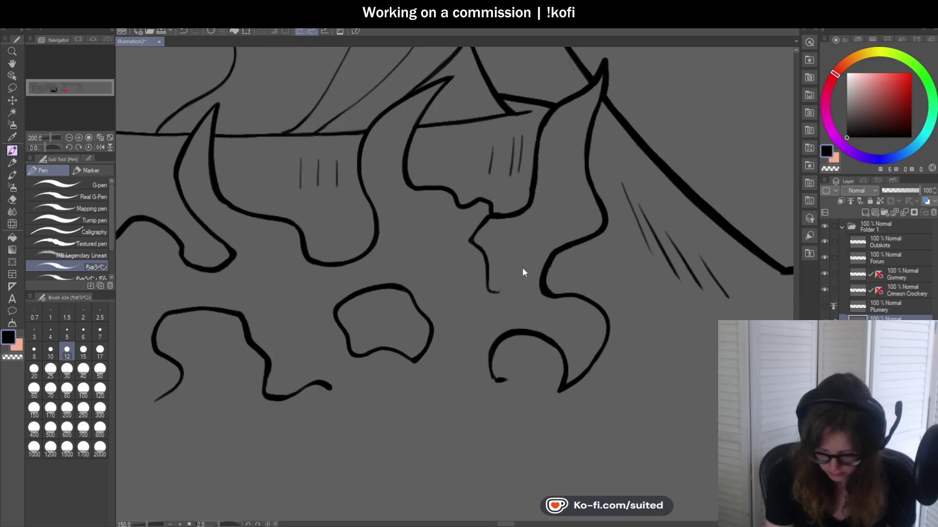
pyautogui.scroll(2, 590, 210)
pyautogui.moveTo(588, 148); pyautogui.dragTo(583, 188)
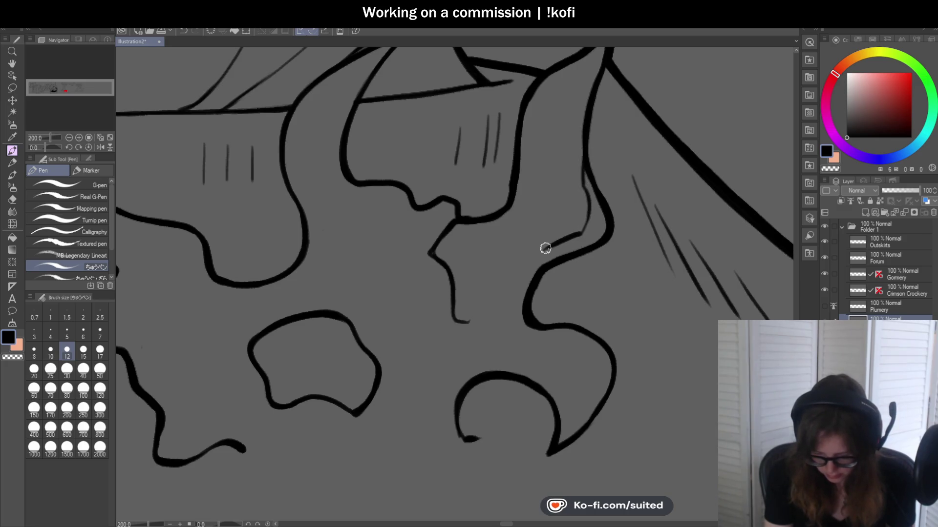
pyautogui.scroll(-2, 543, 250)
pyautogui.scroll(-3, 584, 233)
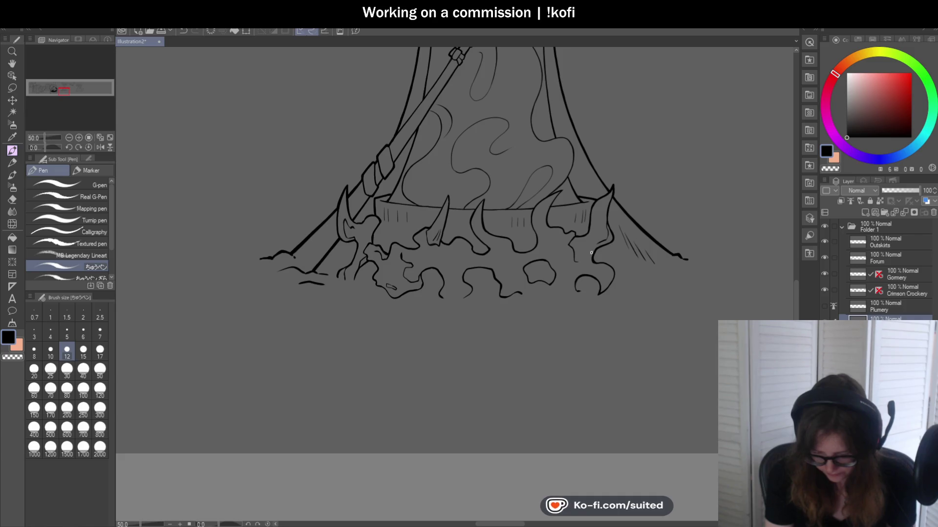
pyautogui.scroll(4, 547, 207)
pyautogui.scroll(1, 547, 206)
pyautogui.moveTo(525, 213)
pyautogui.mouseDown()
pyautogui.moveTo(502, 255)
pyautogui.moveTo(525, 289)
pyautogui.mouseUp()
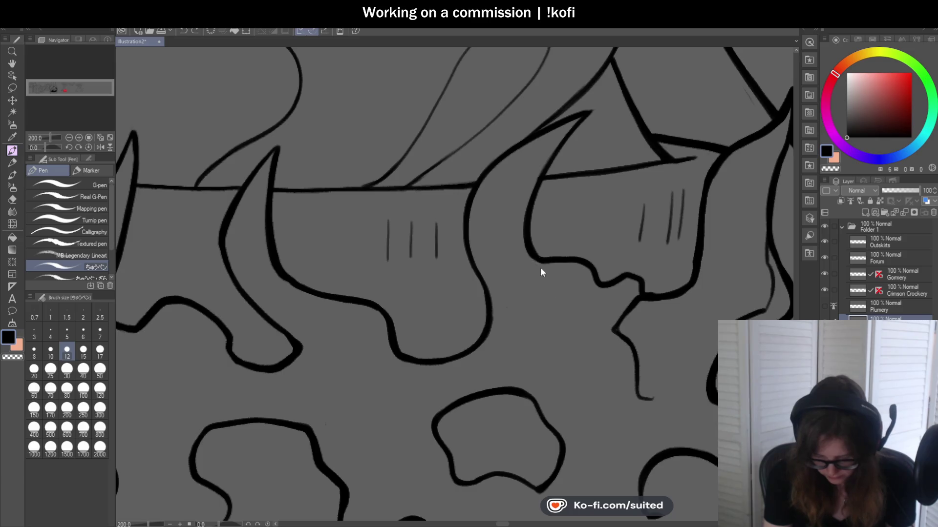
pyautogui.moveTo(519, 329); pyautogui.dragTo(498, 345)
pyautogui.scroll(-4, 652, 285)
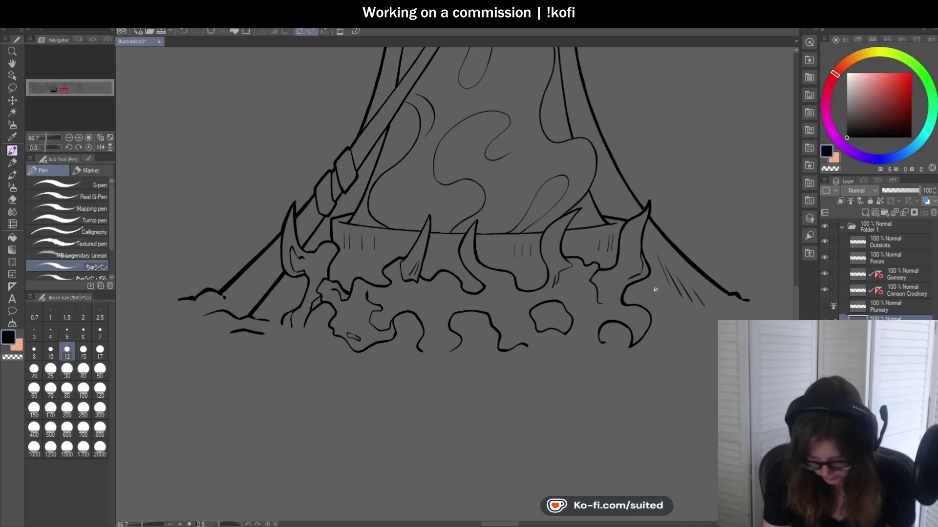
pyautogui.scroll(4, 618, 305)
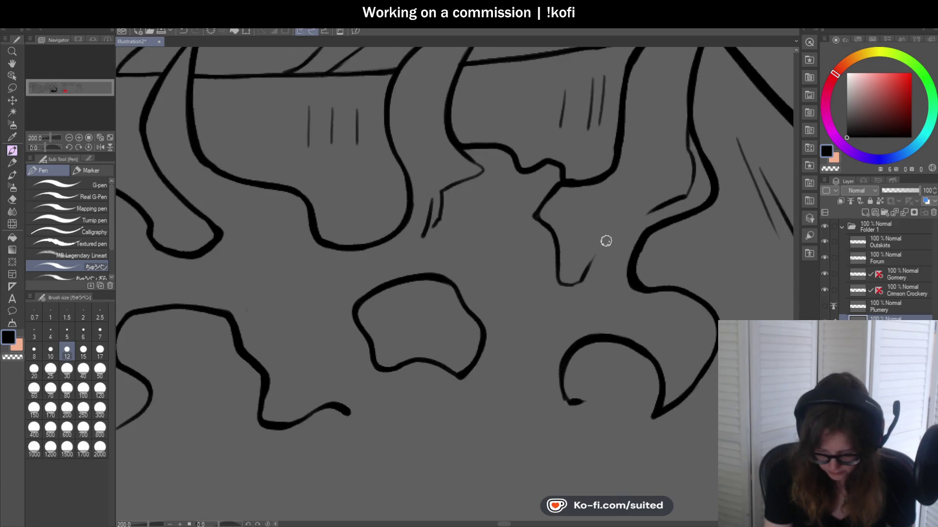
# - Add a thin stroke beside the right flame tongue and zoom out to review the base
pyautogui.moveTo(625, 241); pyautogui.dragTo(594, 254)
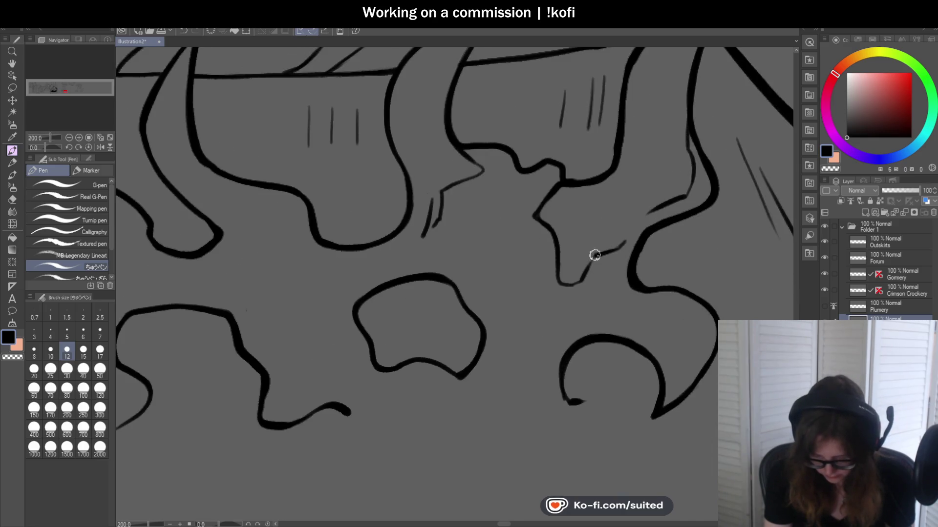
pyautogui.scroll(-4, 572, 284)
pyautogui.scroll(6, 566, 279)
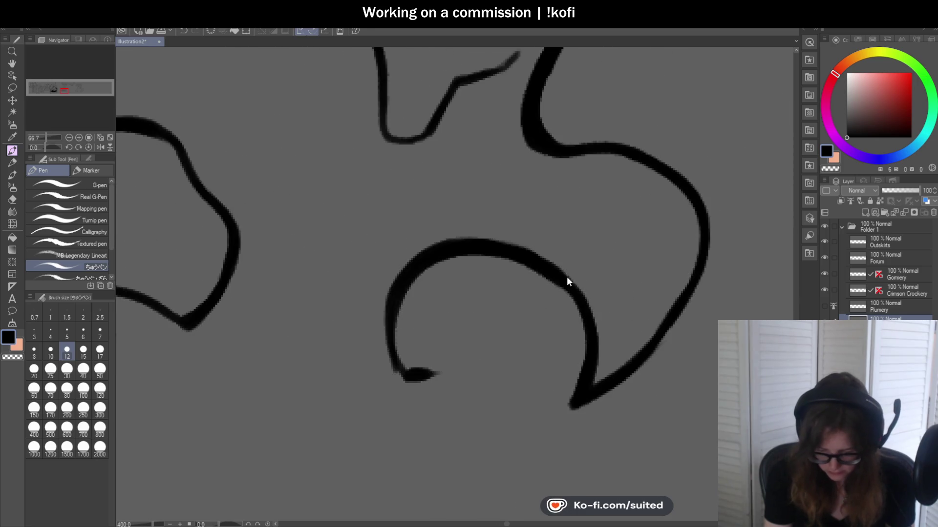
pyautogui.scroll(-2, 628, 240)
pyautogui.scroll(-1, 611, 248)
pyautogui.scroll(-1, 477, 233)
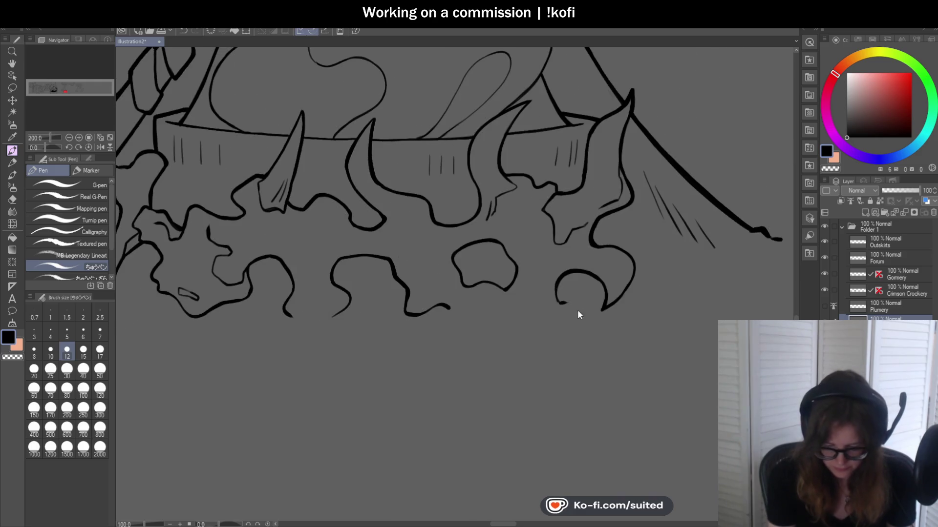
pyautogui.scroll(-1, 577, 309)
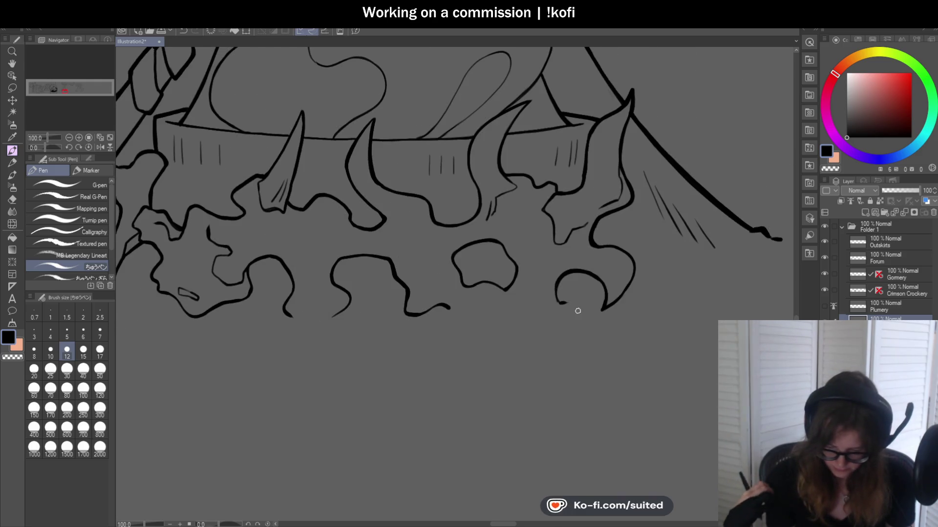
pyautogui.scroll(1, 572, 203)
pyautogui.scroll(1, 581, 195)
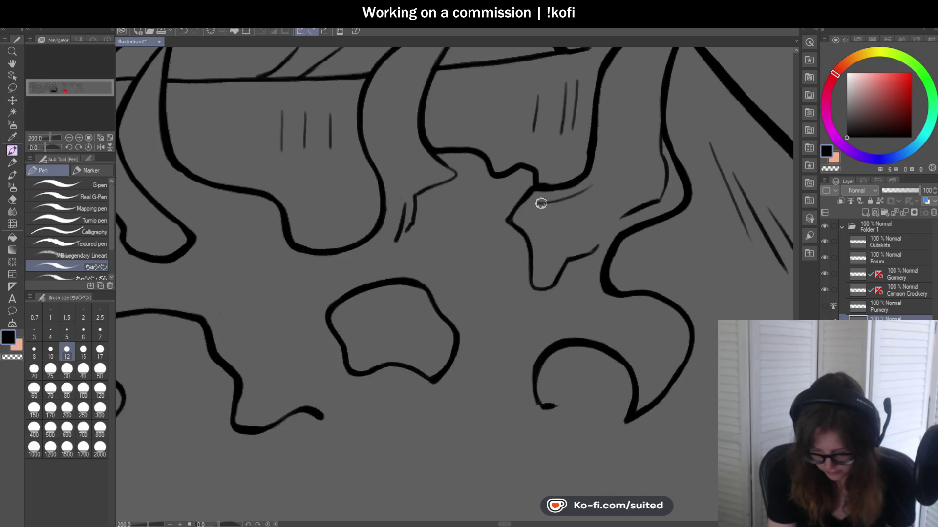
pyautogui.scroll(-2, 554, 216)
pyautogui.scroll(-2, 672, 236)
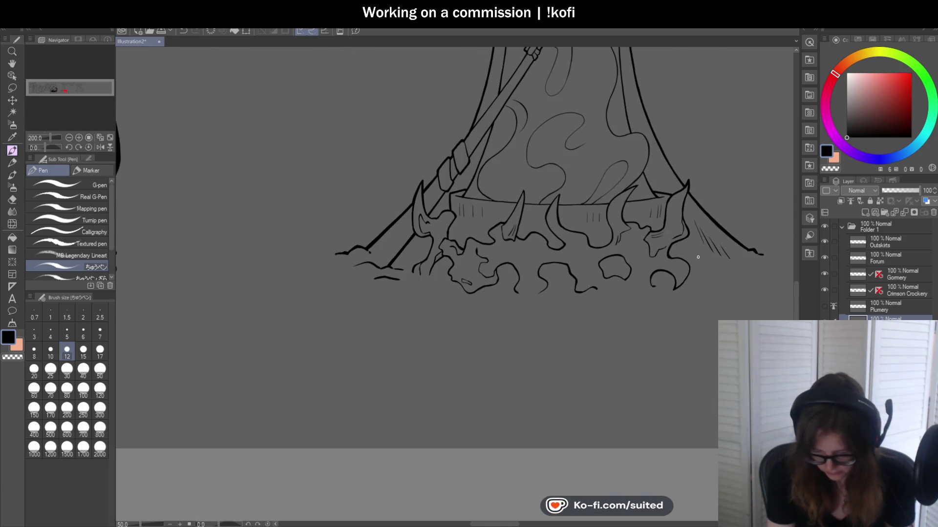
pyautogui.scroll(1, 635, 271)
pyautogui.scroll(3, 610, 288)
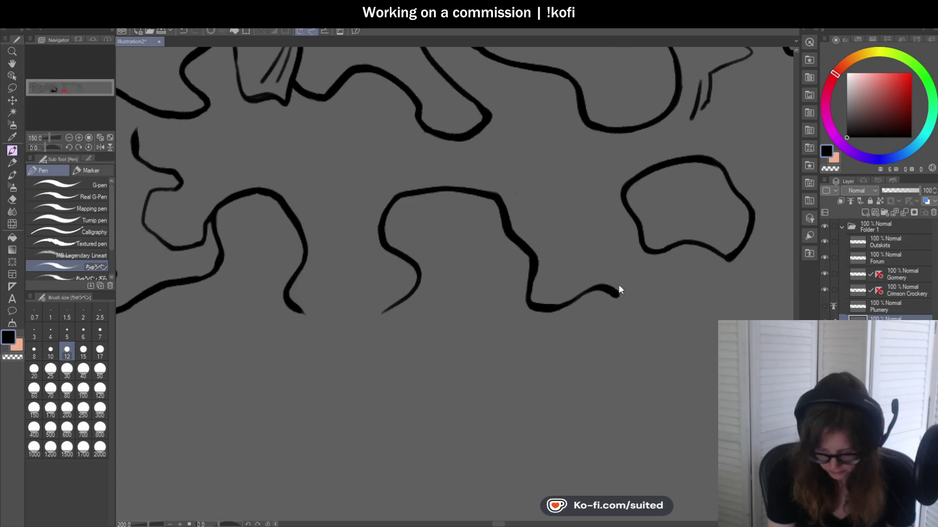
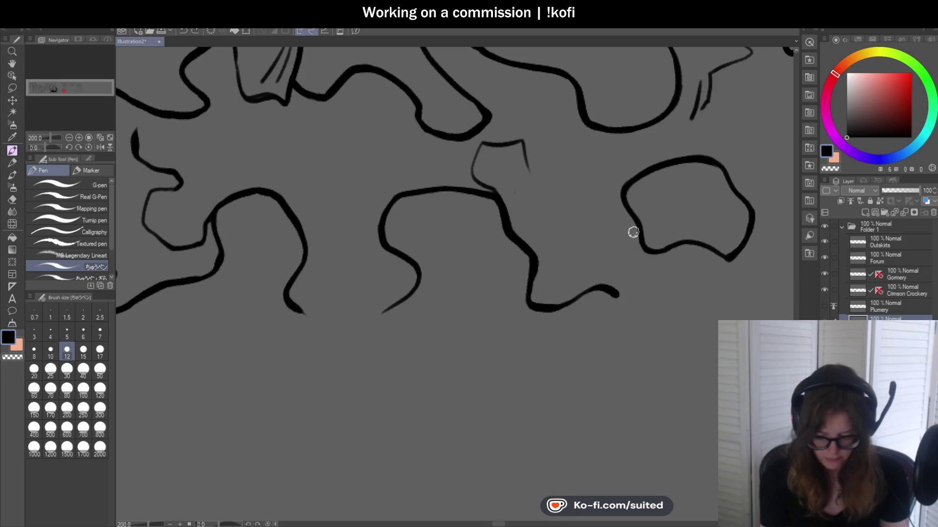
# - Undo the stray zigzag stroke and zoom in on the bubbling base
pyautogui.hotkey('ctrl', 'z')
pyautogui.scroll(-3, 578, 245)
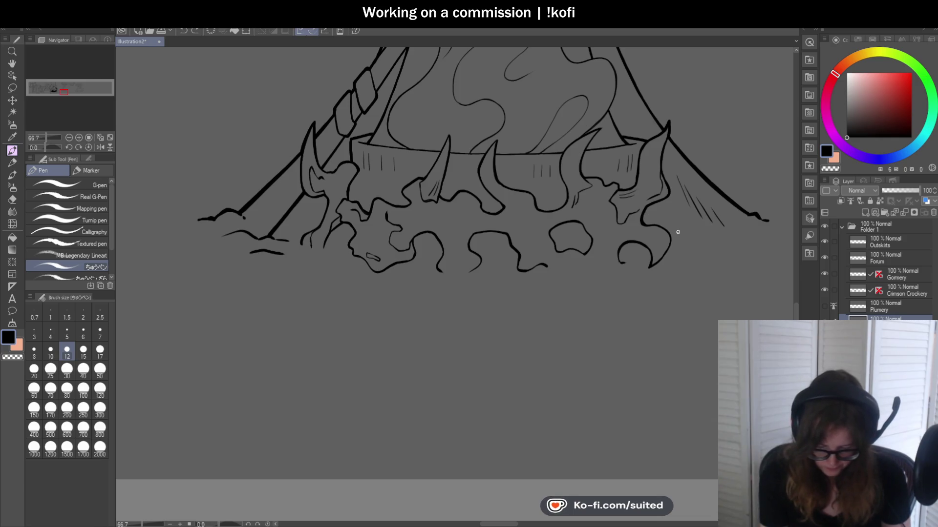
pyautogui.scroll(-1, 677, 234)
pyautogui.scroll(2, 595, 239)
pyautogui.scroll(1, 429, 236)
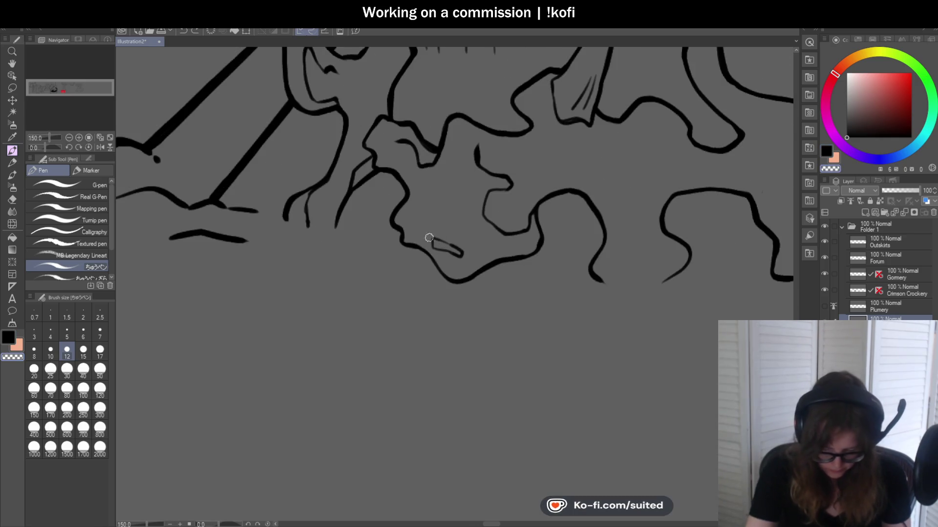
pyautogui.scroll(1, 504, 212)
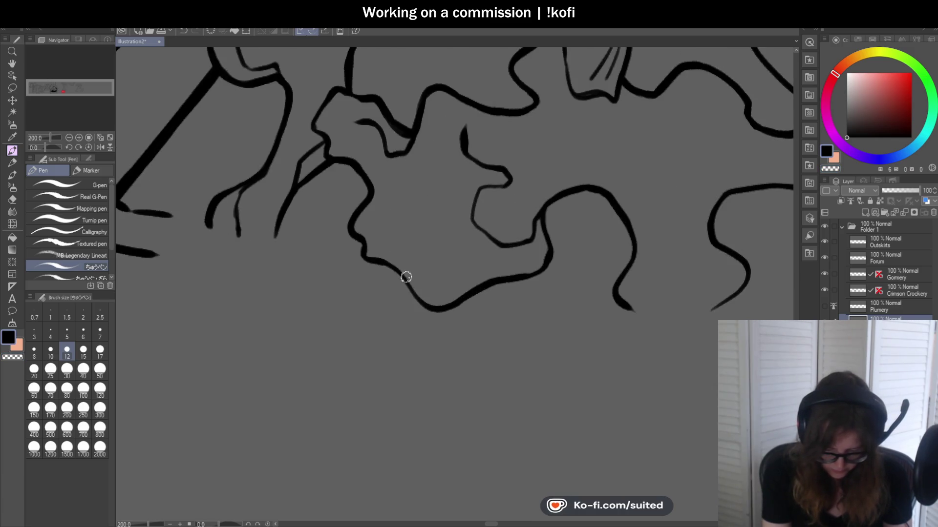
# - Ink a new bubble outline in the base, joining the lower curve and thickening it
pyautogui.moveTo(398, 254); pyautogui.dragTo(406, 282)
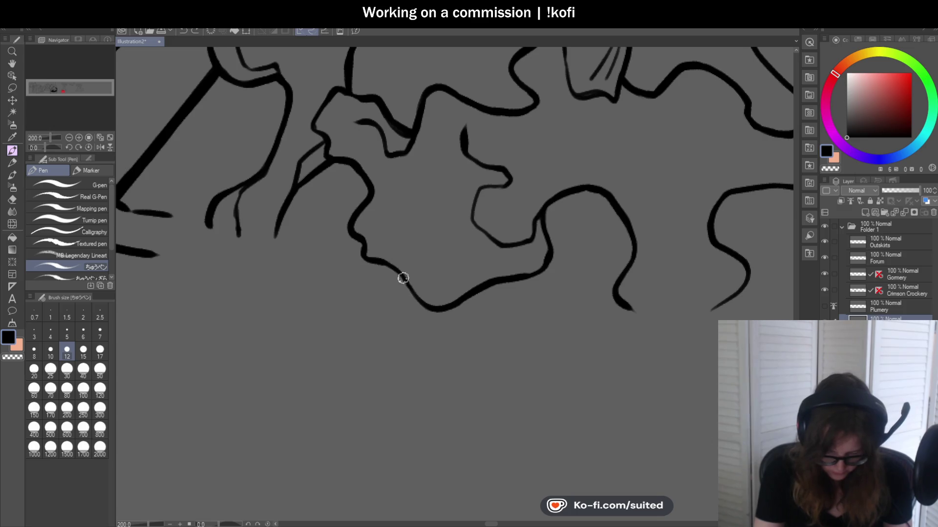
pyautogui.moveTo(391, 230); pyautogui.dragTo(451, 217)
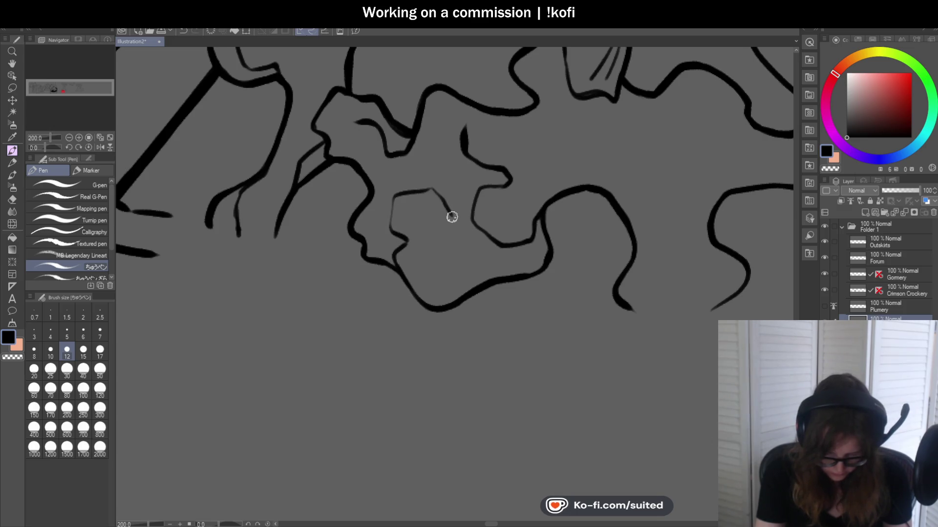
pyautogui.moveTo(432, 186)
pyautogui.mouseDown()
pyautogui.moveTo(389, 199)
pyautogui.moveTo(389, 233)
pyautogui.mouseUp()
pyautogui.scroll(-4, 459, 254)
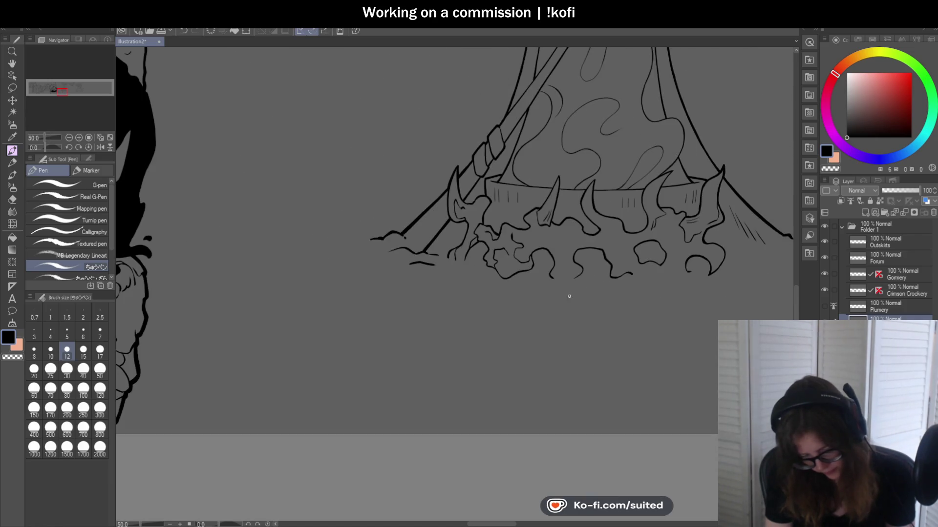
pyautogui.scroll(-1, 570, 300)
# - Mirror the canvas to check, undo the last base stroke, and erase excess line with transparent colour
pyautogui.press('h')
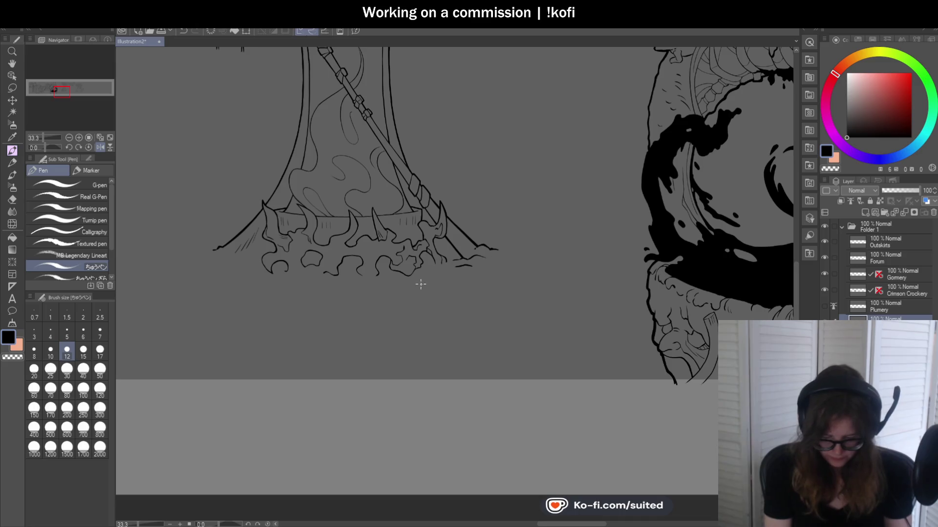
pyautogui.scroll(1, 415, 254)
pyautogui.scroll(2, 415, 254)
pyautogui.scroll(-2, 552, 280)
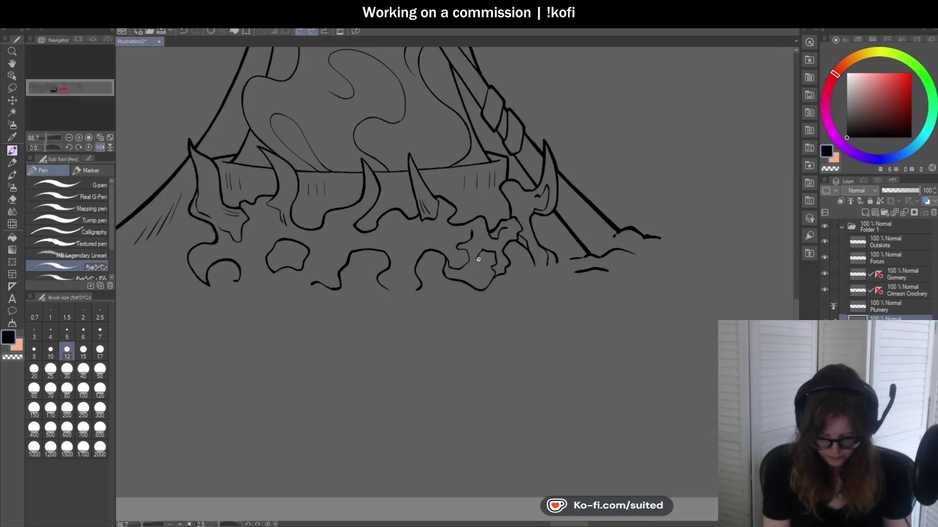
pyautogui.scroll(1, 552, 280)
pyautogui.hotkey('ctrl', 'z')
pyautogui.hotkey('ctrl', 'z')
pyautogui.hotkey('ctrl', 'z')
pyautogui.scroll(1, 477, 227)
pyautogui.press('c')
pyautogui.moveTo(464, 209); pyautogui.dragTo(460, 229)
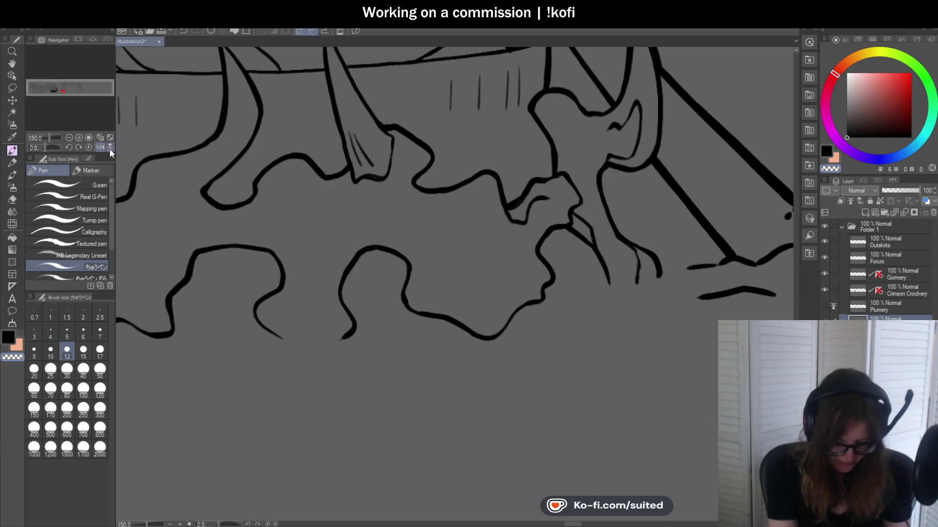
# - Flip the canvas back and draw connecting strokes from the base up to the rim
pyautogui.press('h')
pyautogui.scroll(-2, 405, 219)
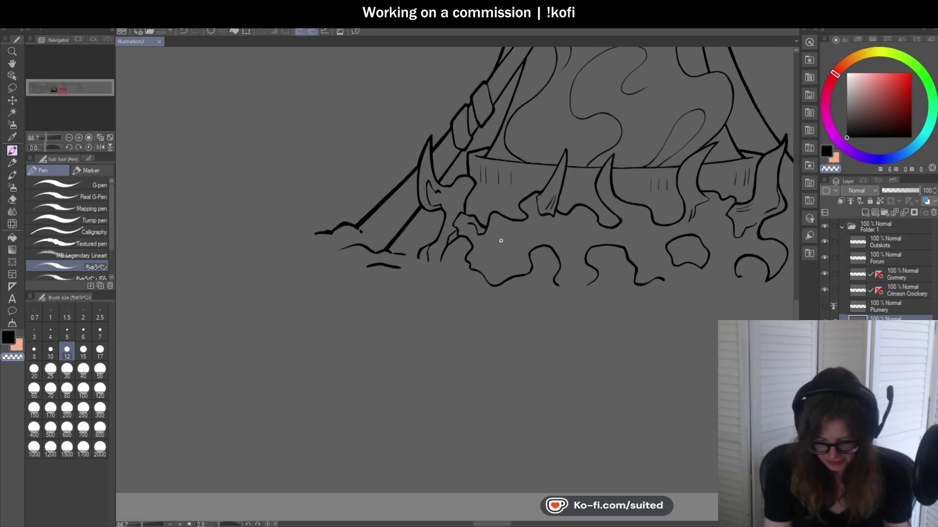
pyautogui.scroll(2, 469, 210)
pyautogui.scroll(1, 476, 229)
pyautogui.moveTo(477, 229); pyautogui.dragTo(450, 181)
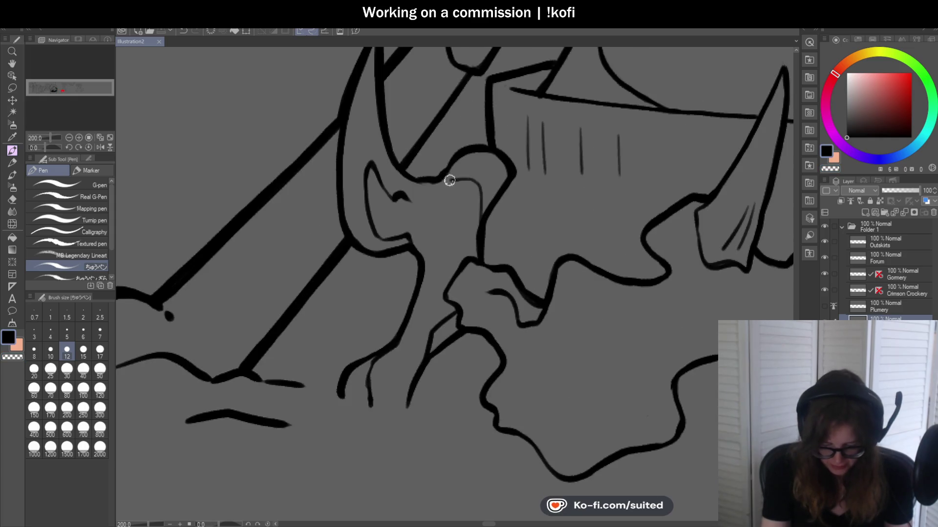
pyautogui.scroll(-3, 482, 228)
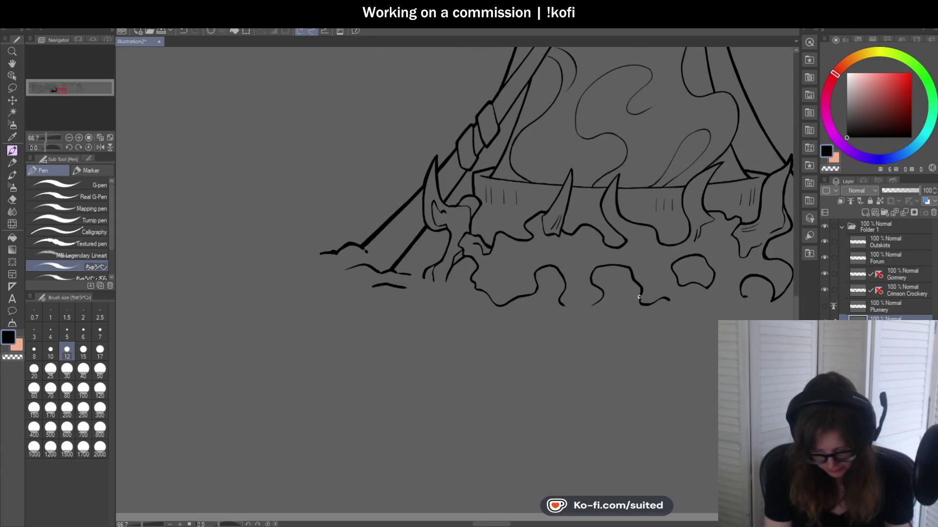
pyautogui.scroll(2, 550, 272)
pyautogui.scroll(1, 515, 257)
pyautogui.moveTo(506, 279)
pyautogui.mouseDown()
pyautogui.moveTo(462, 236)
pyautogui.moveTo(475, 183)
pyautogui.moveTo(467, 197)
pyautogui.moveTo(464, 175)
pyautogui.mouseUp()
# - Erase a small gap with transparent colour, then undo the connecting strokes and a retried short stroke
pyautogui.press('c')
pyautogui.press('c')
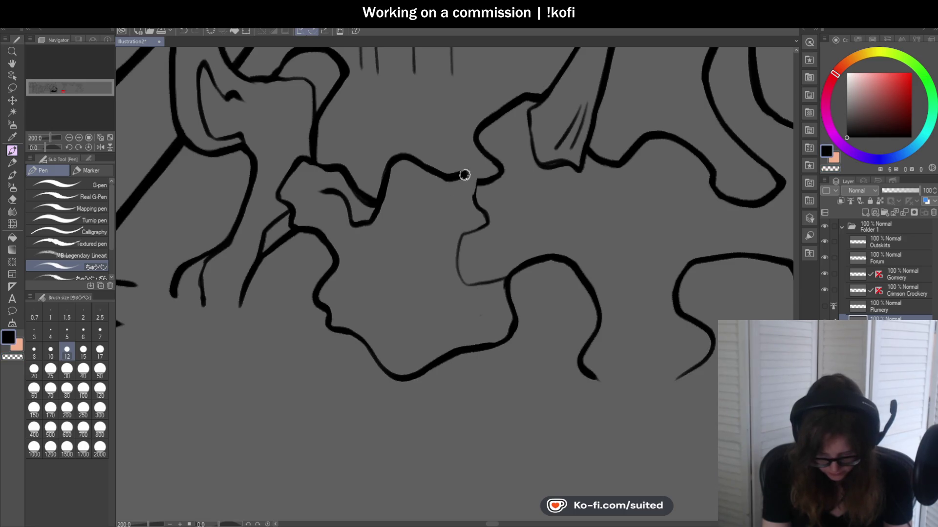
pyautogui.scroll(-3, 537, 234)
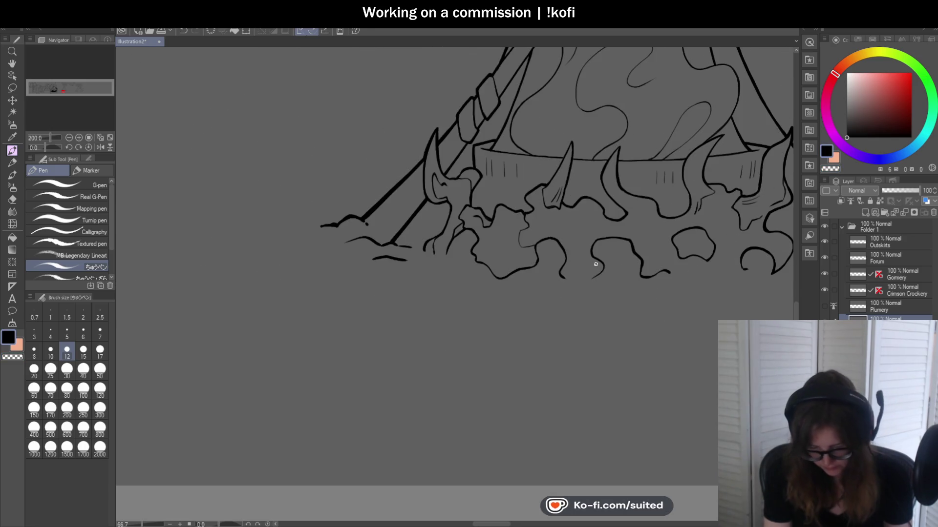
pyautogui.scroll(3, 556, 259)
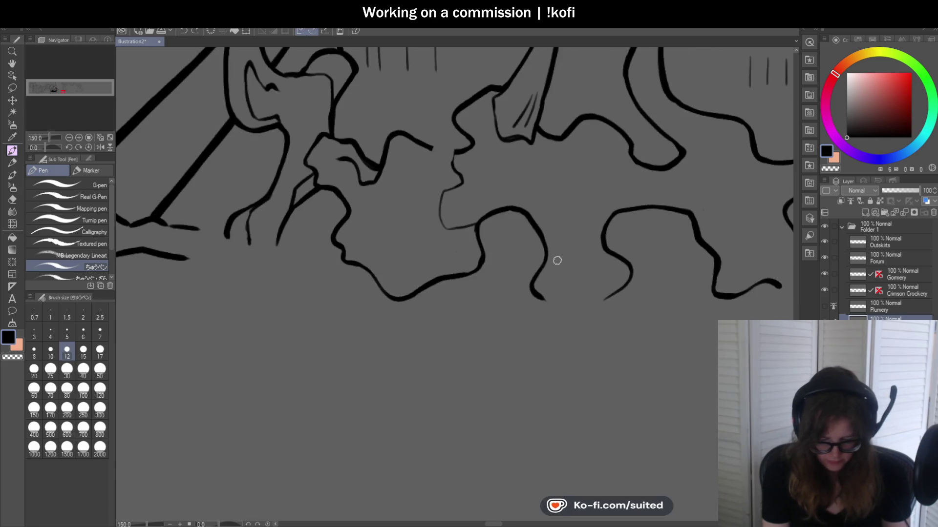
pyautogui.hotkey('ctrl', 'z')
pyautogui.moveTo(479, 216)
pyautogui.mouseDown()
pyautogui.moveTo(447, 250)
pyautogui.moveTo(391, 224)
pyautogui.mouseUp()
pyautogui.hotkey('ctrl', 'z')
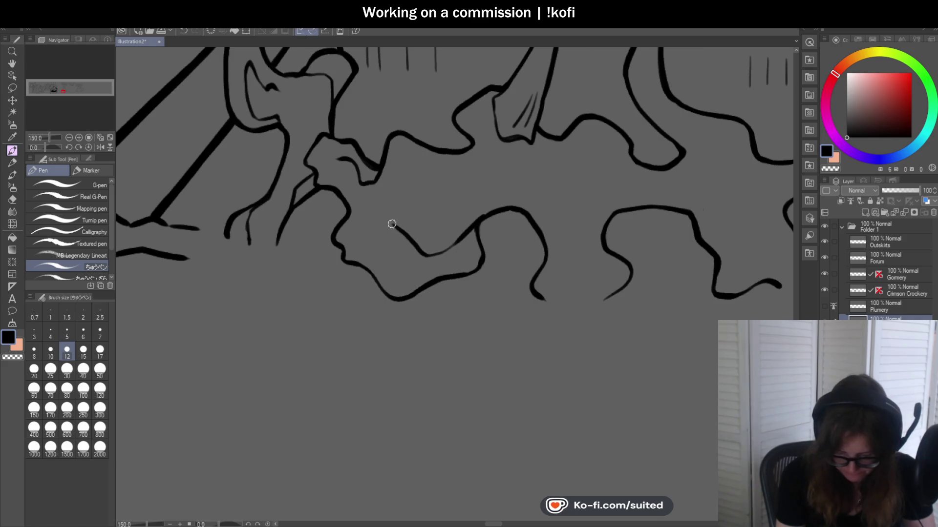
# - Draw a small closed bubble loop just under the rim
pyautogui.scroll(-3, 493, 248)
pyautogui.scroll(3, 480, 233)
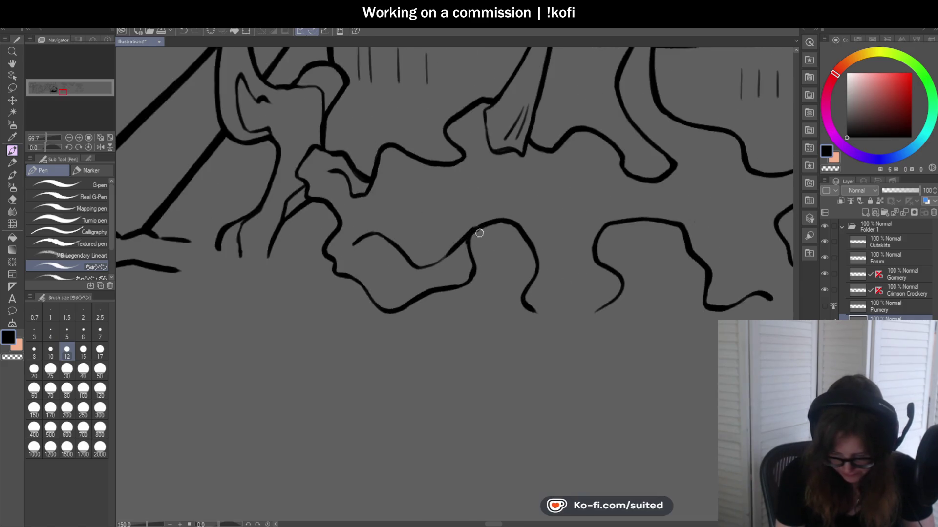
pyautogui.scroll(-2, 487, 226)
pyautogui.scroll(2, 549, 215)
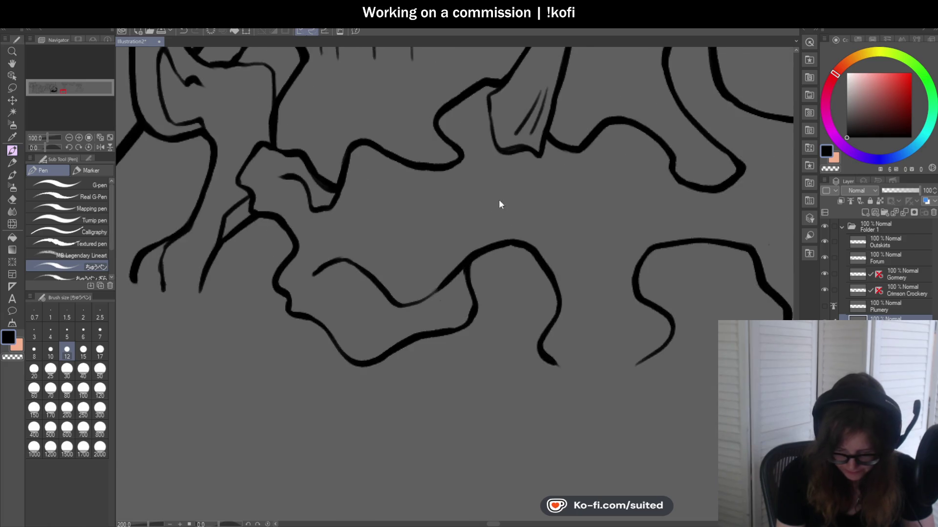
pyautogui.moveTo(444, 186)
pyautogui.mouseDown()
pyautogui.moveTo(381, 168)
pyautogui.moveTo(363, 185)
pyautogui.mouseUp()
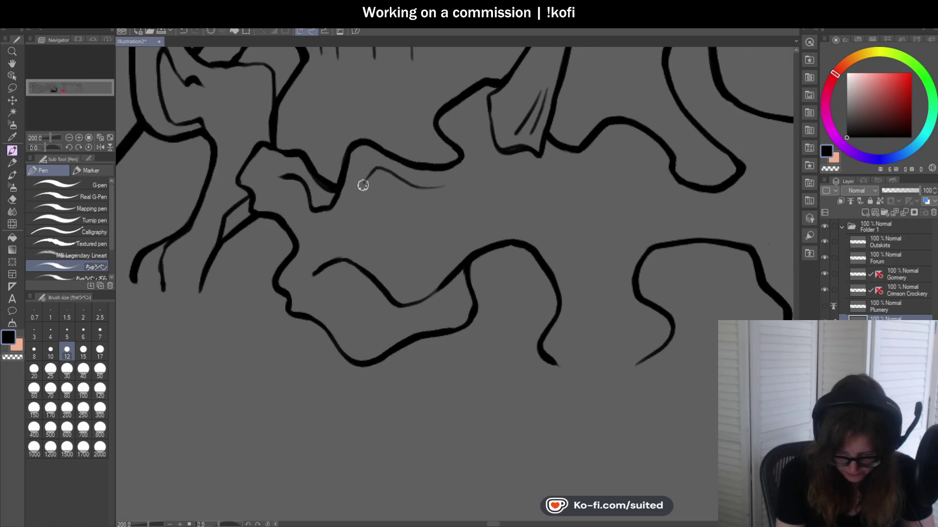
pyautogui.moveTo(404, 209)
pyautogui.mouseDown()
pyautogui.moveTo(442, 188)
pyautogui.moveTo(363, 185)
pyautogui.mouseUp()
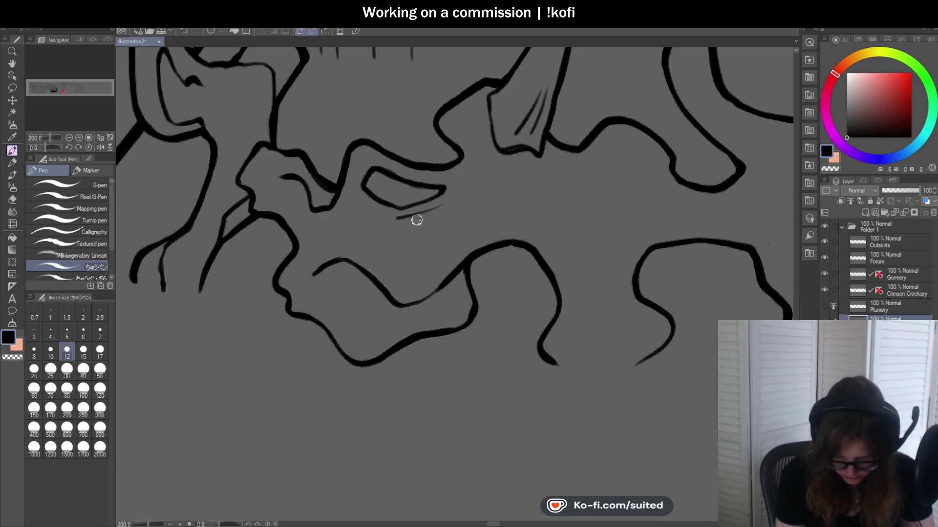
# - Extend a short line down from the rim and add a stroke linking the base shapes
pyautogui.scroll(-2, 429, 232)
pyautogui.scroll(-2, 501, 272)
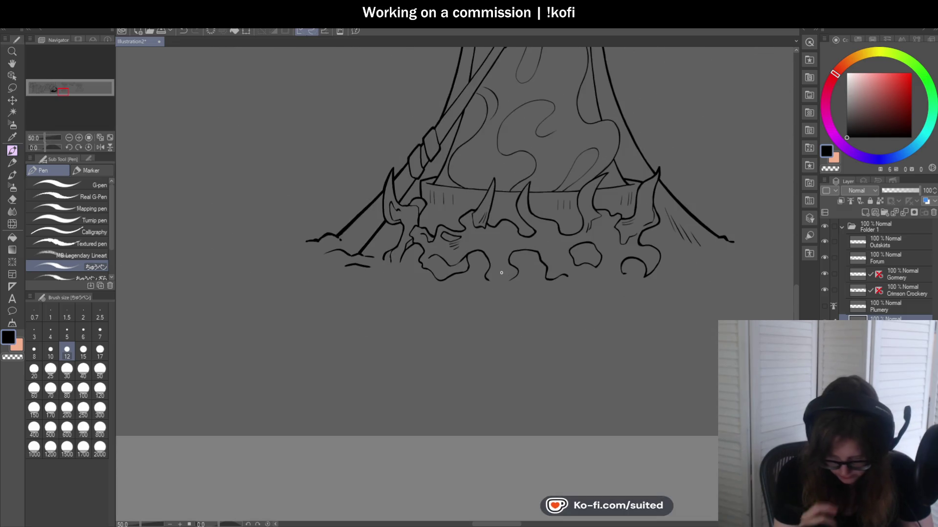
pyautogui.scroll(2, 501, 272)
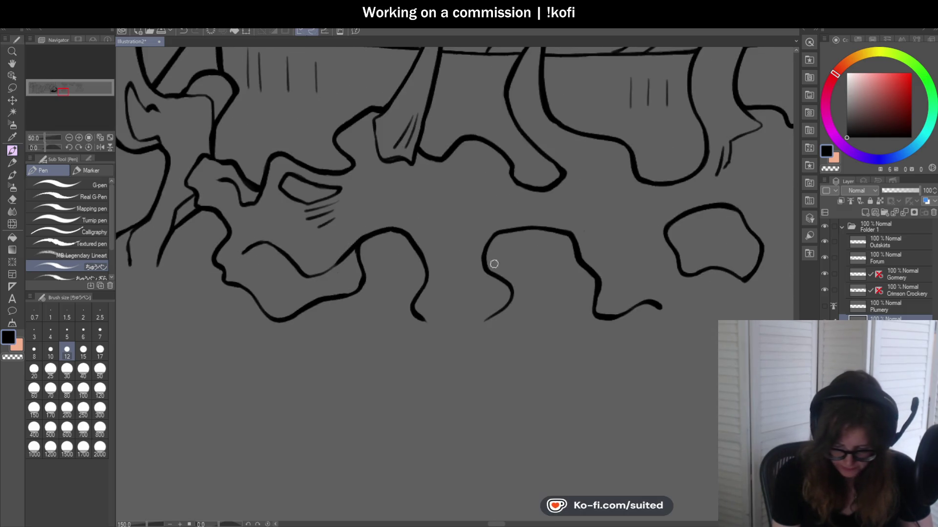
pyautogui.scroll(2, 408, 219)
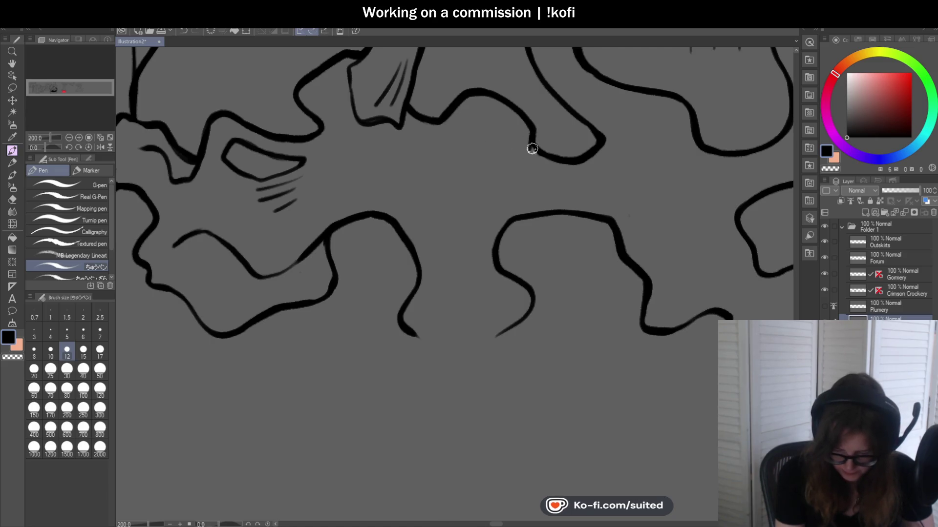
pyautogui.moveTo(533, 134); pyautogui.dragTo(528, 180)
pyautogui.moveTo(441, 120)
pyautogui.mouseDown()
pyautogui.moveTo(414, 137)
pyautogui.moveTo(457, 195)
pyautogui.mouseUp()
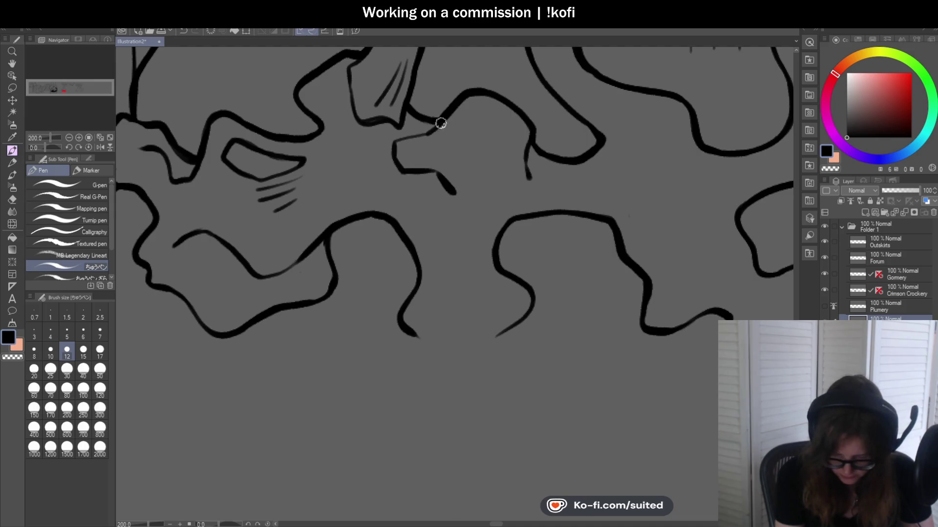
pyautogui.scroll(-2, 392, 142)
pyautogui.scroll(-2, 555, 281)
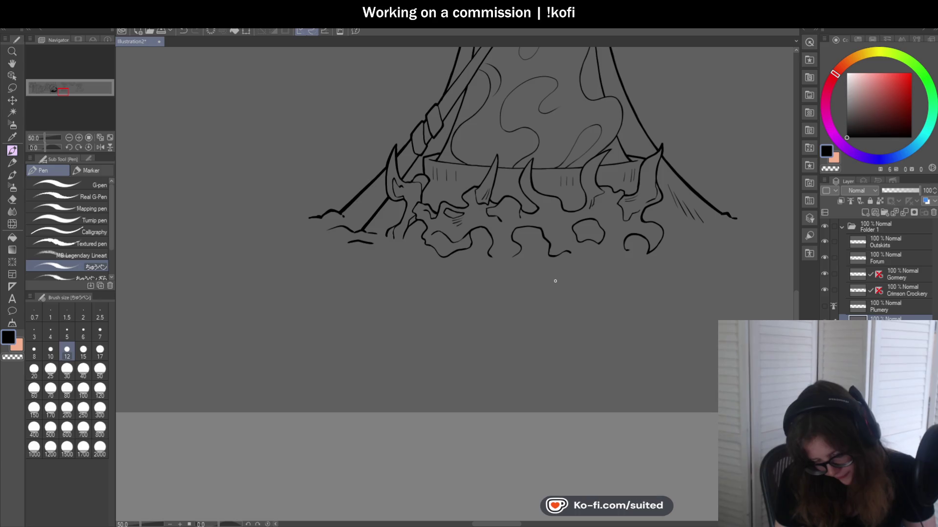
pyautogui.scroll(1, 551, 282)
# - Ink a curling line into a base bubble with a tapered stroke off its curve
pyautogui.scroll(2, 482, 253)
pyautogui.scroll(1, 563, 260)
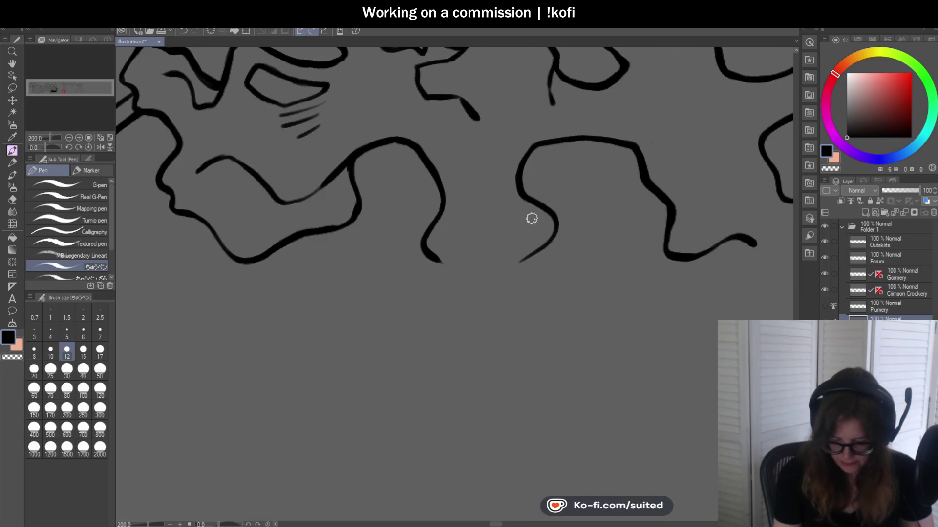
pyautogui.moveTo(517, 170)
pyautogui.mouseDown()
pyautogui.moveTo(508, 210)
pyautogui.moveTo(521, 223)
pyautogui.mouseUp()
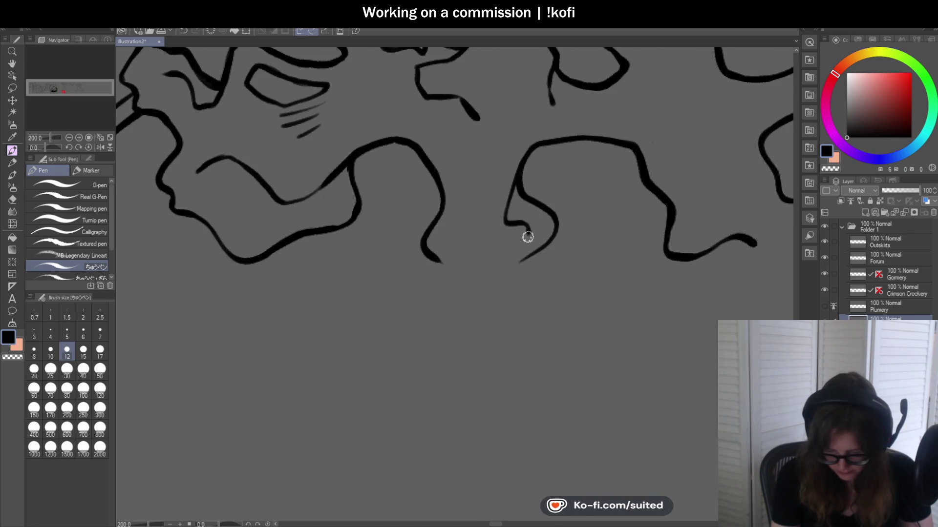
pyautogui.scroll(-2, 432, 272)
pyautogui.scroll(-1, 582, 262)
pyautogui.scroll(2, 481, 240)
pyautogui.scroll(1, 381, 210)
pyautogui.moveTo(381, 209)
pyautogui.mouseDown()
pyautogui.moveTo(436, 226)
pyautogui.moveTo(460, 251)
pyautogui.moveTo(459, 269)
pyautogui.mouseUp()
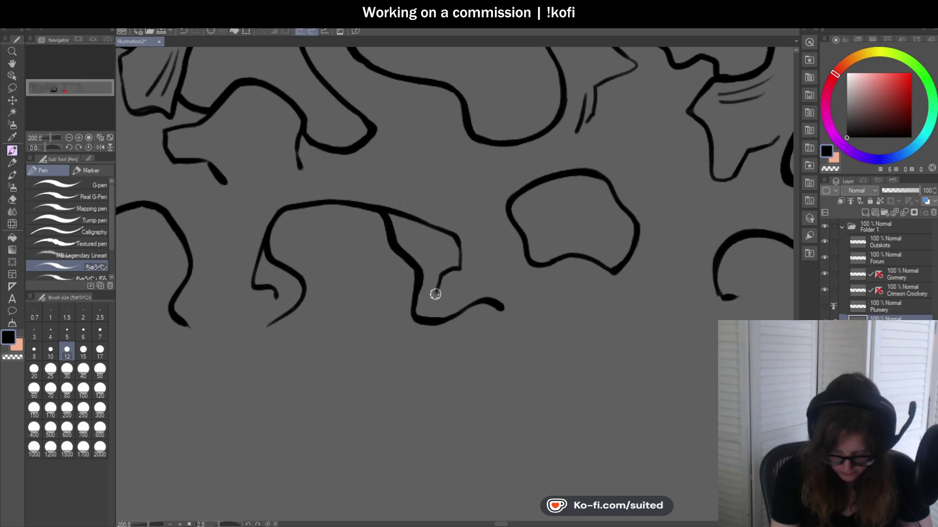
# - Replace a thin grey upward extension with a darker ink stroke
pyautogui.scroll(-3, 453, 247)
pyautogui.scroll(3, 407, 203)
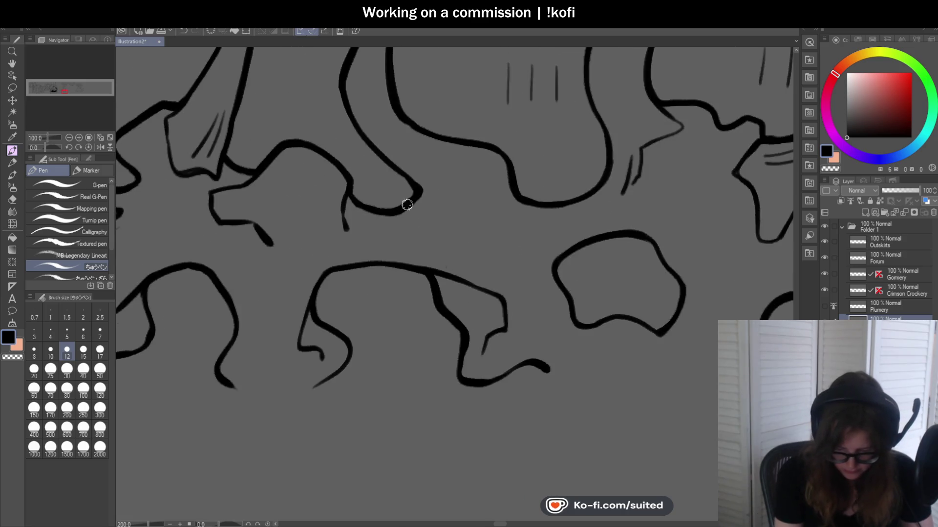
pyautogui.moveTo(426, 178)
pyautogui.mouseDown()
pyautogui.moveTo(429, 160)
pyautogui.moveTo(401, 140)
pyautogui.mouseUp()
pyautogui.hotkey('ctrl', 'z')
pyautogui.moveTo(387, 61); pyautogui.dragTo(393, 131)
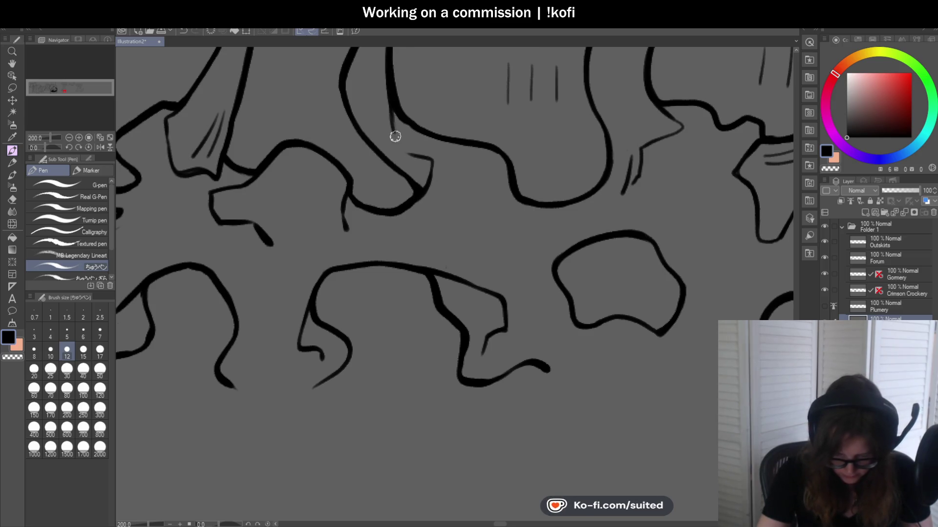
# - Link the upper shape to the lower blob outline and extend the blob's line downward
pyautogui.scroll(-3, 446, 178)
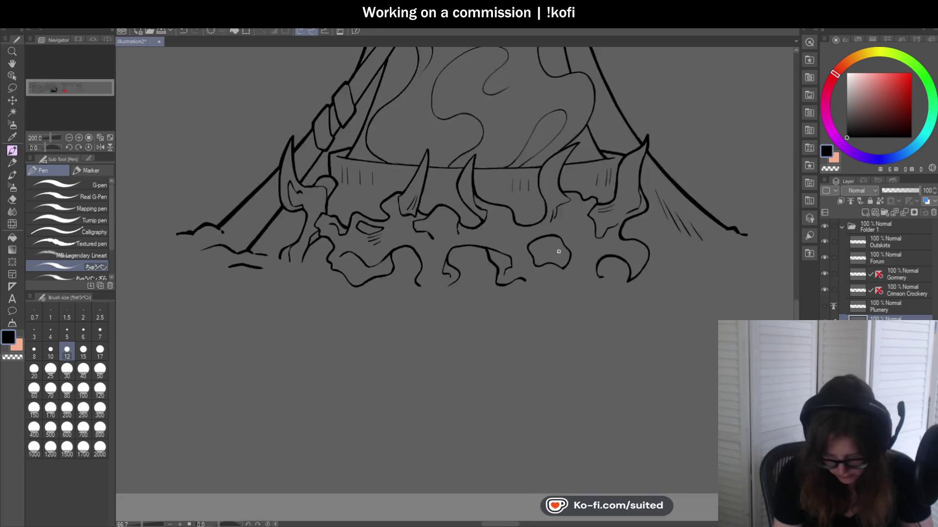
pyautogui.scroll(-2, 581, 252)
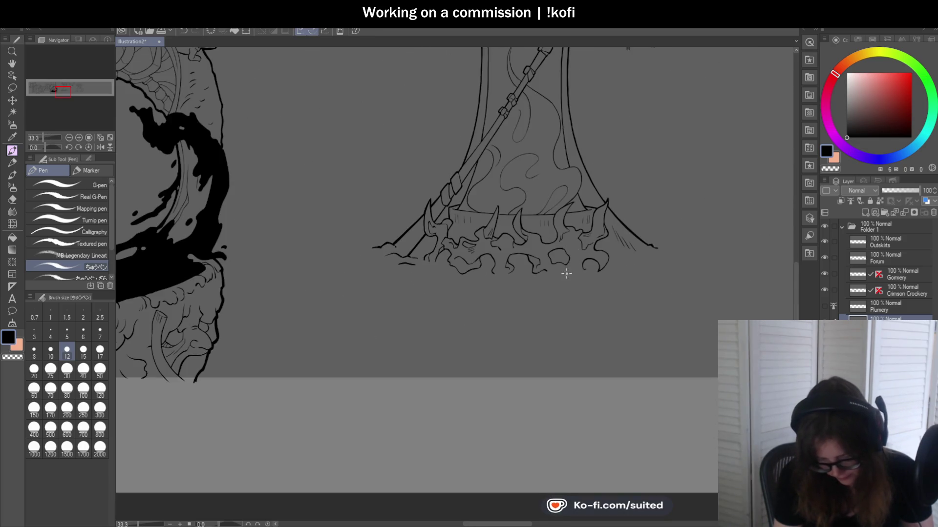
pyautogui.scroll(1, 593, 267)
pyautogui.scroll(1, 561, 259)
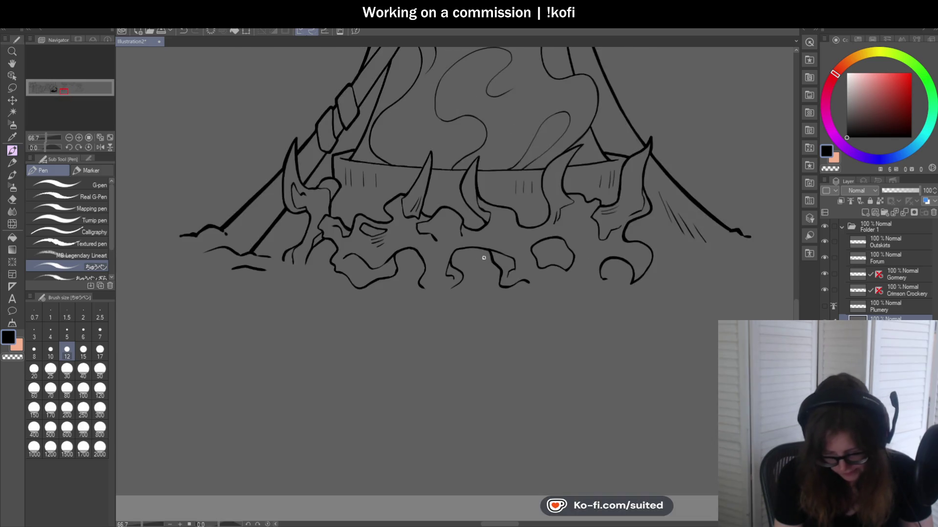
pyautogui.scroll(1, 513, 244)
pyautogui.scroll(2, 466, 222)
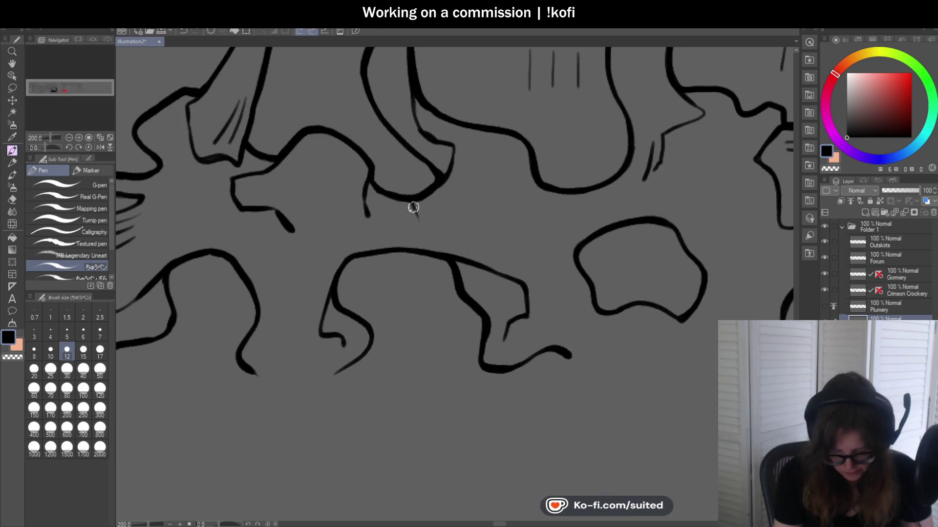
pyautogui.moveTo(417, 238); pyautogui.dragTo(423, 252)
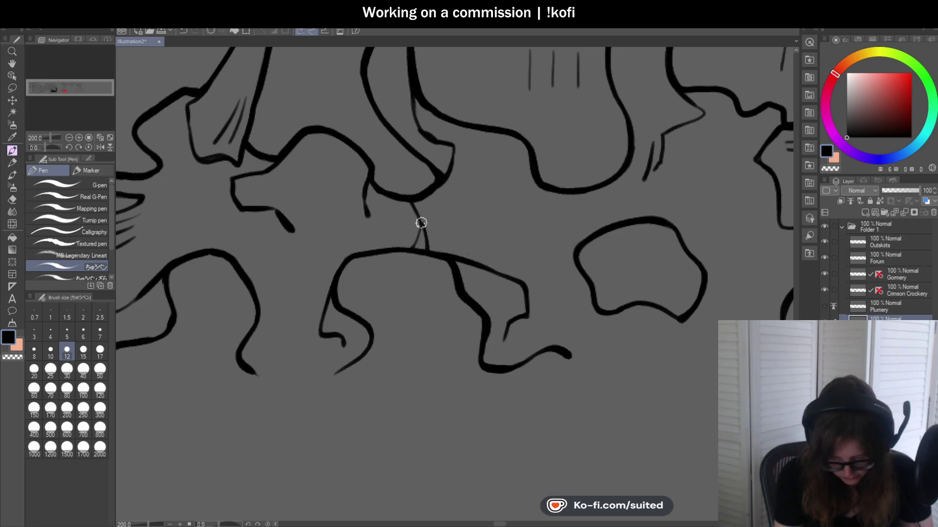
pyautogui.scroll(-1, 458, 253)
pyautogui.scroll(-3, 458, 253)
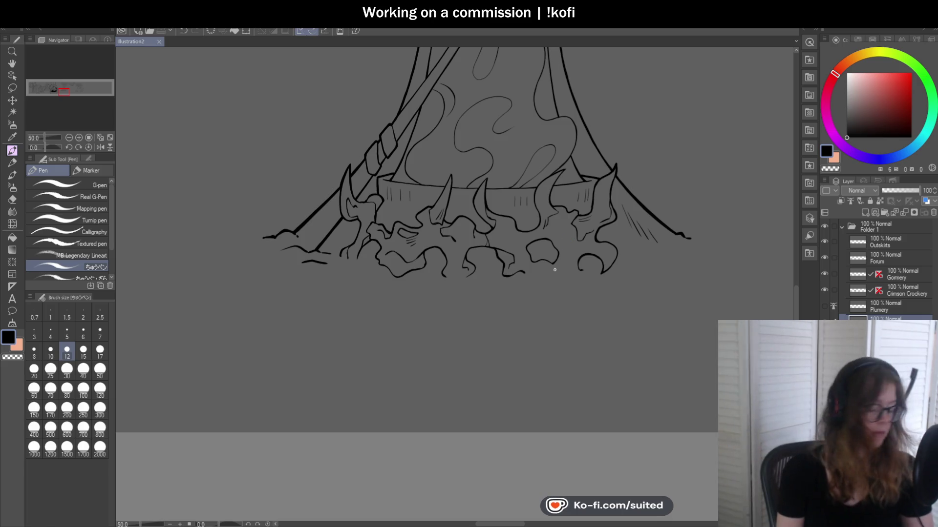
pyautogui.scroll(1, 568, 243)
pyautogui.scroll(3, 500, 232)
pyautogui.moveTo(485, 172); pyautogui.dragTo(496, 229)
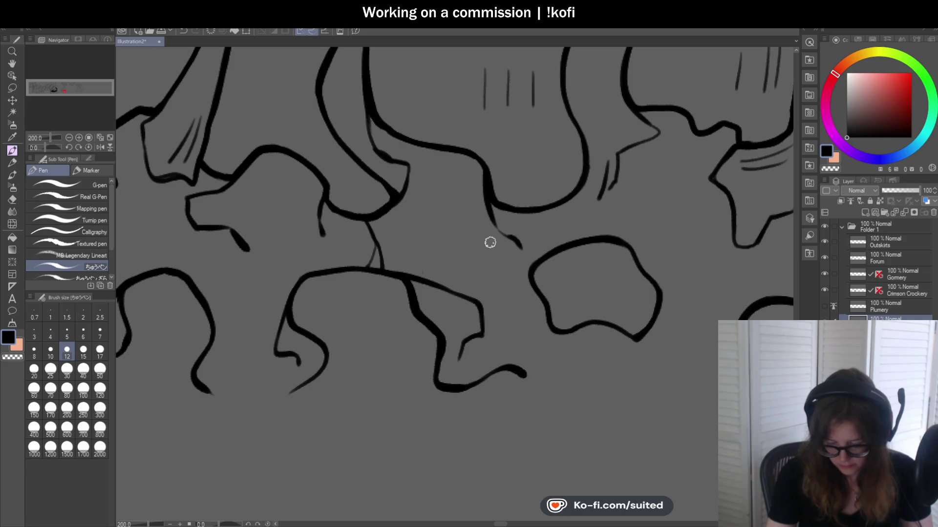
# - Ink the blob's lower edge and side, trimming the overshoot and extending up its right side
pyautogui.scroll(-3, 506, 251)
pyautogui.scroll(3, 499, 265)
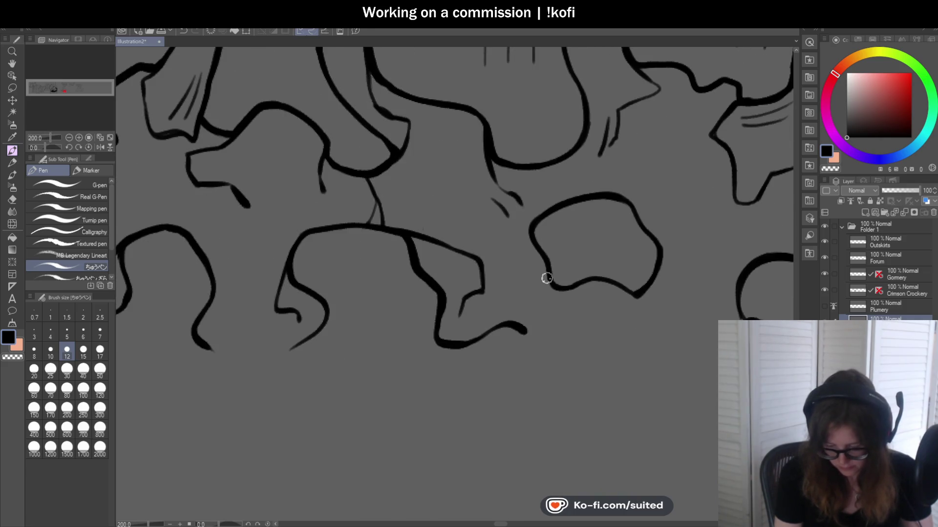
pyautogui.moveTo(482, 259)
pyautogui.mouseDown()
pyautogui.moveTo(512, 260)
pyautogui.moveTo(533, 225)
pyautogui.mouseUp()
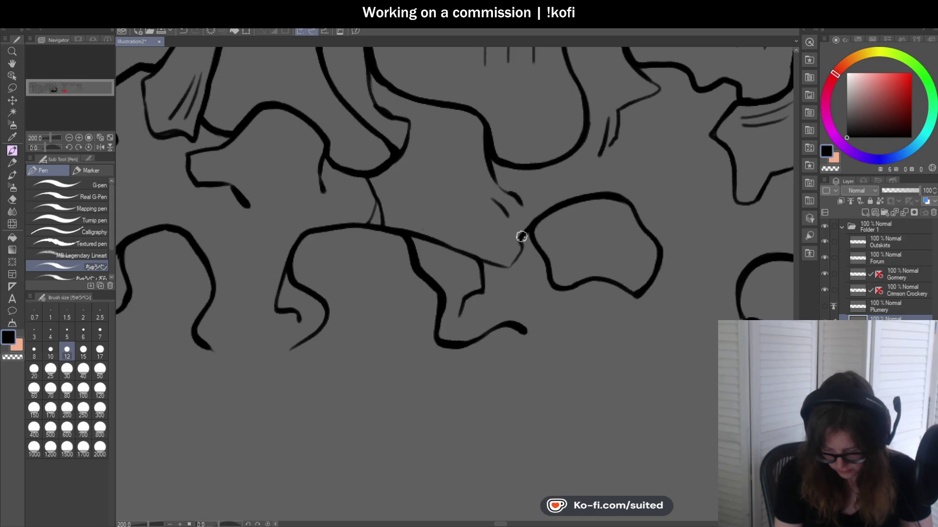
pyautogui.scroll(-3, 510, 266)
pyautogui.scroll(-2, 476, 291)
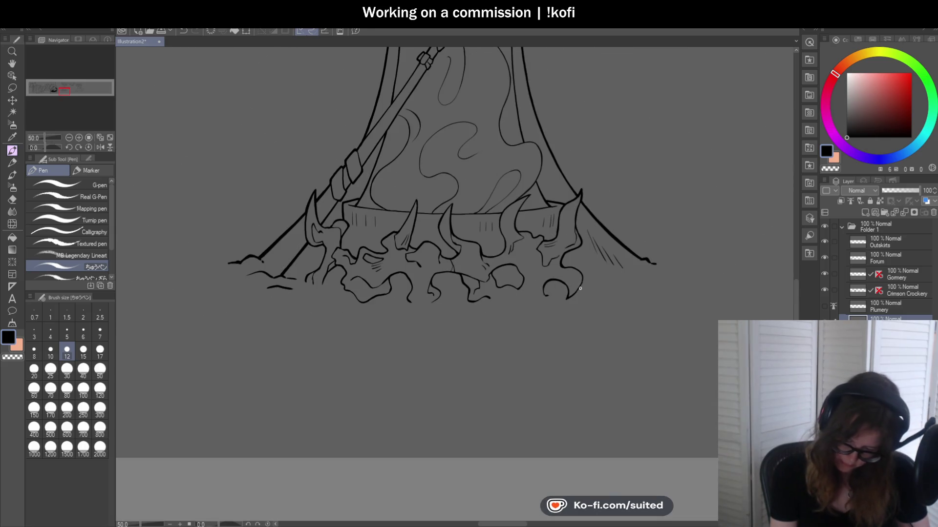
pyautogui.scroll(4, 539, 267)
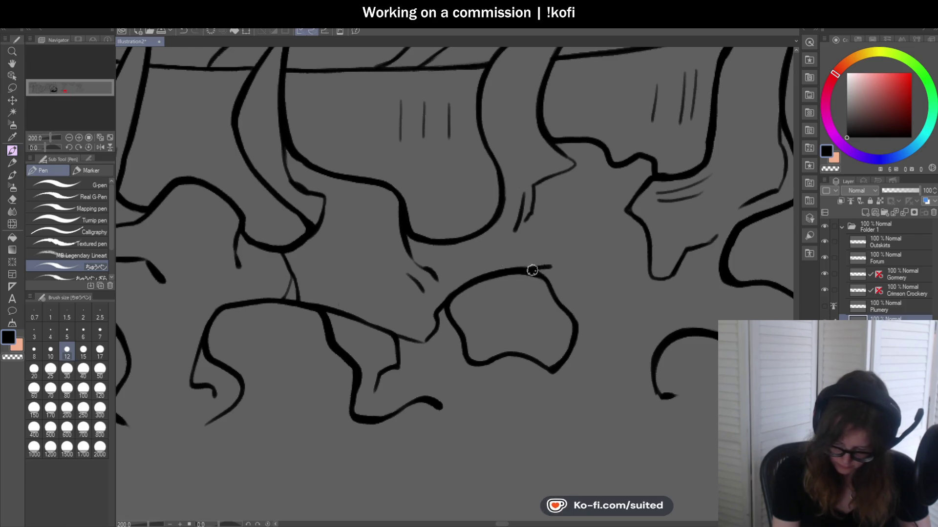
pyautogui.hotkey('ctrl', 'z')
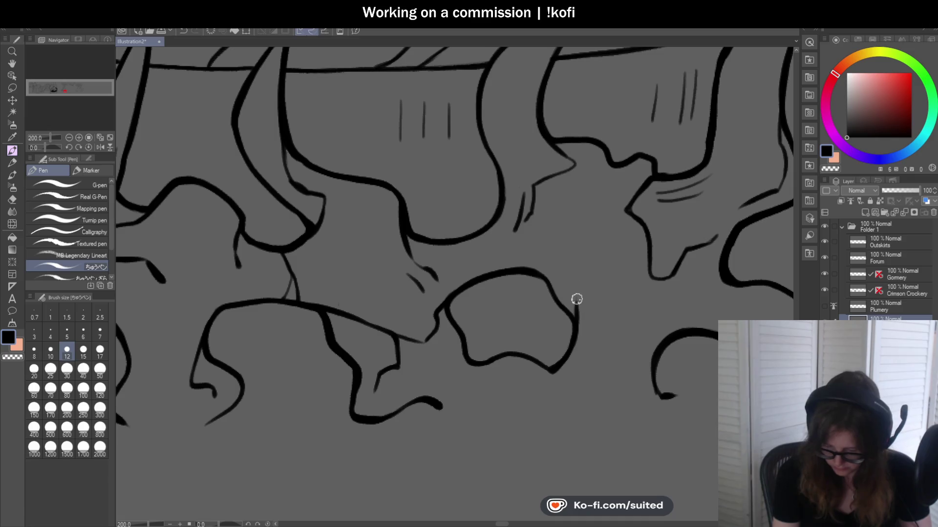
pyautogui.moveTo(603, 257); pyautogui.dragTo(592, 219)
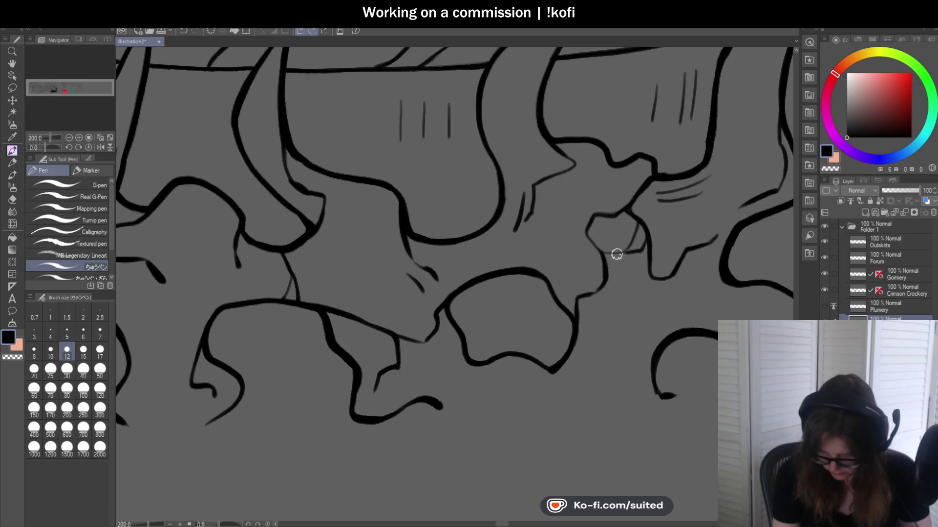
# - Join neighbouring blobs with a short stroke, discarding a weak line down-left from the arc
pyautogui.scroll(-3, 617, 254)
pyautogui.scroll(5, 629, 271)
pyautogui.moveTo(518, 246); pyautogui.dragTo(454, 250)
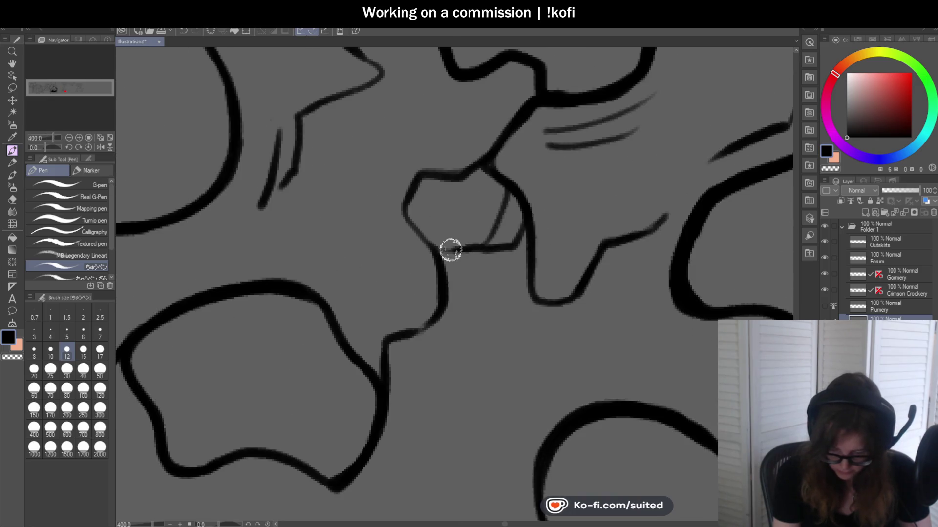
pyautogui.scroll(-3, 521, 248)
pyautogui.scroll(-3, 638, 268)
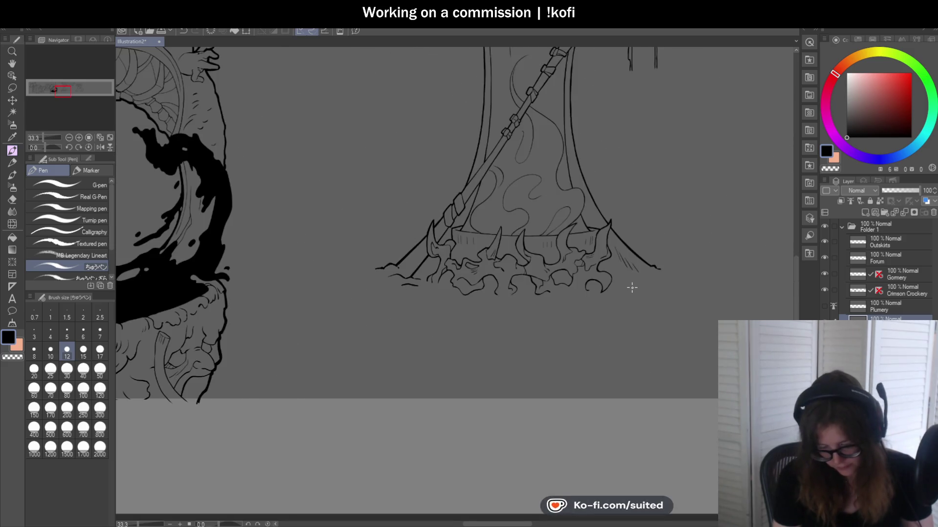
pyautogui.scroll(-1, 631, 287)
pyautogui.scroll(2, 634, 301)
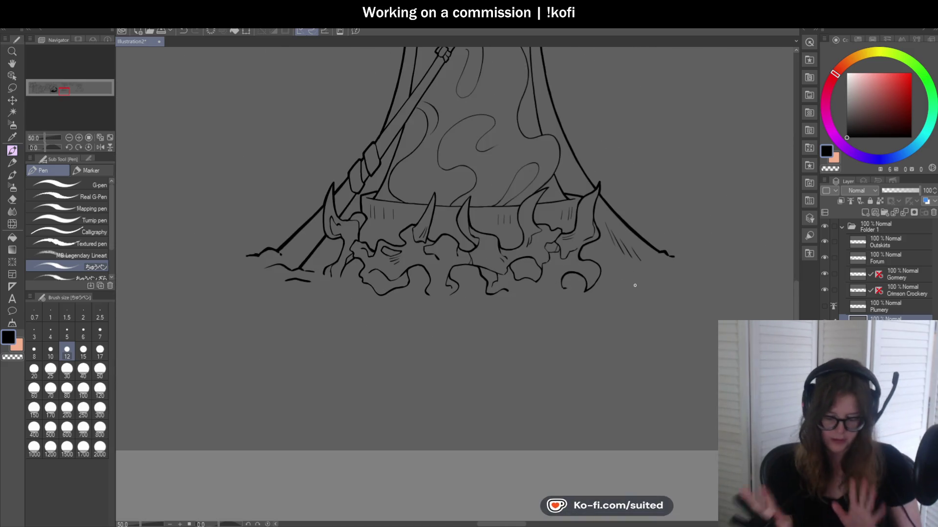
pyautogui.scroll(1, 569, 281)
pyautogui.scroll(3, 549, 268)
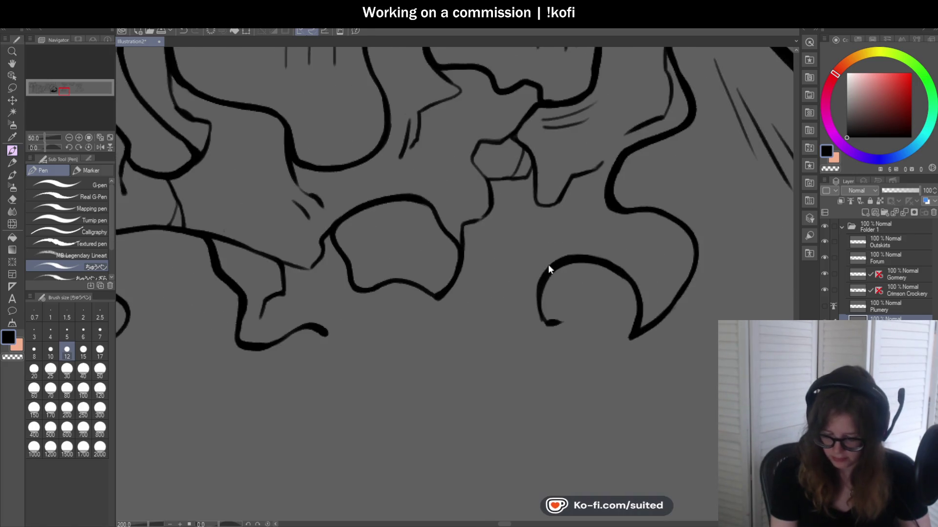
pyautogui.moveTo(550, 268); pyautogui.dragTo(495, 307)
pyautogui.hotkey('ctrl', 'z')
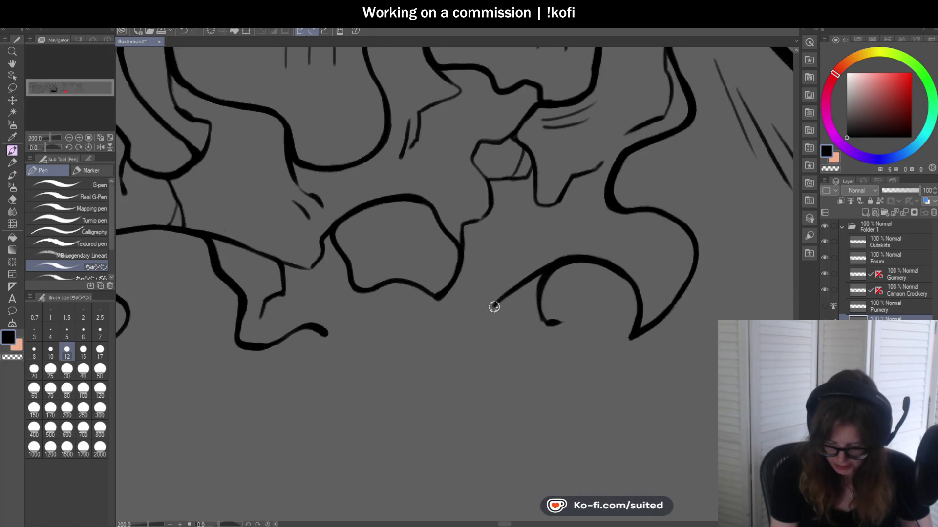
# - Draw a branching stroke down from the blob outline
pyautogui.scroll(-2, 532, 318)
pyautogui.scroll(-3, 550, 322)
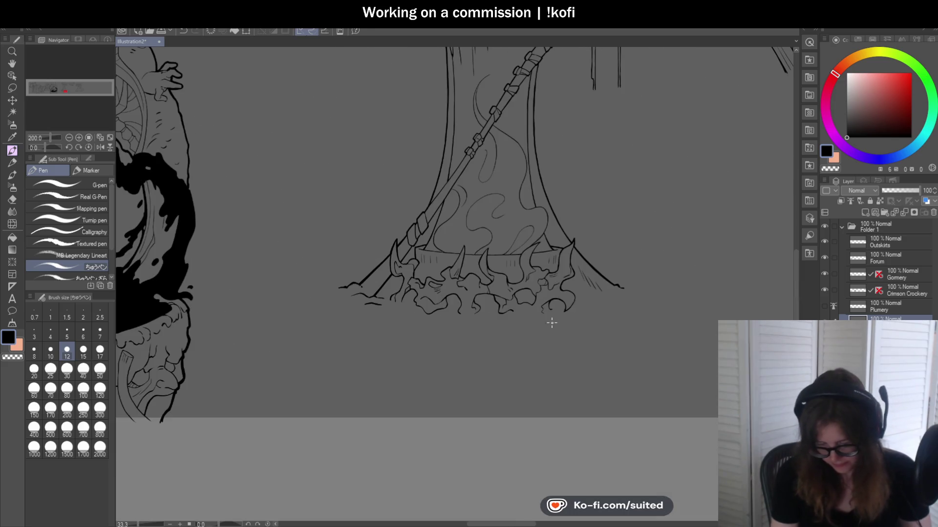
pyautogui.scroll(-3, 436, 285)
pyautogui.scroll(2, 471, 312)
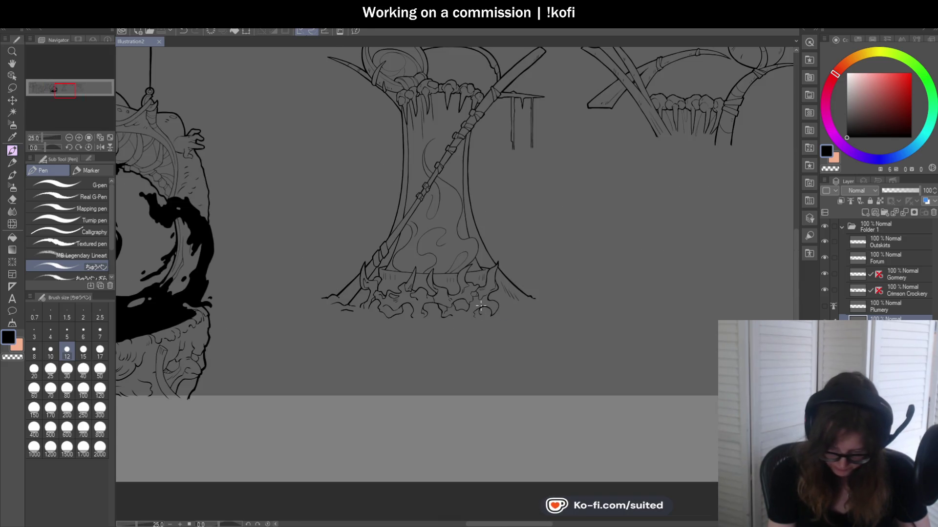
pyautogui.scroll(1, 480, 308)
pyautogui.scroll(3, 449, 313)
pyautogui.scroll(2, 379, 305)
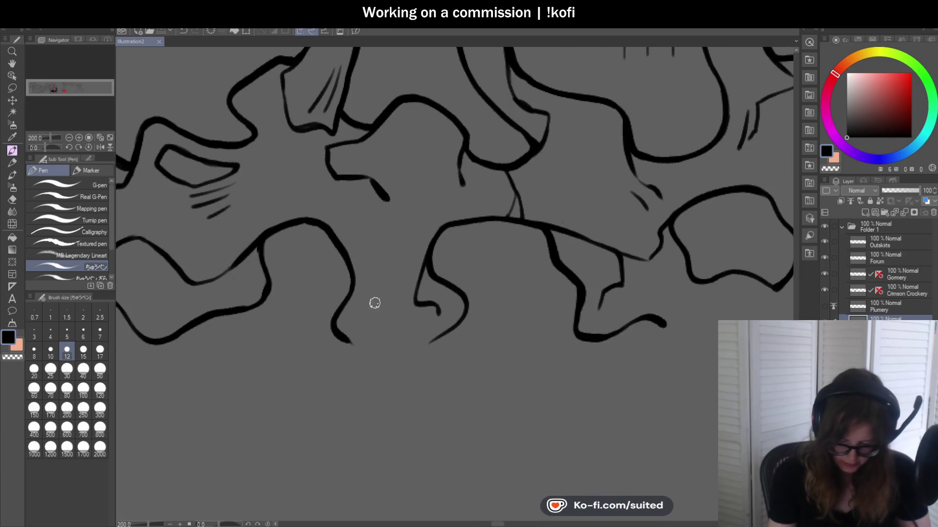
pyautogui.scroll(1, 327, 230)
pyautogui.moveTo(353, 263); pyautogui.dragTo(374, 295)
pyautogui.hotkey('ctrl', 'z')
pyautogui.moveTo(352, 264); pyautogui.dragTo(374, 295)
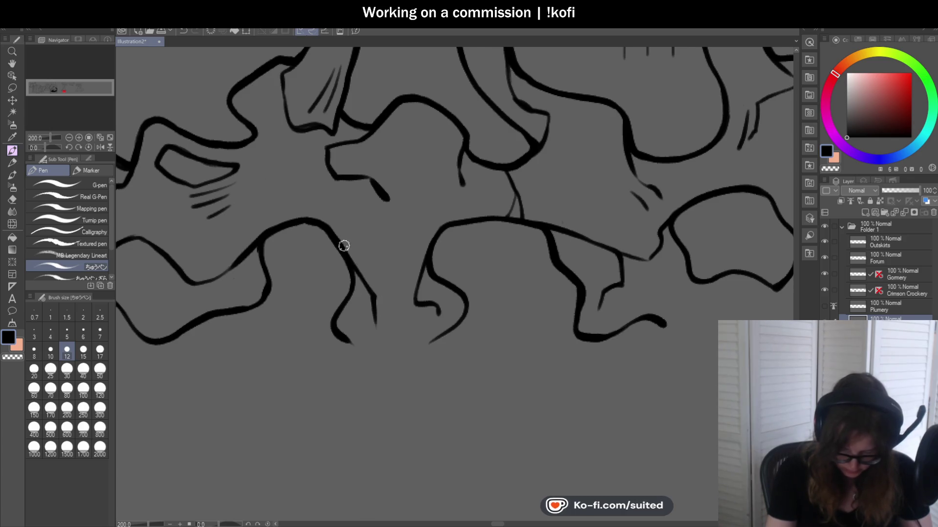
# - Add two short hatch marks on the staff bindings
pyautogui.scroll(-2, 470, 342)
pyautogui.scroll(-2, 471, 342)
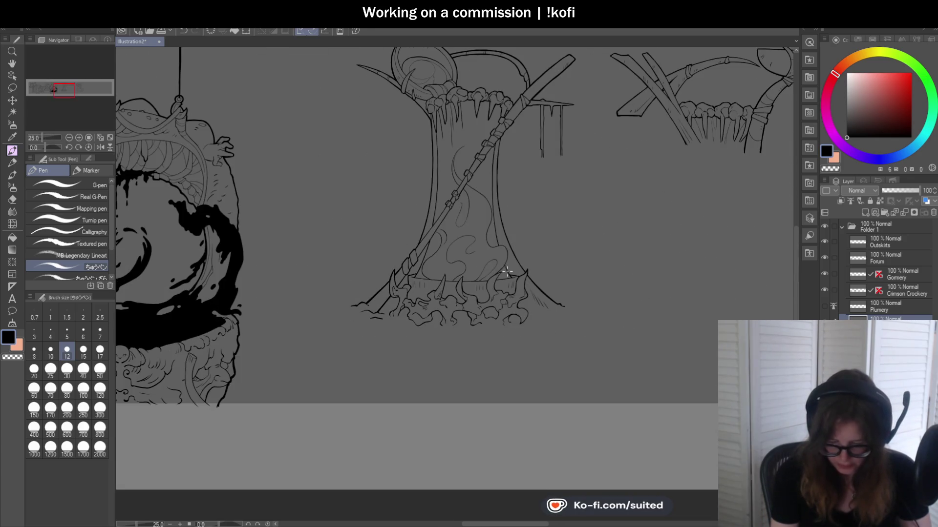
pyautogui.scroll(-1, 508, 271)
pyautogui.scroll(2, 507, 271)
pyautogui.scroll(2, 503, 220)
pyautogui.scroll(1, 497, 176)
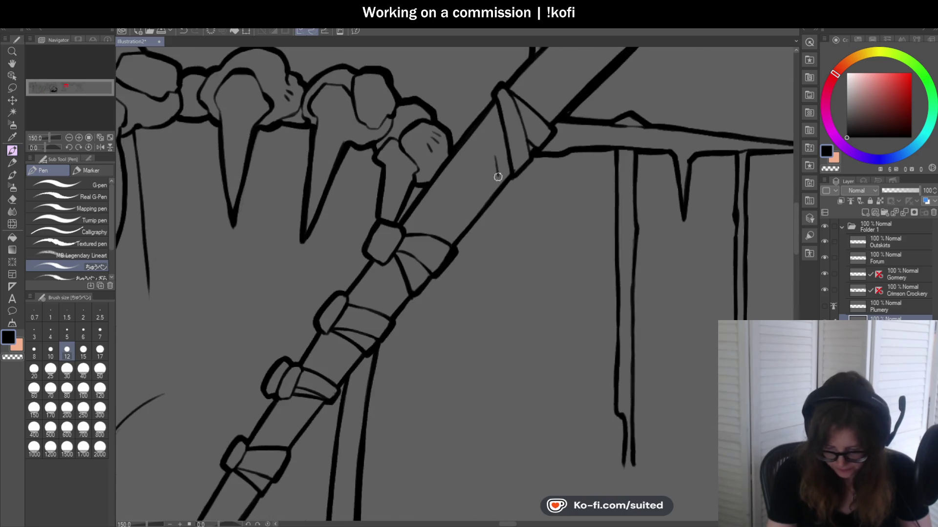
pyautogui.scroll(-2, 488, 180)
pyautogui.scroll(-1, 508, 195)
pyautogui.scroll(3, 454, 224)
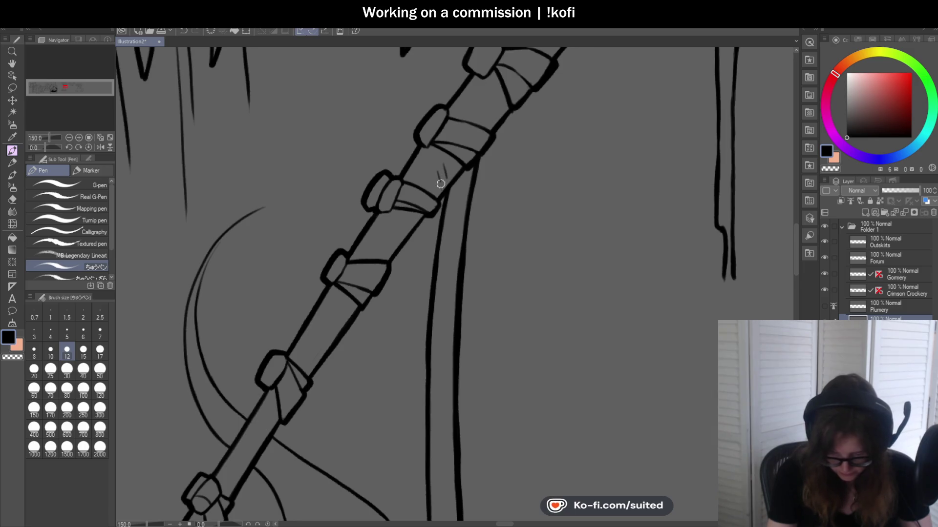
pyautogui.scroll(-2, 400, 225)
pyautogui.scroll(-1, 455, 221)
pyautogui.scroll(2, 409, 400)
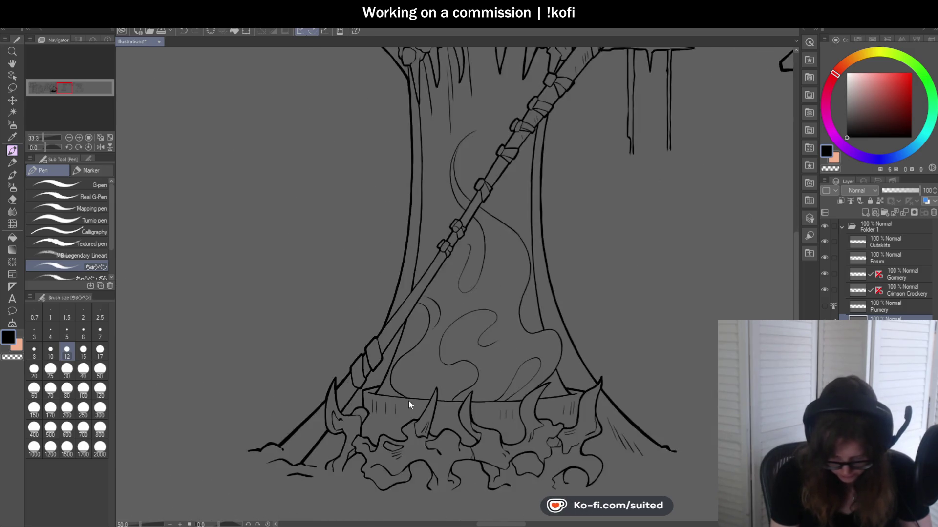
pyautogui.scroll(2, 388, 316)
pyautogui.moveTo(366, 282); pyautogui.dragTo(361, 305)
pyautogui.moveTo(382, 266); pyautogui.dragTo(376, 282)
pyautogui.scroll(-2, 468, 257)
pyautogui.scroll(1, 468, 258)
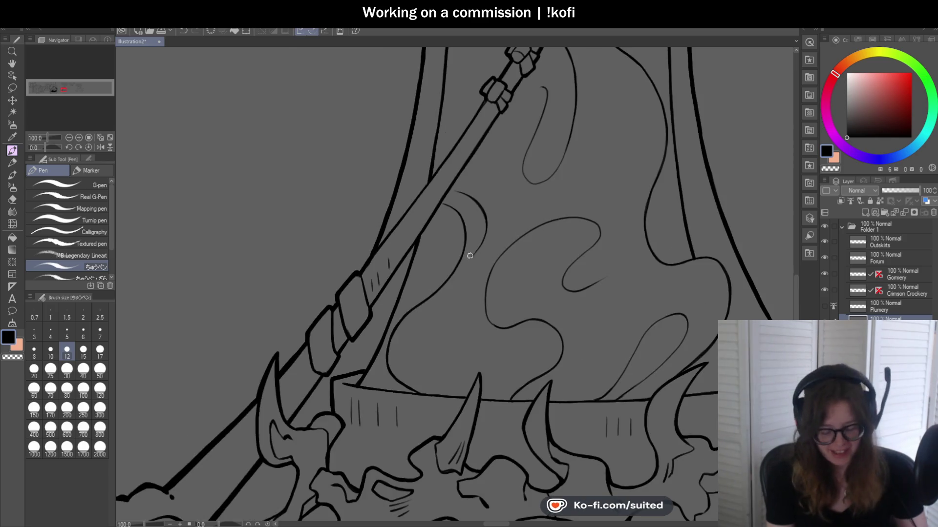
pyautogui.scroll(-2, 468, 258)
pyautogui.scroll(-3, 489, 273)
pyautogui.scroll(-3, 533, 298)
pyautogui.scroll(4, 278, 285)
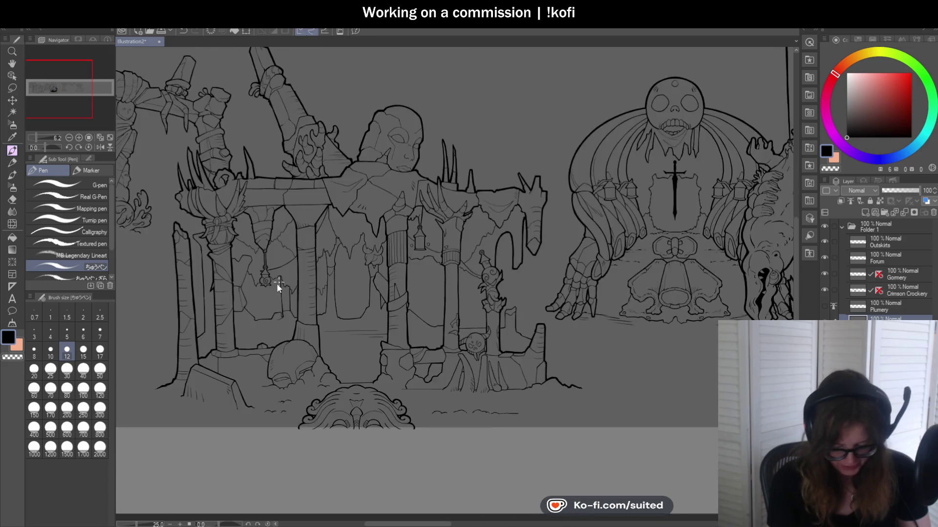
# - Zoom out and back in to 33.3% to view the whole tree with bowl ornament and staff
pyautogui.scroll(2, 408, 120)
pyautogui.scroll(-1, 276, 274)
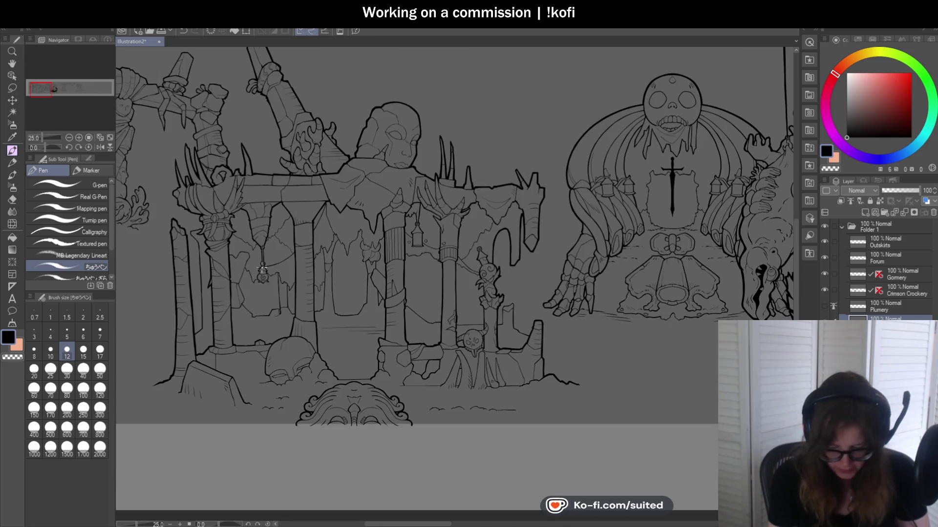
pyautogui.scroll(-3, 557, 303)
pyautogui.scroll(4, 627, 265)
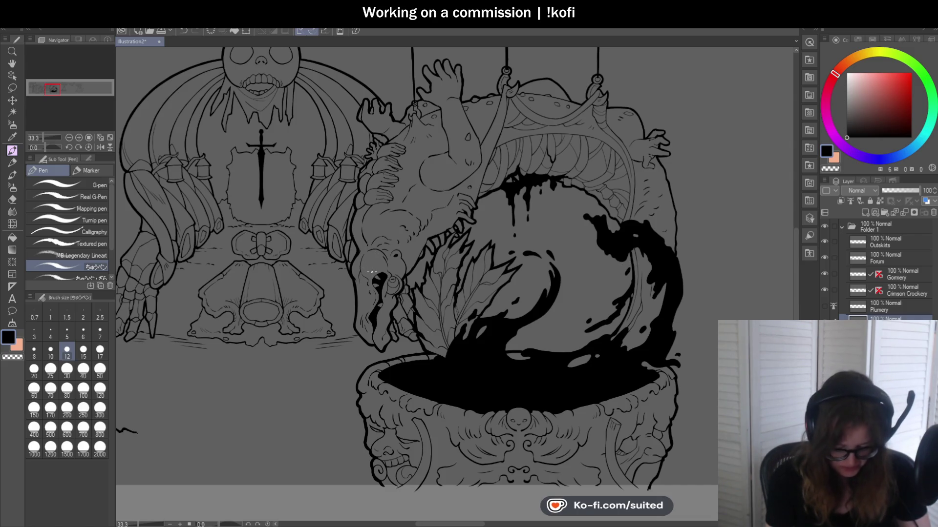
pyautogui.scroll(-1, 372, 274)
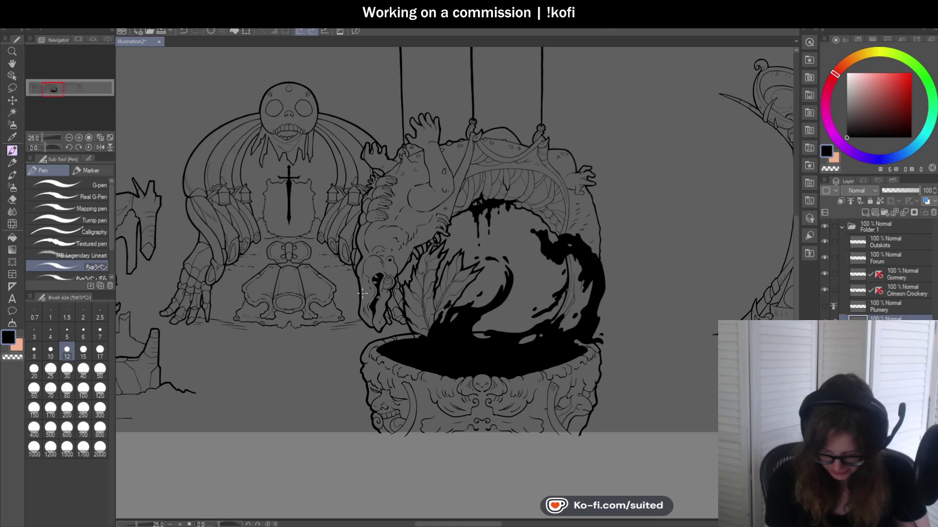
pyautogui.scroll(-3, 363, 293)
pyautogui.scroll(2, 497, 280)
pyautogui.scroll(2, 497, 281)
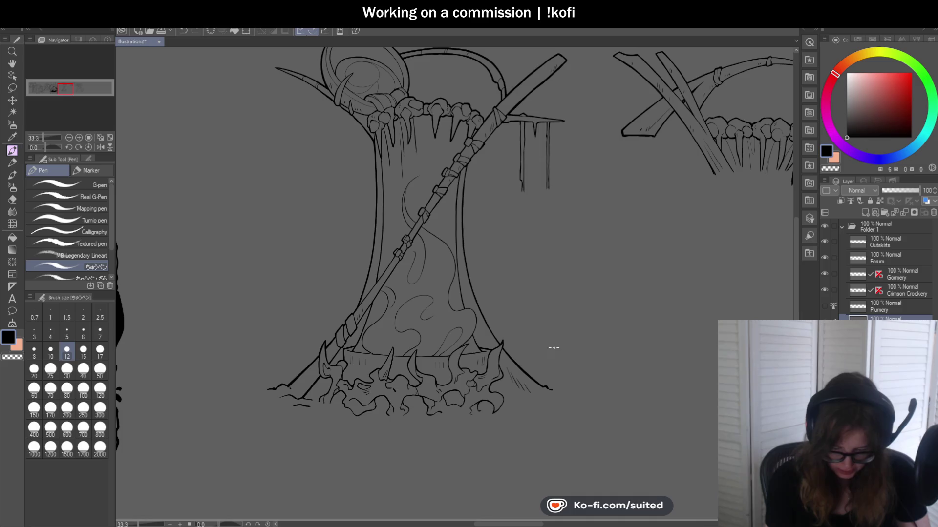
# - Zoom onto the bowl and trace a heavier stroke along the ornament rim's inner curve
pyautogui.scroll(2, 388, 175)
pyautogui.scroll(1, 376, 141)
pyautogui.scroll(1, 363, 106)
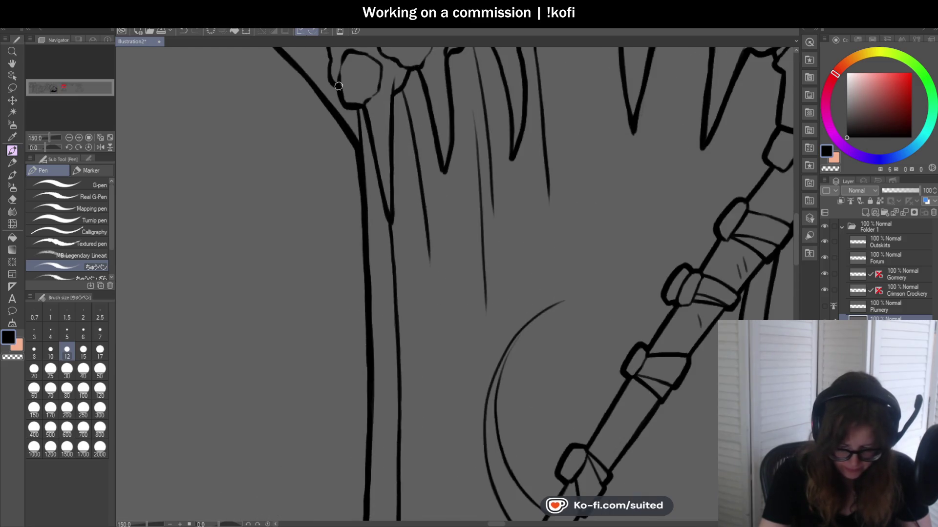
pyautogui.scroll(-4, 350, 138)
pyautogui.scroll(5, 348, 168)
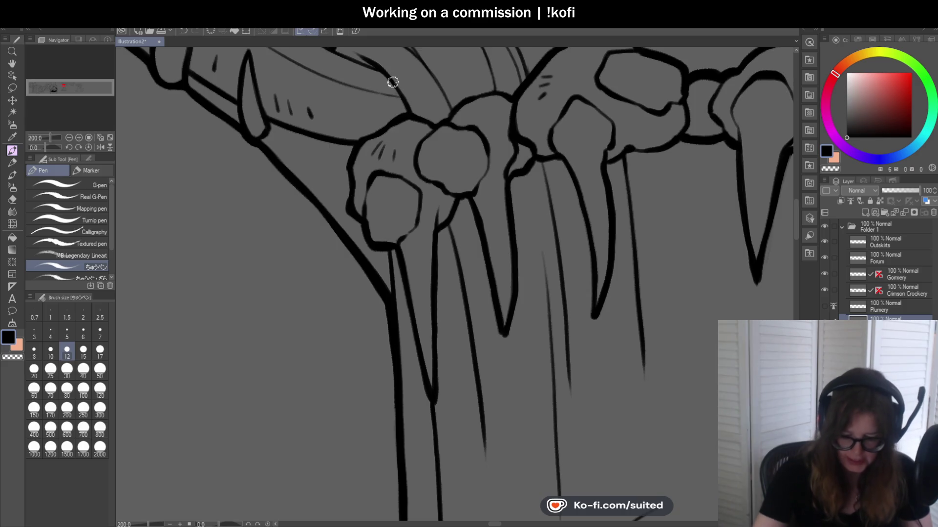
pyautogui.scroll(-2, 418, 167)
pyautogui.scroll(-2, 418, 167)
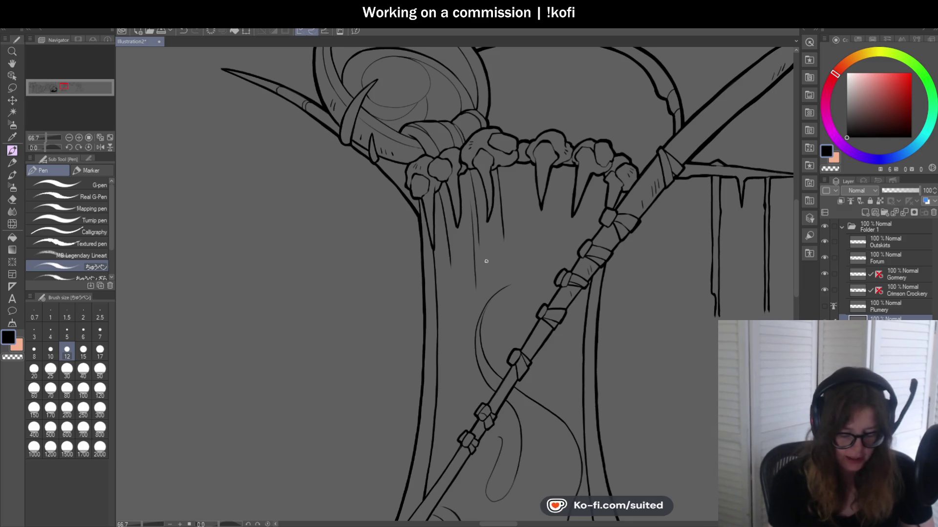
pyautogui.scroll(-2, 487, 261)
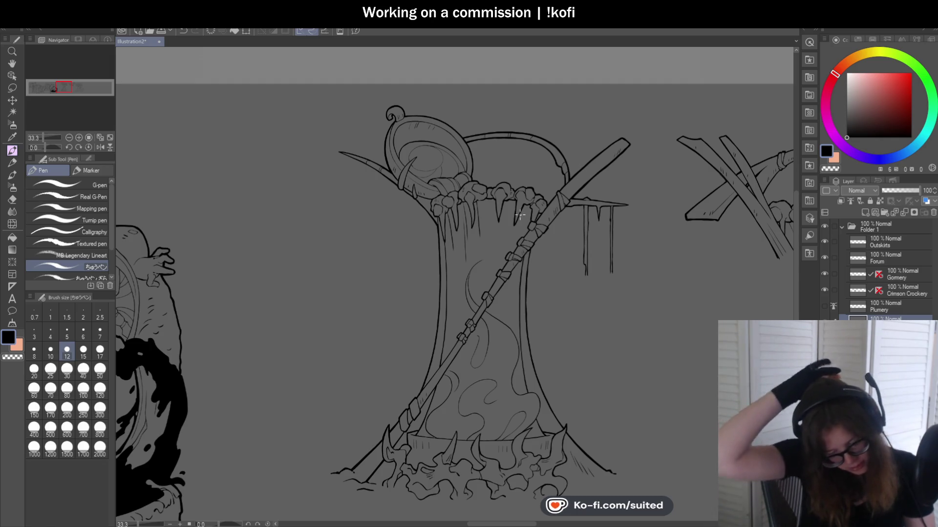
pyautogui.scroll(1, 519, 215)
pyautogui.scroll(3, 460, 141)
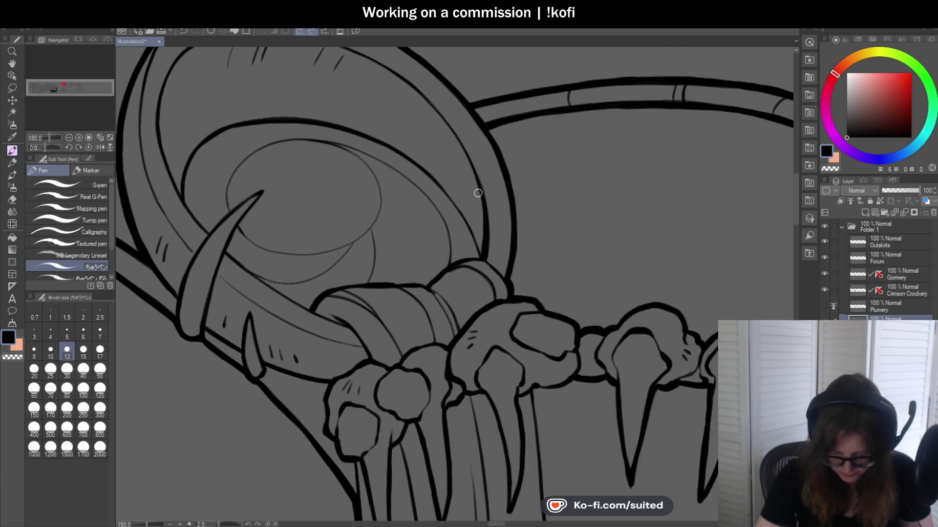
pyautogui.scroll(-1, 300, 294)
pyautogui.scroll(2, 219, 219)
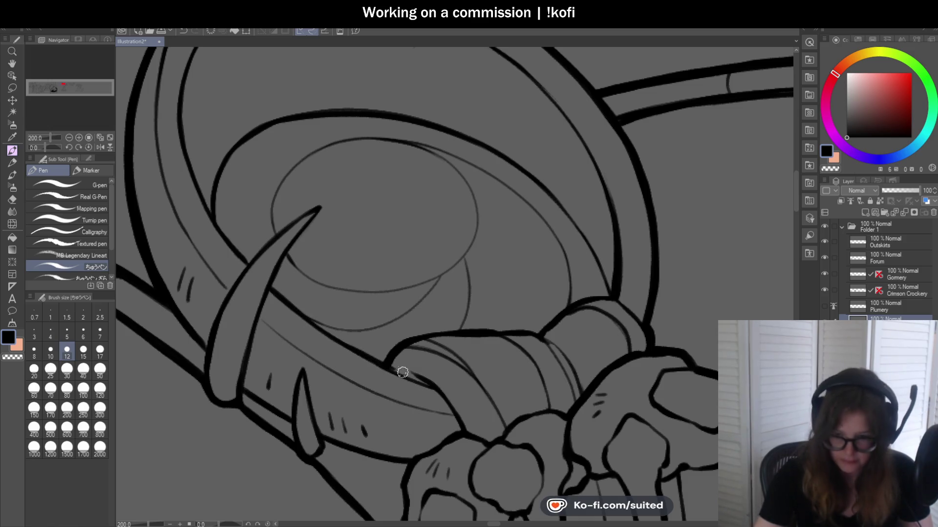
pyautogui.scroll(-2, 417, 281)
pyautogui.scroll(-2, 429, 270)
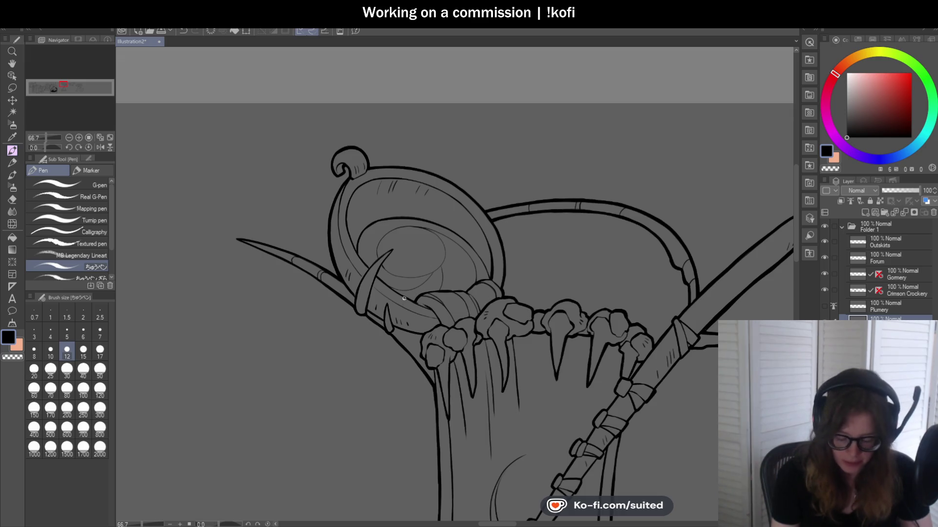
pyautogui.scroll(2, 350, 251)
pyautogui.scroll(2, 360, 278)
pyautogui.moveTo(330, 211); pyautogui.dragTo(323, 146)
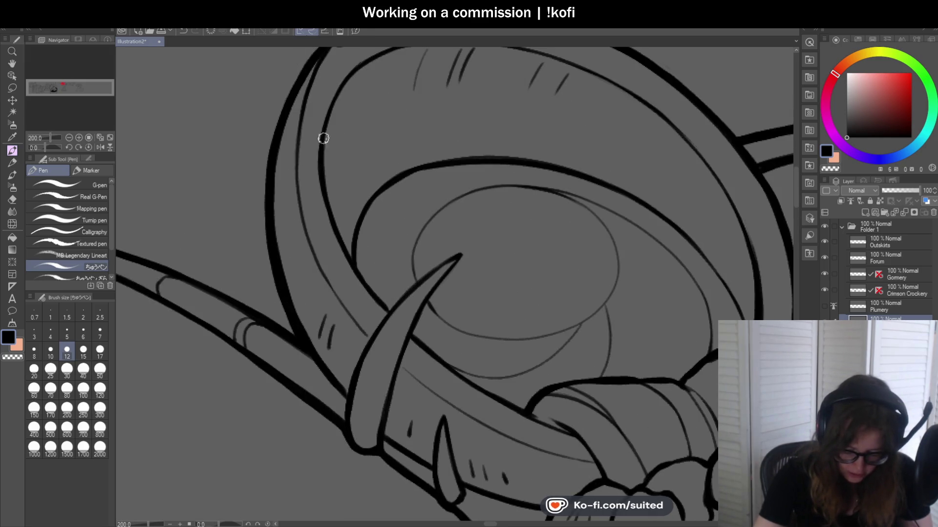
# - Rotate the canvas about a quarter turn and switch to erasing with transparent colour
pyautogui.scroll(-1, 360, 193)
pyautogui.scroll(3, 325, 211)
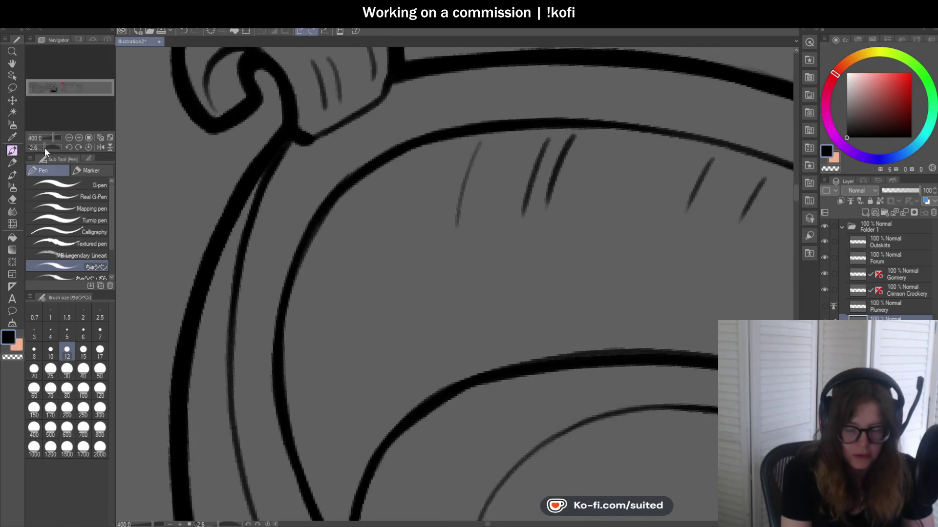
pyautogui.moveTo(45, 147); pyautogui.dragTo(34, 148)
pyautogui.scroll(-3, 300, 377)
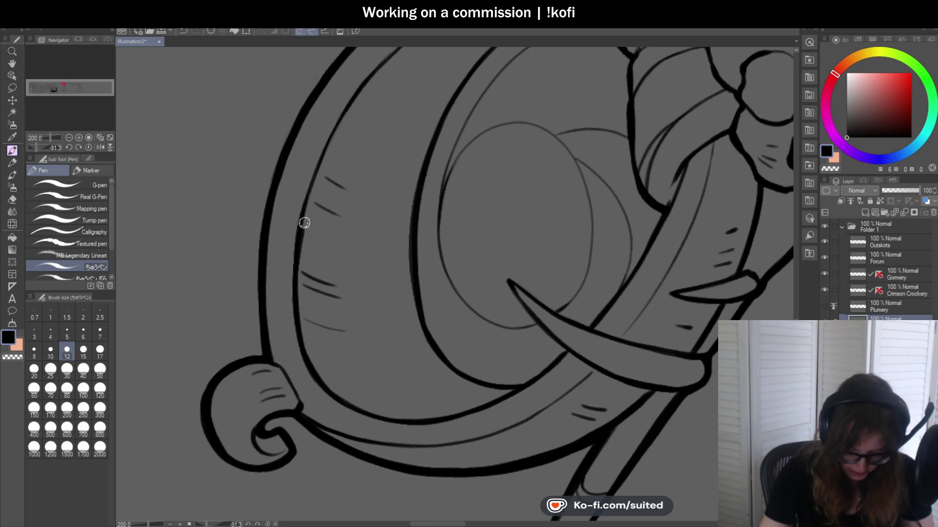
pyautogui.press('c')
pyautogui.press('c')
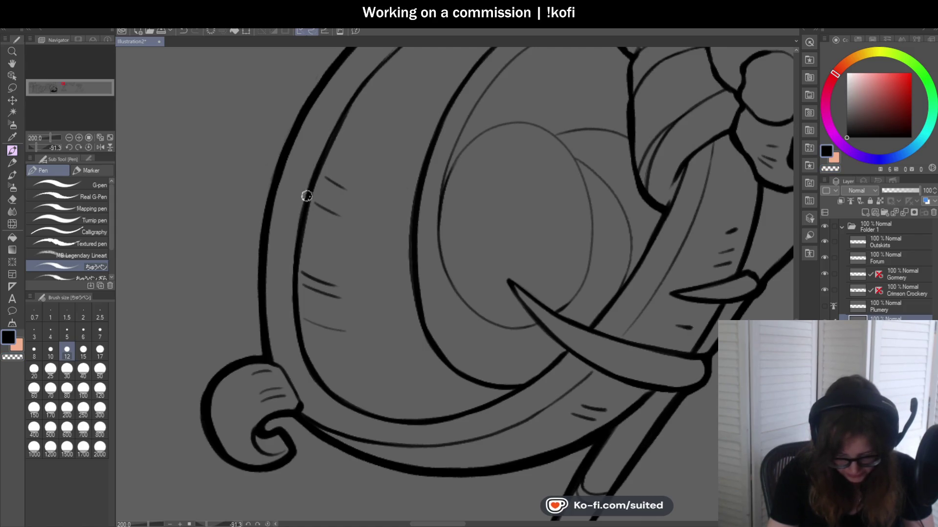
# - Reset the canvas rotation back to upright
pyautogui.scroll(-3, 304, 205)
pyautogui.scroll(2, 313, 196)
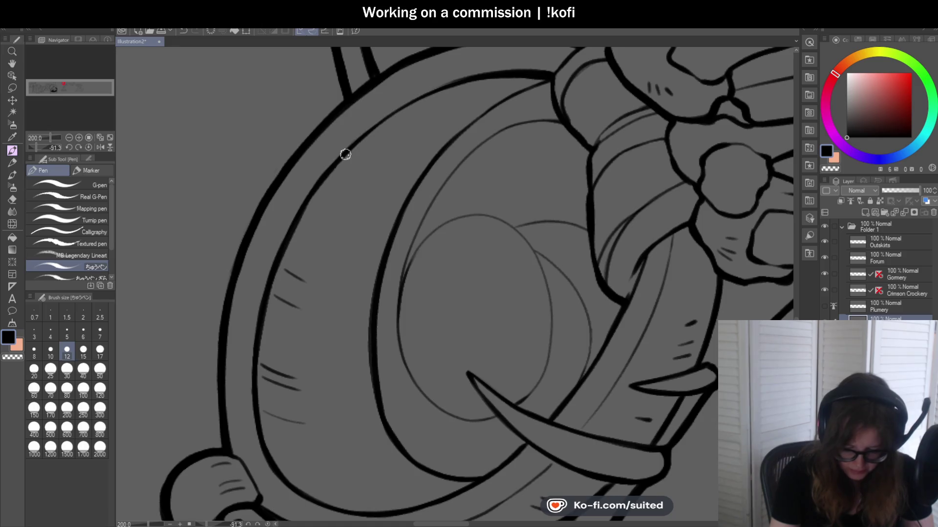
pyautogui.scroll(-1, 386, 249)
pyautogui.scroll(-2, 386, 249)
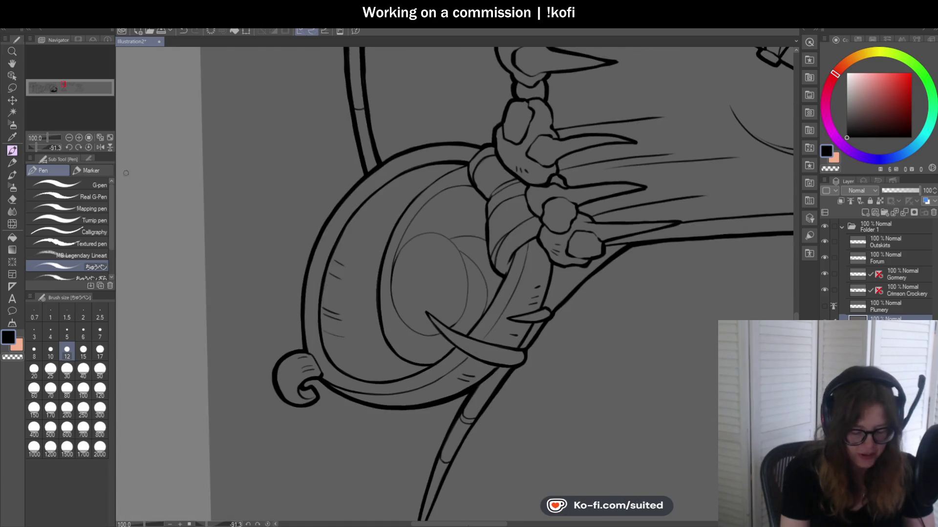
pyautogui.click(90, 144)
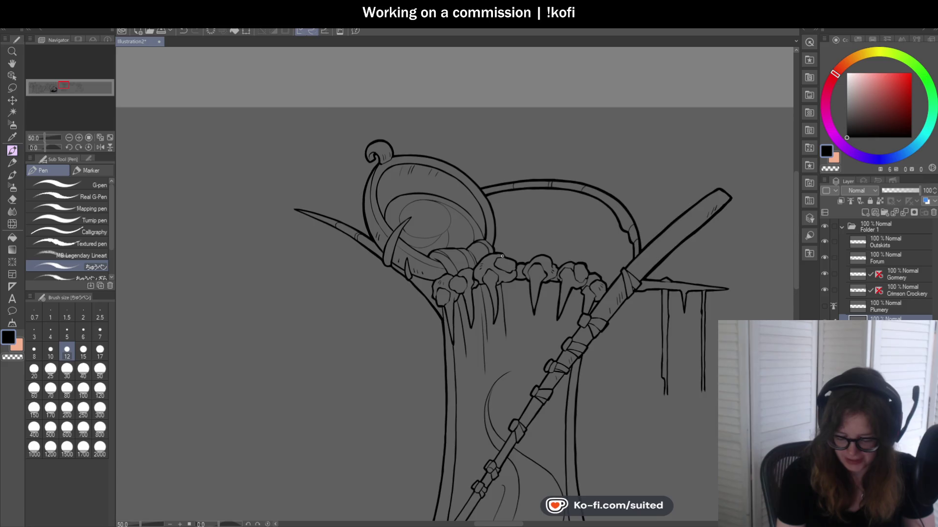
# - Redraw the spear's edge line beside the claw and ink the spear wrap's upper edge
pyautogui.scroll(2, 500, 259)
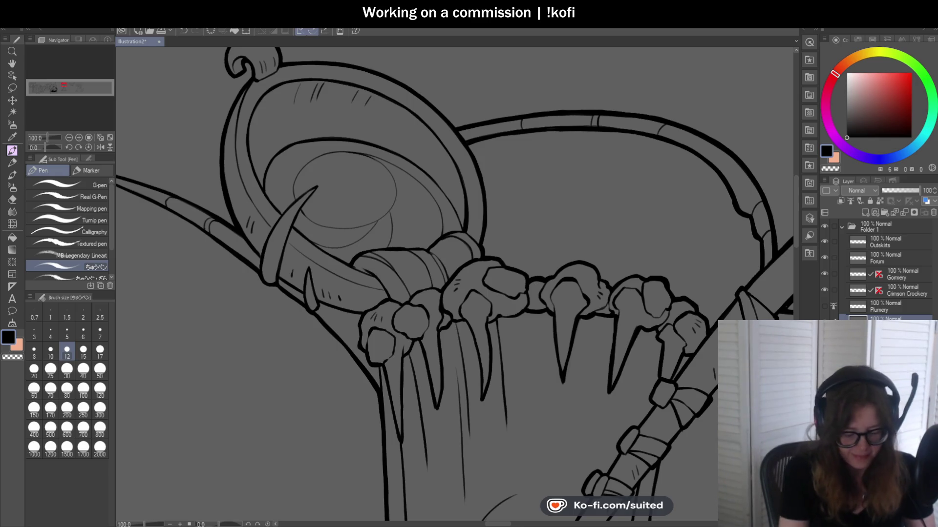
pyautogui.scroll(-3, 413, 214)
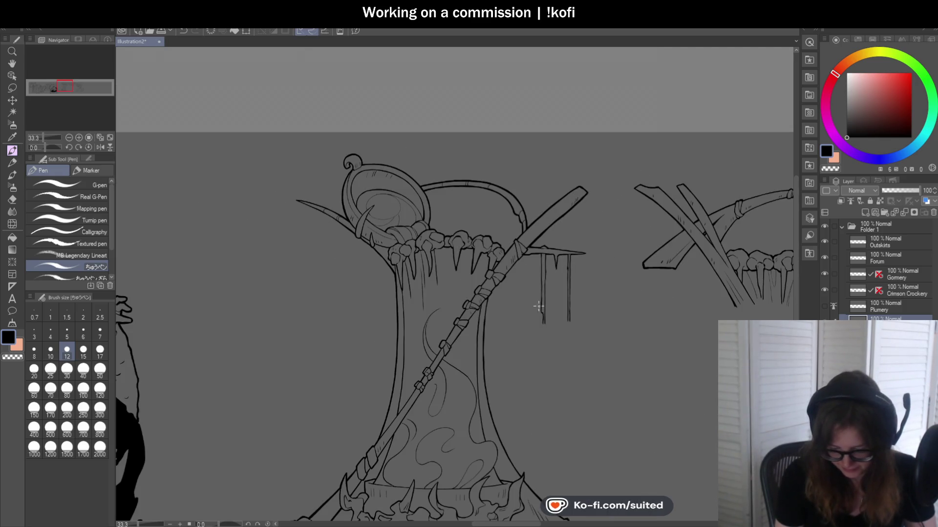
pyautogui.scroll(1, 530, 300)
pyautogui.scroll(4, 485, 182)
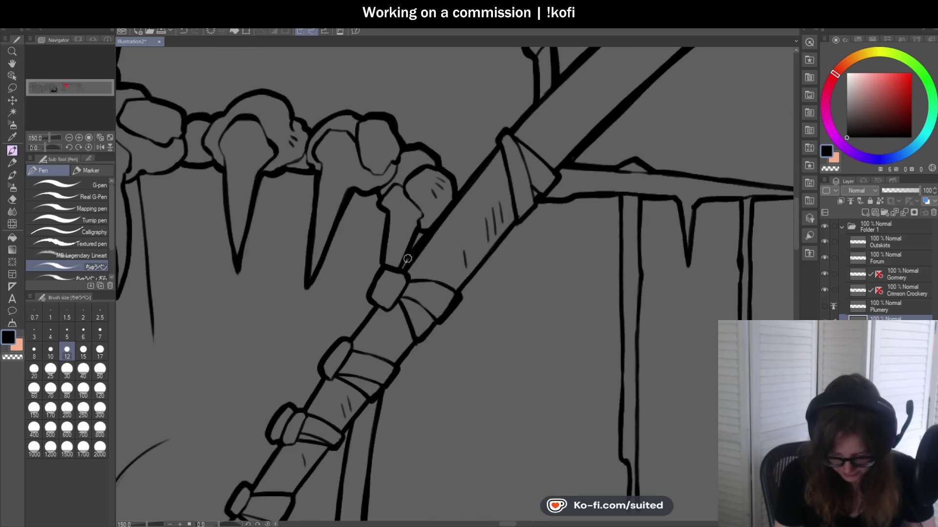
pyautogui.moveTo(426, 236); pyautogui.dragTo(467, 187)
pyautogui.moveTo(392, 268); pyautogui.dragTo(368, 288)
# - Undo the stroke just drawn at the base
pyautogui.scroll(-5, 387, 278)
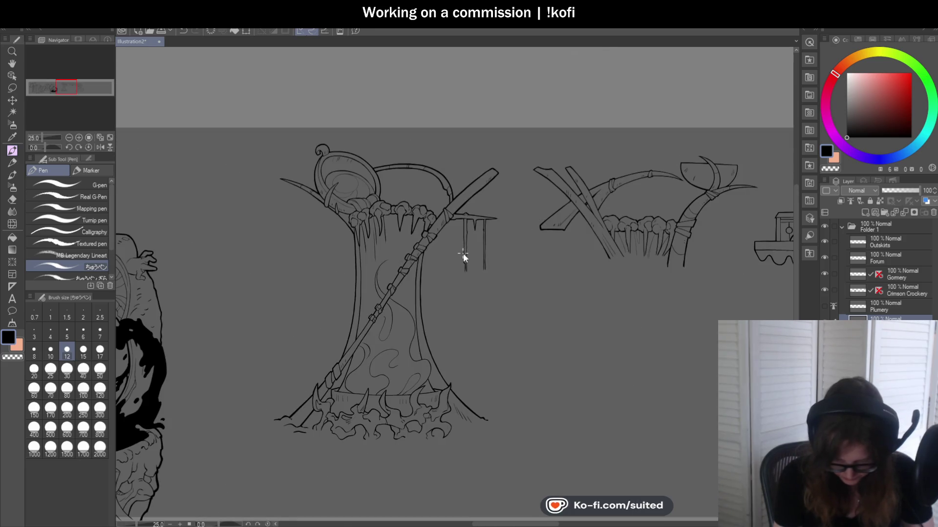
pyautogui.scroll(-2, 461, 257)
pyautogui.scroll(2, 481, 317)
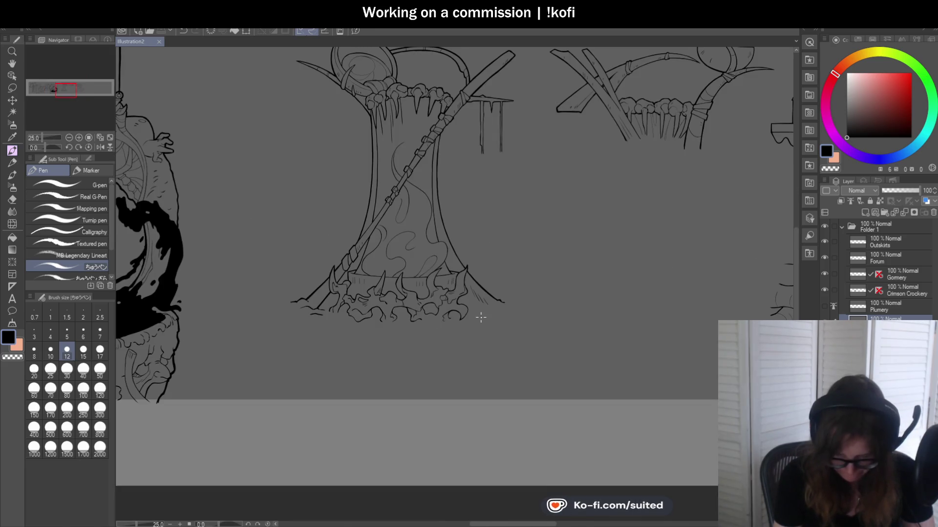
pyautogui.scroll(2, 370, 293)
pyautogui.scroll(1, 342, 312)
pyautogui.scroll(-1, 317, 323)
pyautogui.scroll(2, 295, 337)
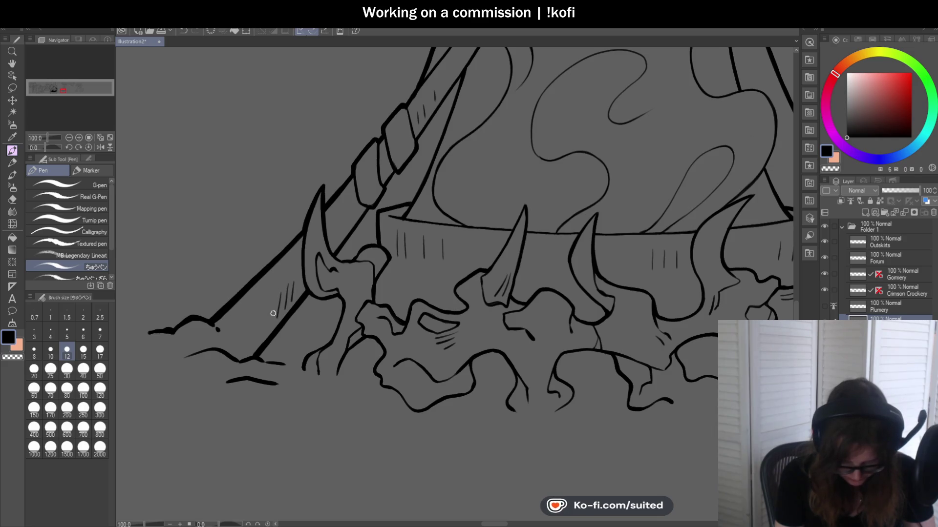
pyautogui.scroll(-2, 265, 331)
pyautogui.scroll(2, 365, 158)
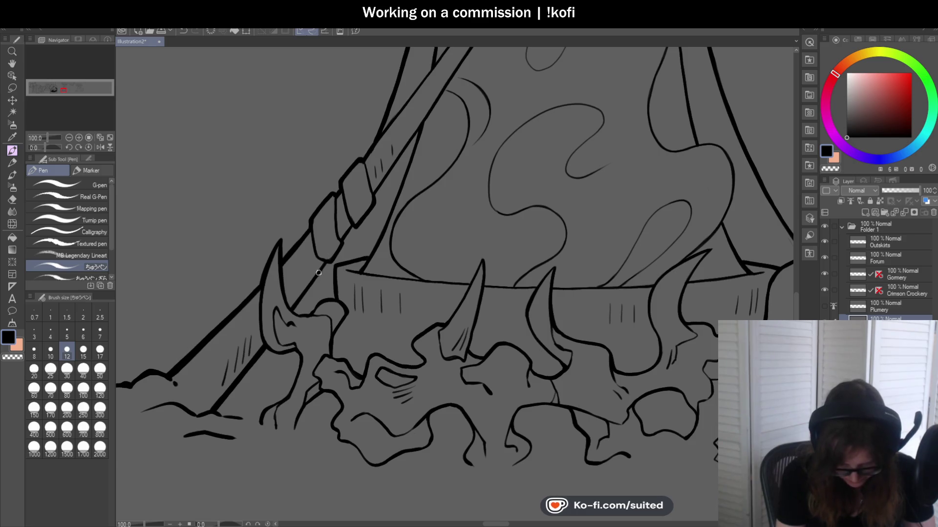
pyautogui.scroll(-2, 303, 312)
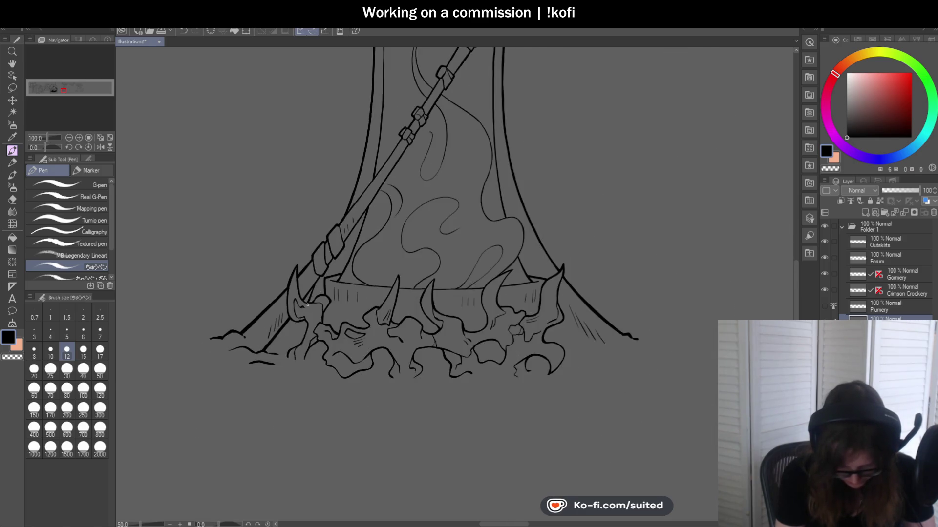
pyautogui.scroll(3, 304, 317)
pyautogui.hotkey('ctrl', 'z')
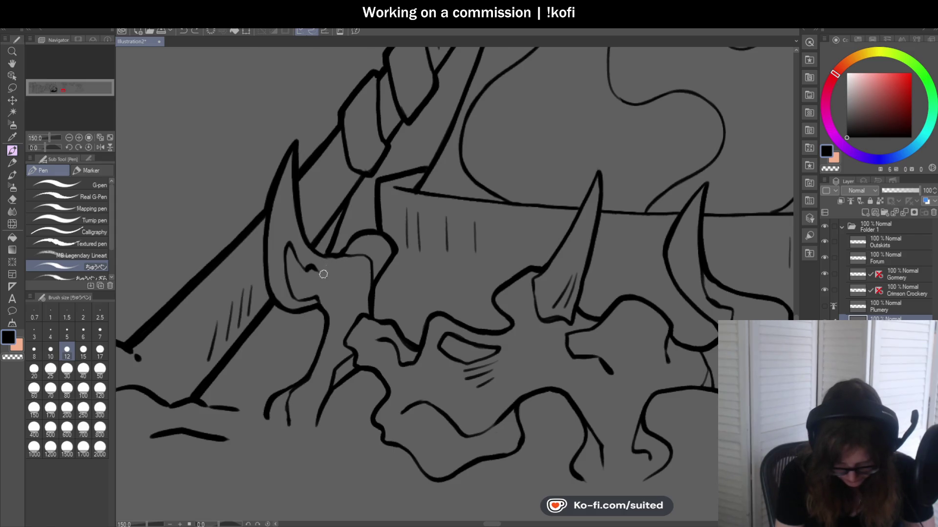
# - Redraw the short hatch at the tree base and extend the diagonal trunk line past the junction
pyautogui.scroll(-3, 330, 231)
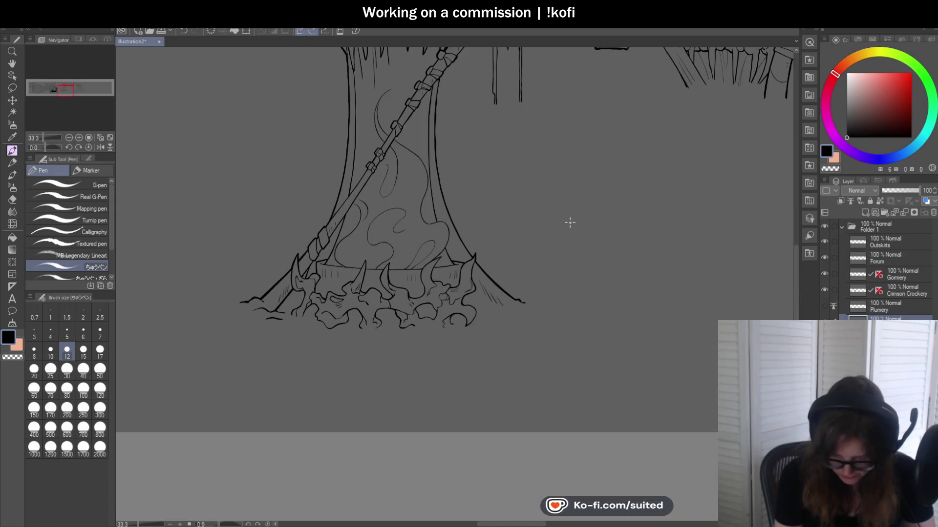
pyautogui.scroll(-1, 537, 307)
pyautogui.scroll(2, 547, 315)
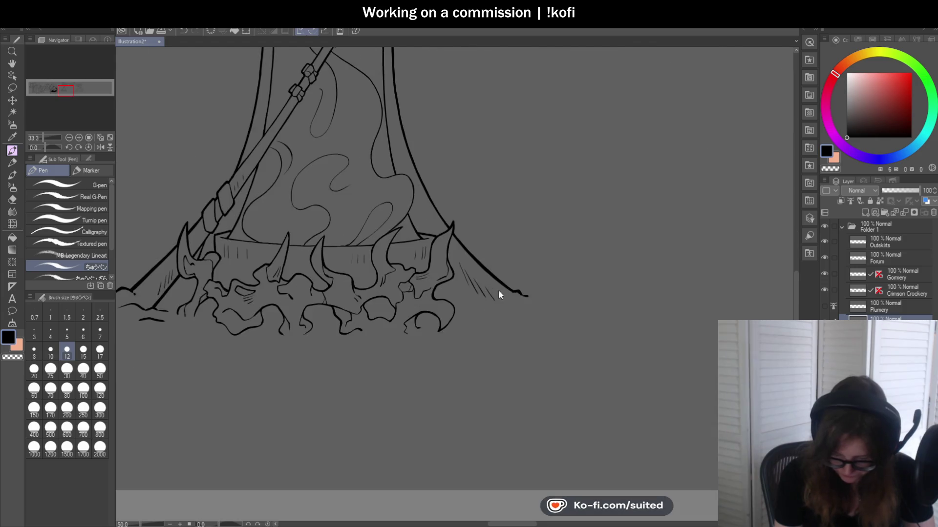
pyautogui.scroll(1, 499, 289)
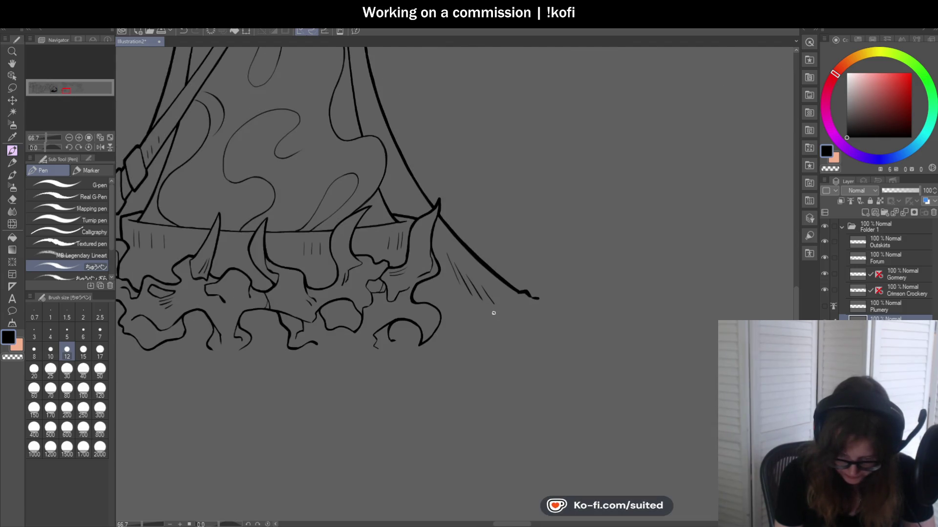
pyautogui.scroll(-3, 492, 312)
pyautogui.scroll(3, 481, 292)
pyautogui.scroll(2, 486, 289)
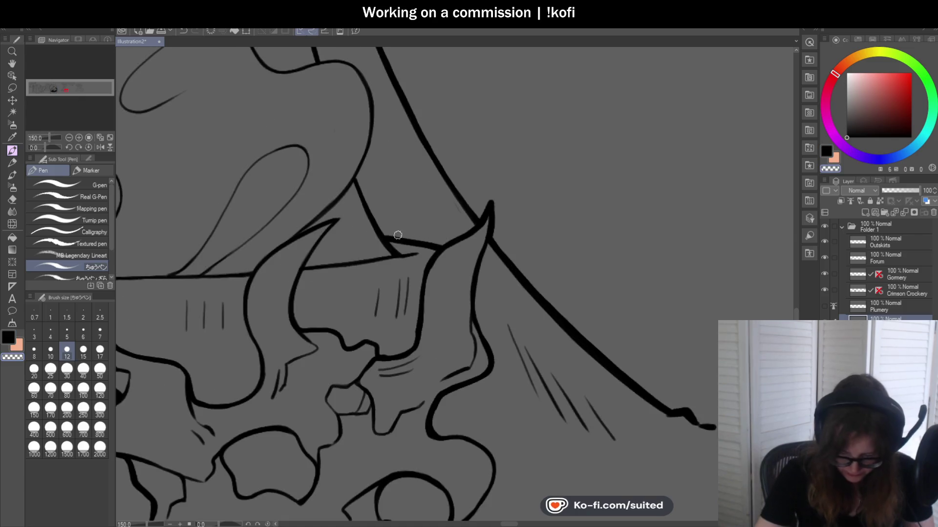
pyautogui.moveTo(417, 248); pyautogui.dragTo(430, 246)
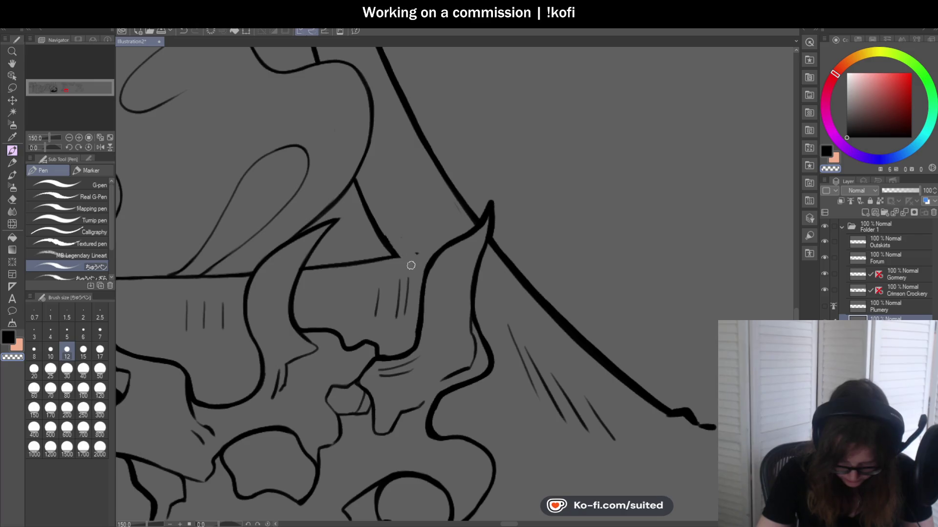
pyautogui.moveTo(418, 276); pyautogui.dragTo(385, 243)
pyautogui.hotkey('ctrl', 'z')
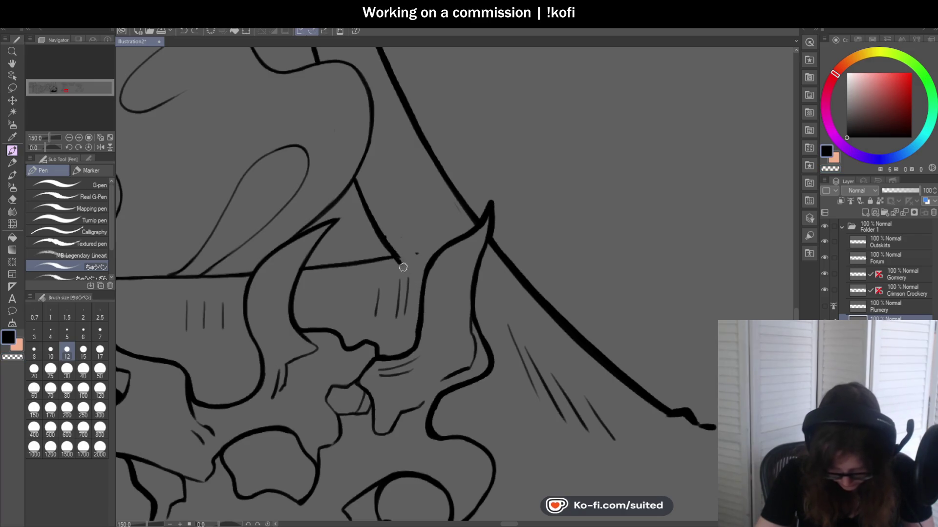
pyautogui.moveTo(421, 282); pyautogui.dragTo(386, 239)
# - Return to black, flip the canvas horizontally, and extend the short stroke up to the trunk line
pyautogui.press('c')
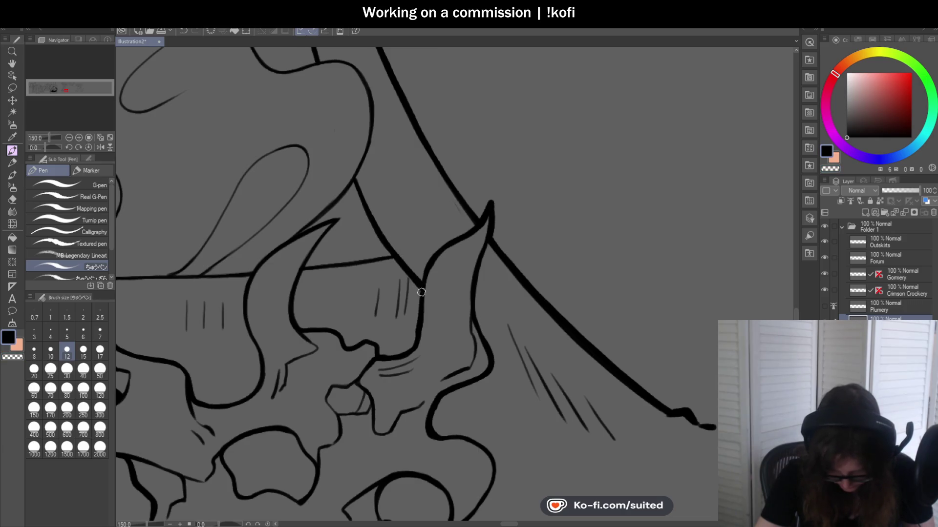
pyautogui.scroll(-4, 423, 292)
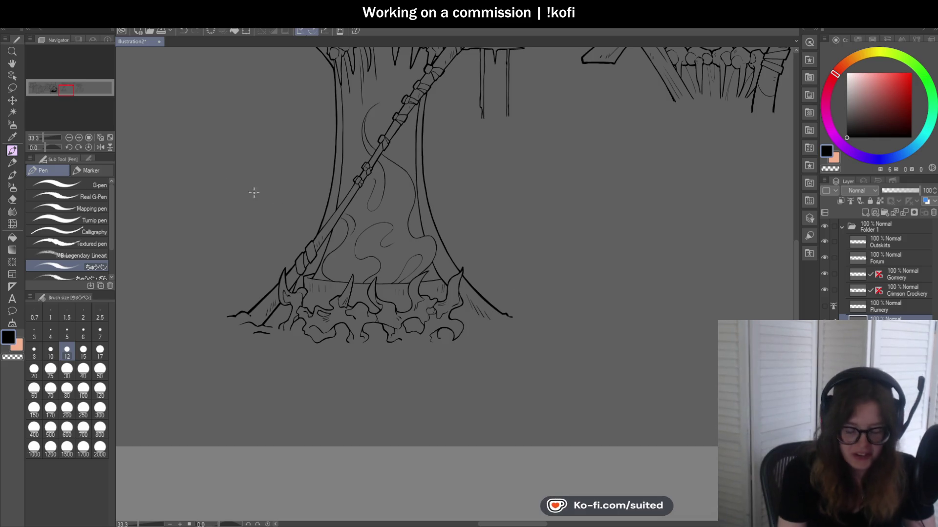
pyautogui.click(100, 147)
pyautogui.scroll(1, 422, 263)
pyautogui.scroll(2, 421, 263)
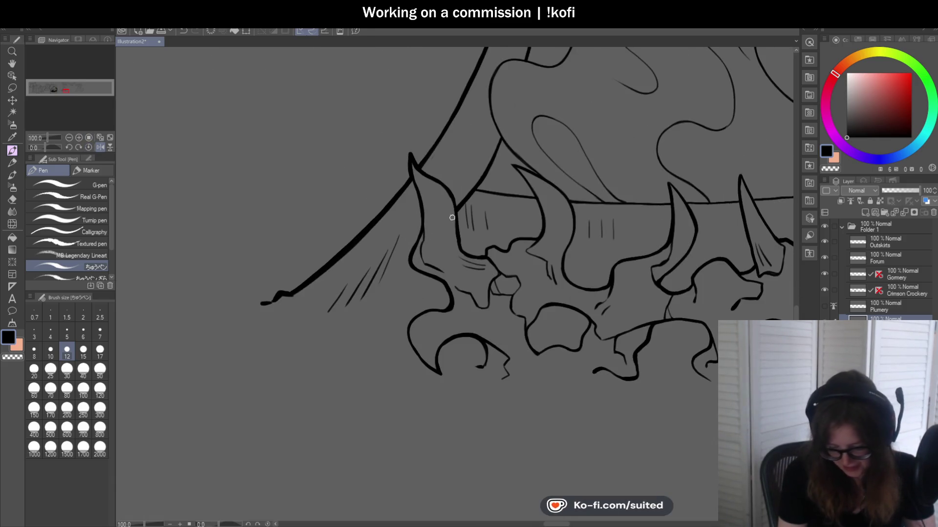
pyautogui.moveTo(475, 181); pyautogui.dragTo(483, 177)
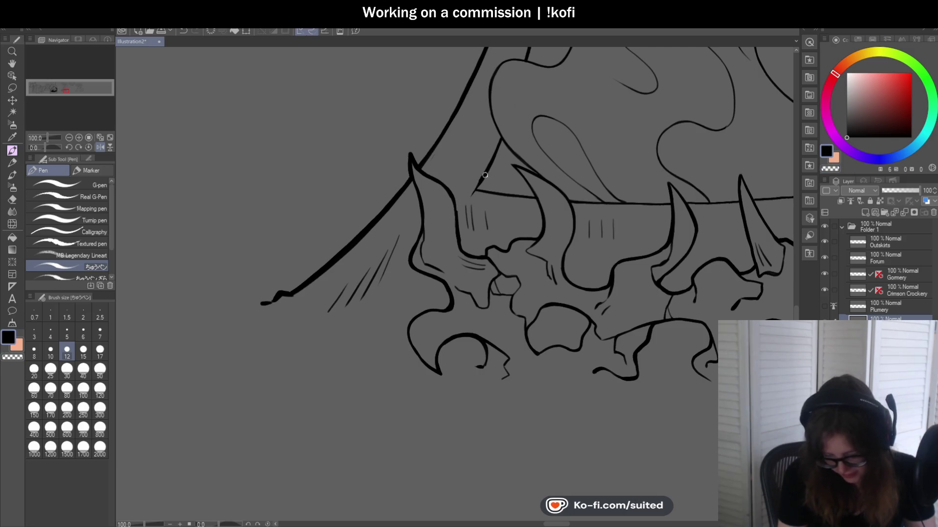
pyautogui.press('c')
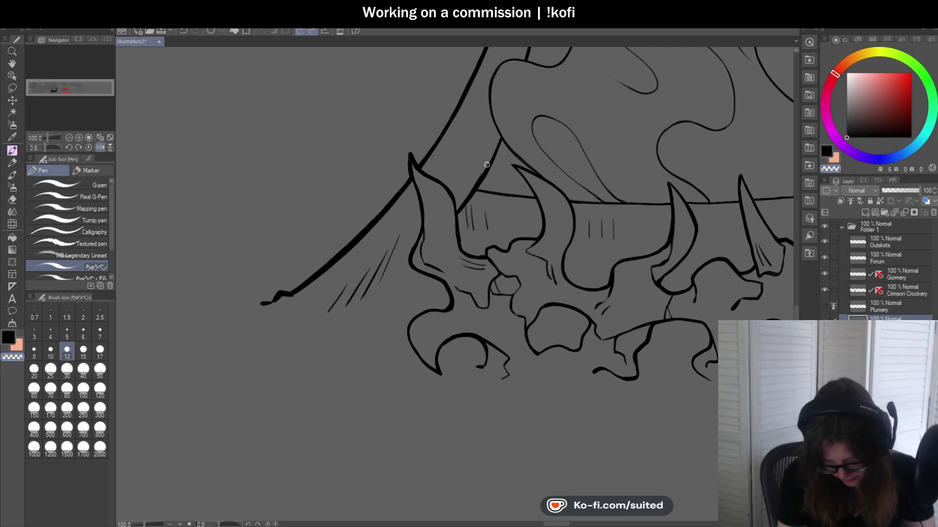
pyautogui.press('c')
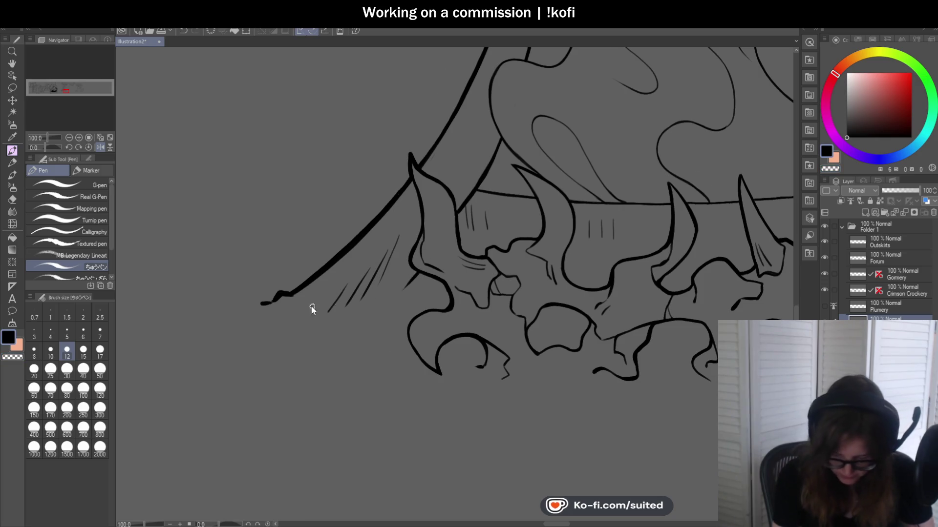
pyautogui.scroll(-5, 376, 293)
pyautogui.scroll(1, 549, 302)
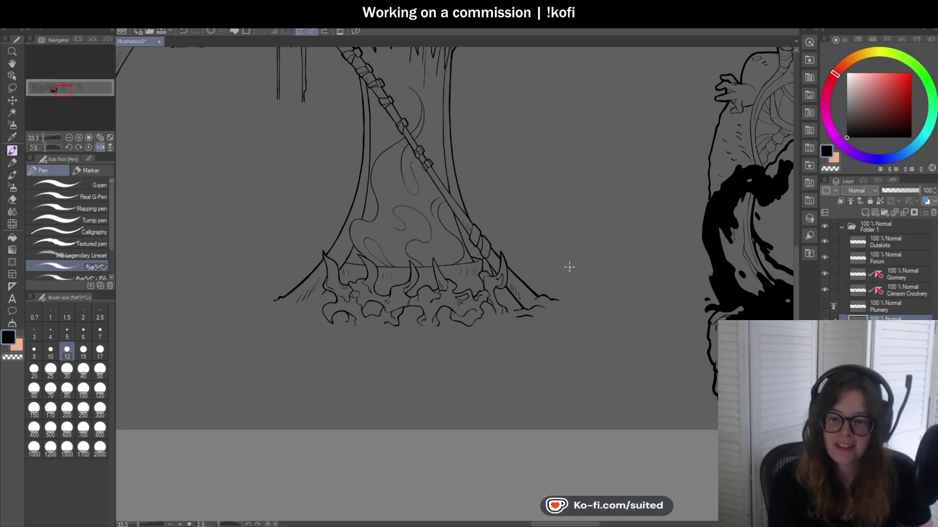
pyautogui.scroll(-1, 568, 268)
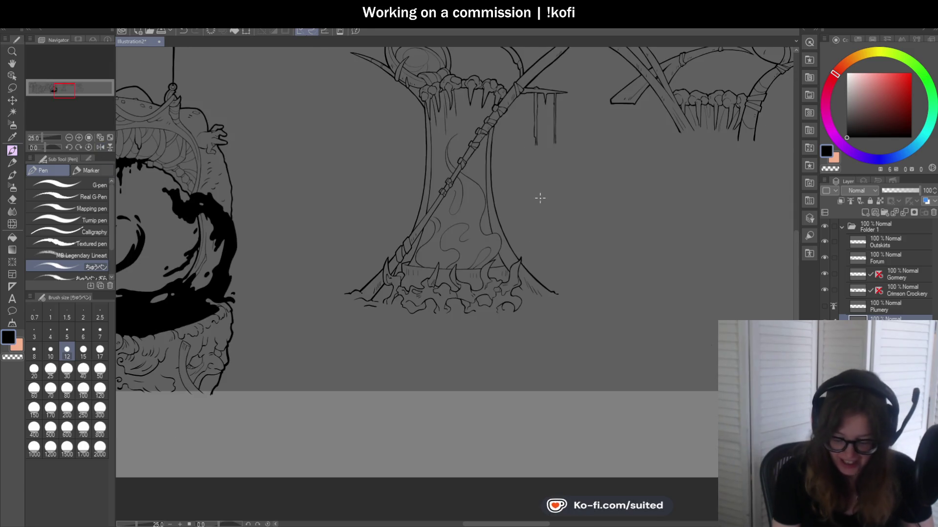
# - Thicken the left drip's outline, inking over its lower part
pyautogui.scroll(5, 502, 155)
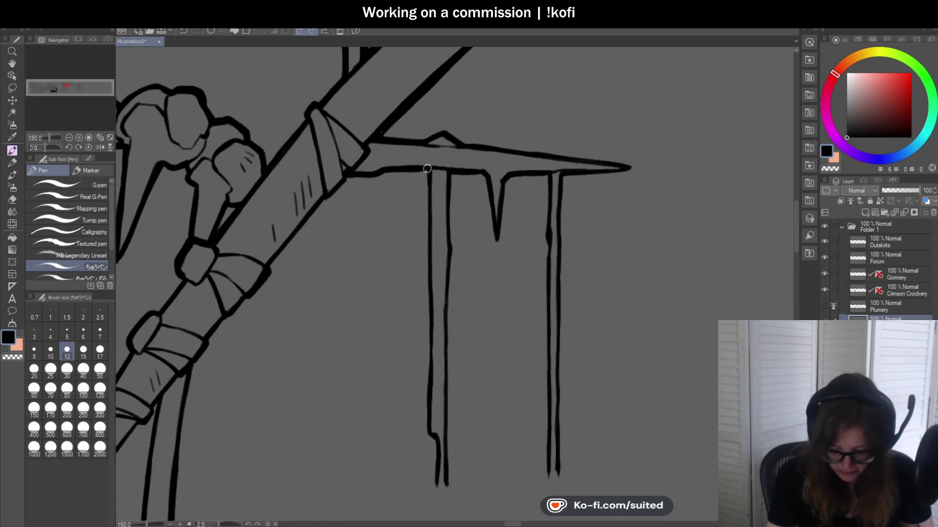
pyautogui.moveTo(428, 295); pyautogui.dragTo(427, 393)
pyautogui.scroll(-2, 445, 430)
pyautogui.scroll(3, 412, 293)
pyautogui.moveTo(415, 348); pyautogui.dragTo(429, 383)
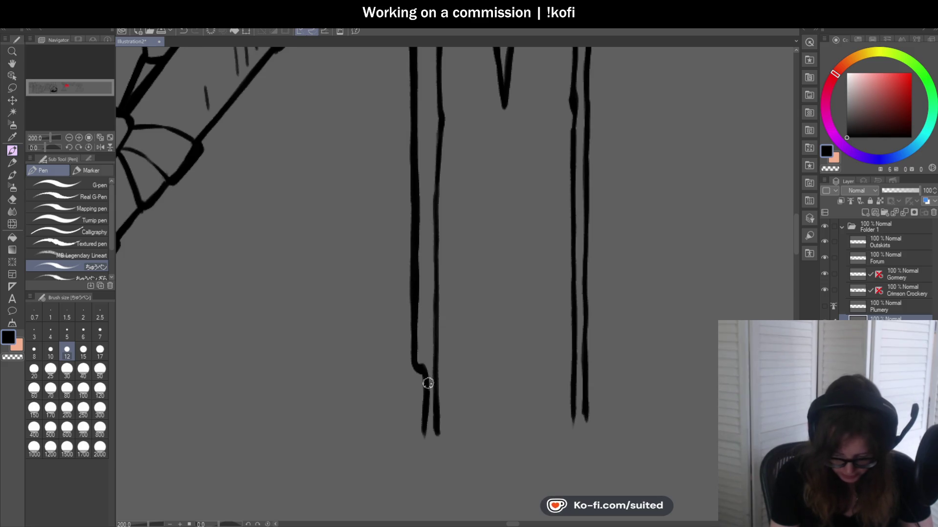
# - Ink the left drip's right edge down to its bottom tip
pyautogui.scroll(-2, 435, 440)
pyautogui.scroll(1, 450, 294)
pyautogui.scroll(1, 442, 169)
pyautogui.moveTo(441, 176); pyautogui.dragTo(442, 259)
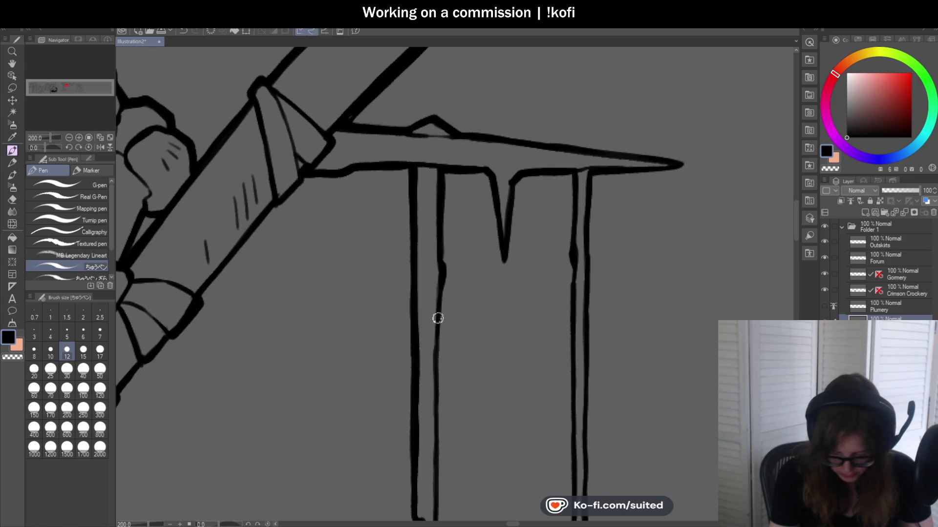
pyautogui.scroll(-2, 440, 318)
pyautogui.scroll(1, 454, 269)
pyautogui.moveTo(443, 188); pyautogui.dragTo(441, 258)
pyautogui.moveTo(442, 205); pyautogui.dragTo(438, 406)
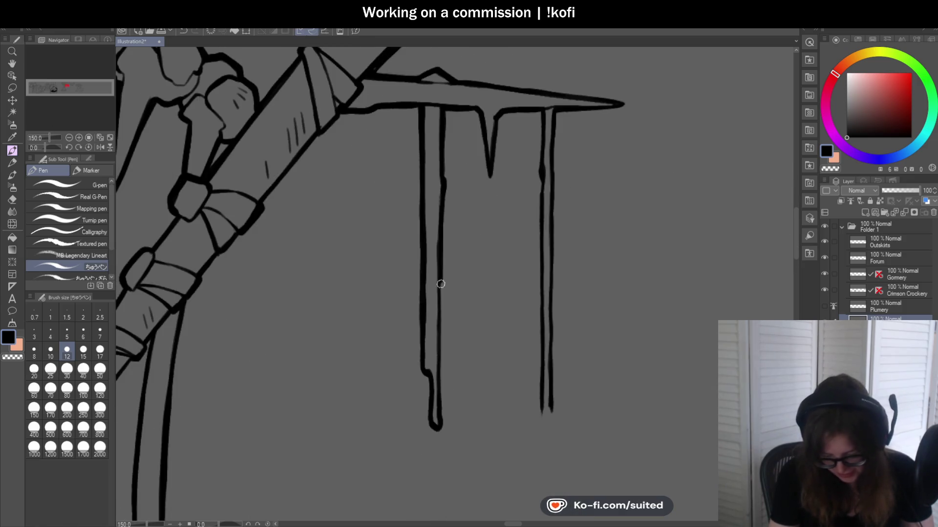
pyautogui.scroll(-1, 433, 279)
pyautogui.scroll(-1, 434, 278)
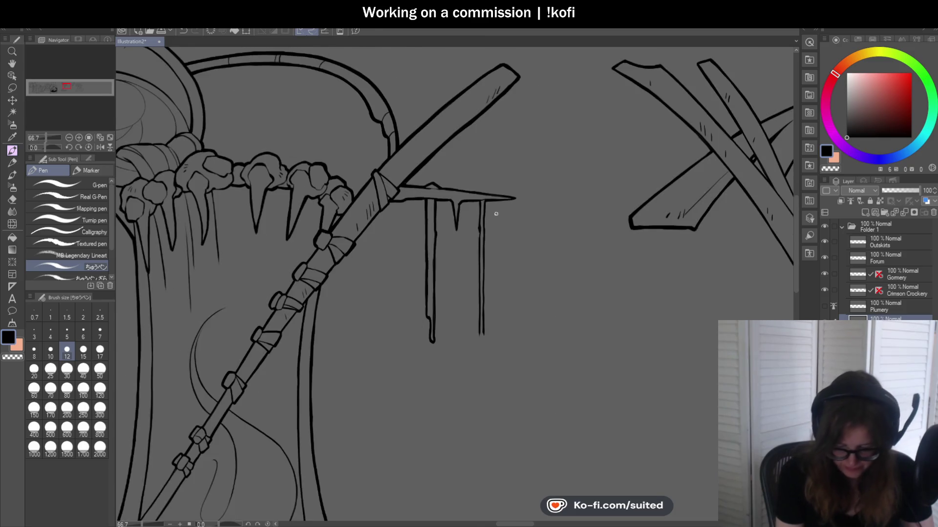
pyautogui.scroll(1, 477, 241)
pyautogui.scroll(-1, 446, 183)
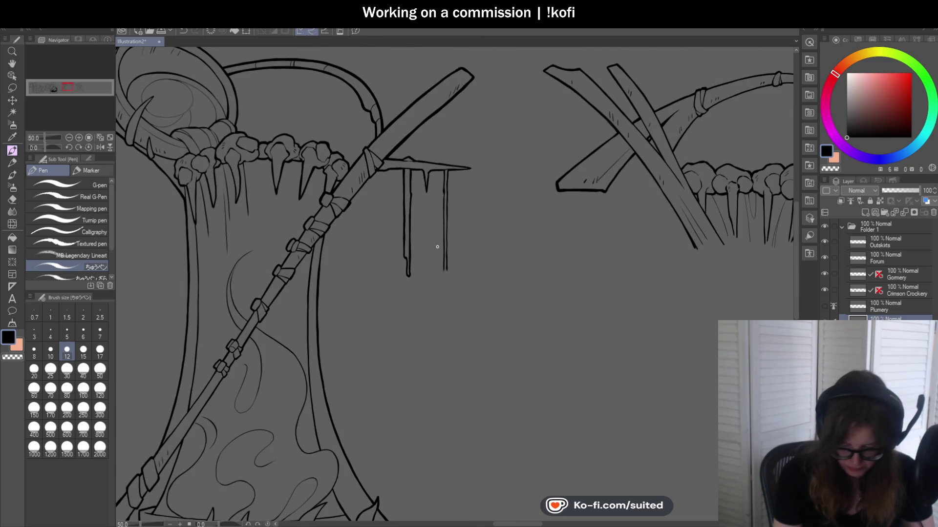
pyautogui.scroll(-1, 386, 211)
pyautogui.scroll(2, 376, 207)
pyautogui.scroll(-1, 365, 202)
pyautogui.scroll(-2, 366, 202)
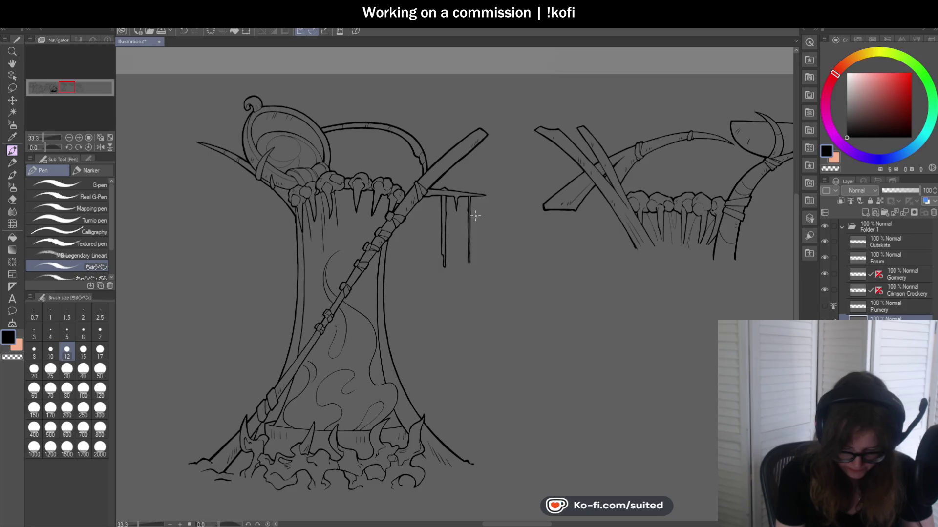
# - Turn off visibility of the Plumery layer in the Layer panel
pyautogui.scroll(-1, 475, 215)
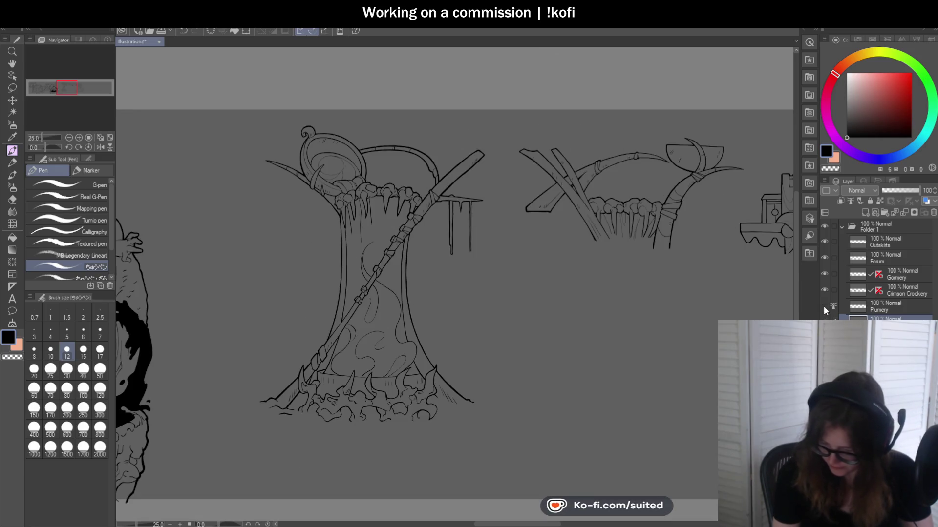
pyautogui.scroll(-2, 553, 197)
pyautogui.scroll(-2, 553, 196)
pyautogui.scroll(4, 553, 196)
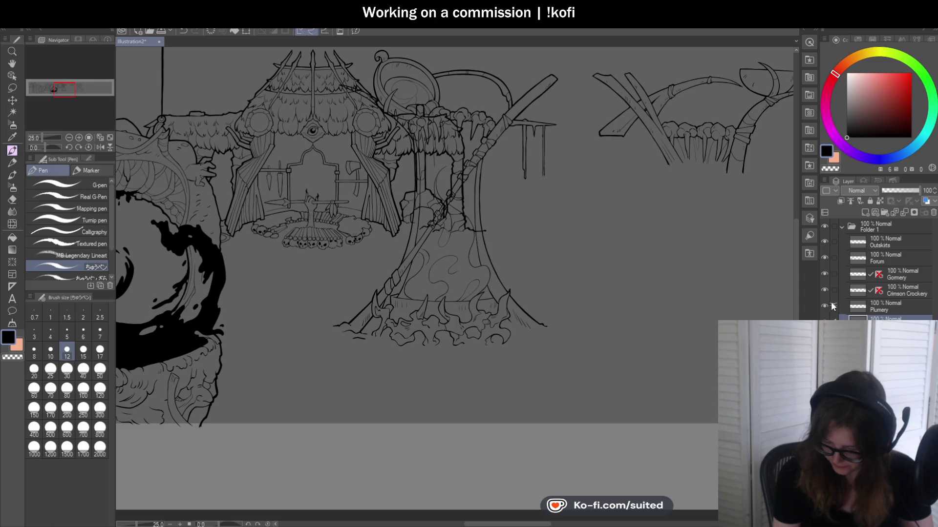
pyautogui.click(824, 306)
# - Pan and zoom the view to bring the bowl's curl atop the tree into view
pyautogui.moveTo(577, 274); pyautogui.dragTo(568, 273)
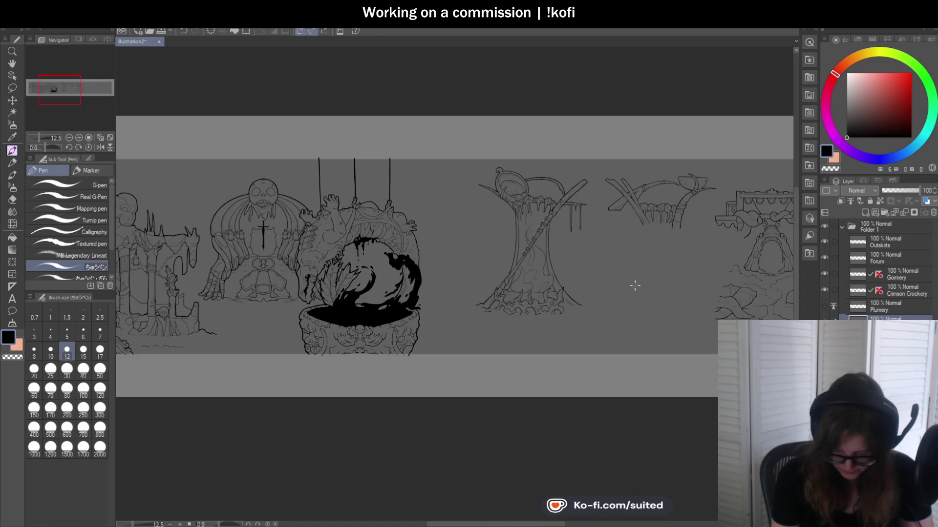
pyautogui.scroll(3, 687, 240)
pyautogui.scroll(-3, 691, 209)
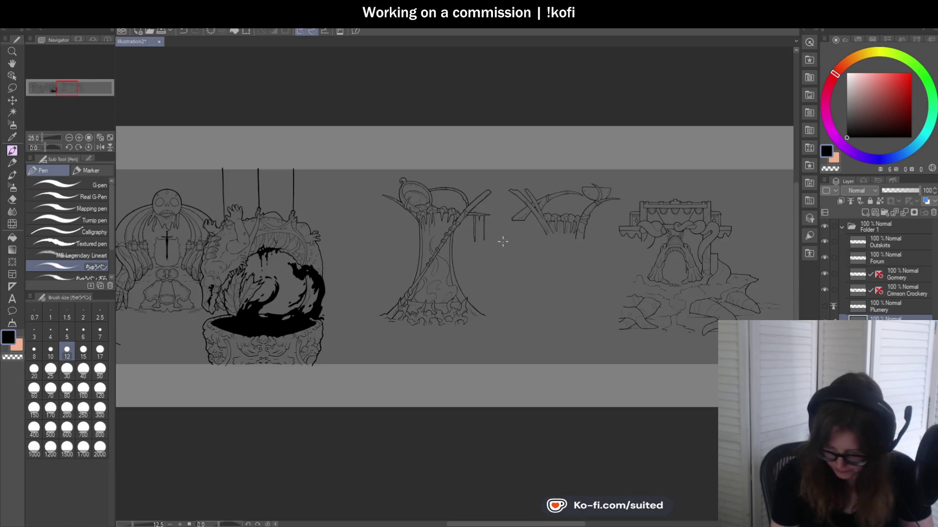
pyautogui.scroll(3, 496, 241)
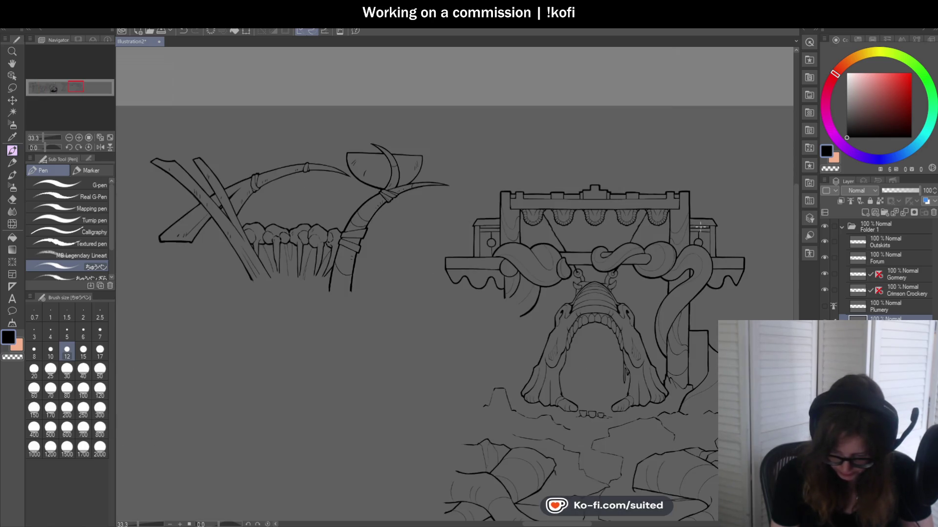
pyautogui.scroll(-3, 573, 237)
pyautogui.moveTo(488, 235); pyautogui.dragTo(772, 244)
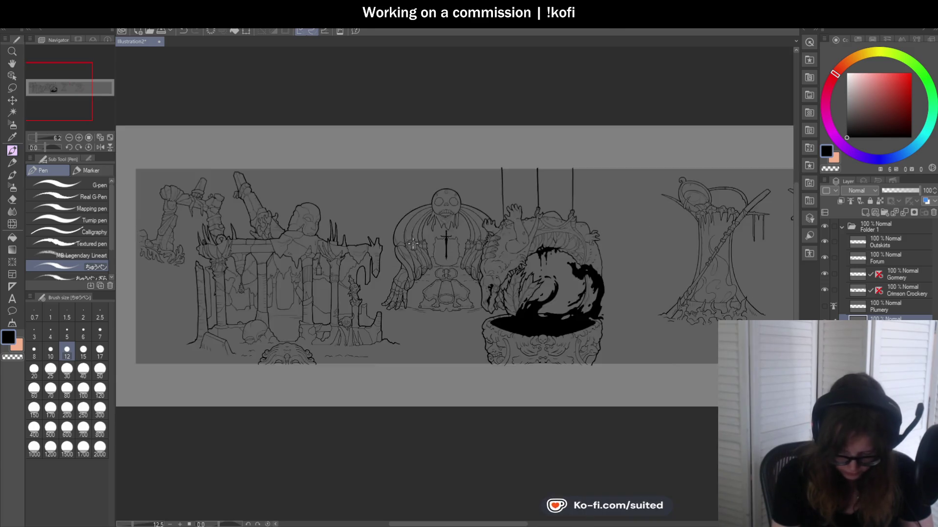
pyautogui.scroll(3, 385, 280)
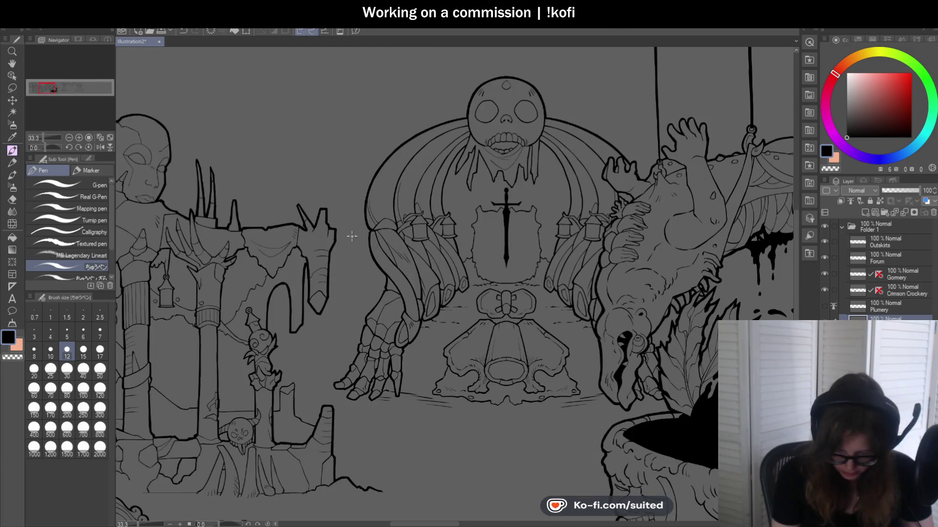
pyautogui.scroll(-3, 533, 84)
pyautogui.scroll(2, 674, 173)
pyautogui.scroll(1, 675, 173)
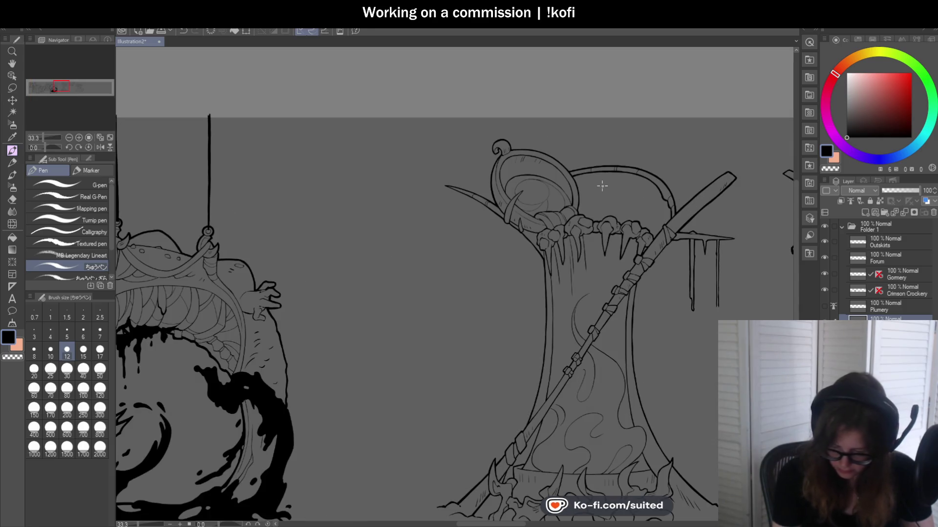
pyautogui.scroll(-1, 601, 175)
pyautogui.scroll(-2, 630, 357)
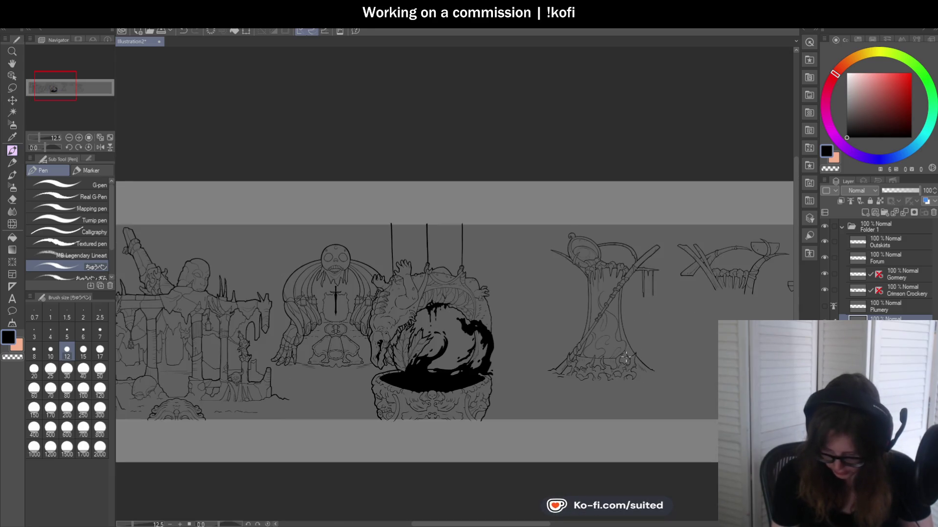
pyautogui.scroll(2, 618, 254)
pyautogui.scroll(3, 492, 198)
pyautogui.scroll(4, 492, 200)
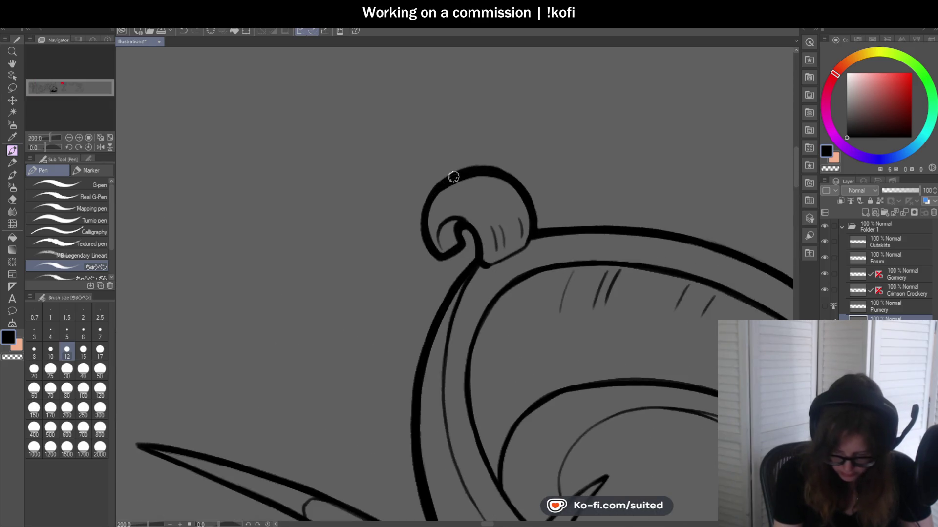
# - Reshape the curl-to-post stroke and ink the post's left outline as a thicker line
pyautogui.moveTo(477, 242)
pyautogui.mouseDown()
pyautogui.moveTo(481, 269)
pyautogui.moveTo(469, 261)
pyautogui.moveTo(421, 318)
pyautogui.mouseUp()
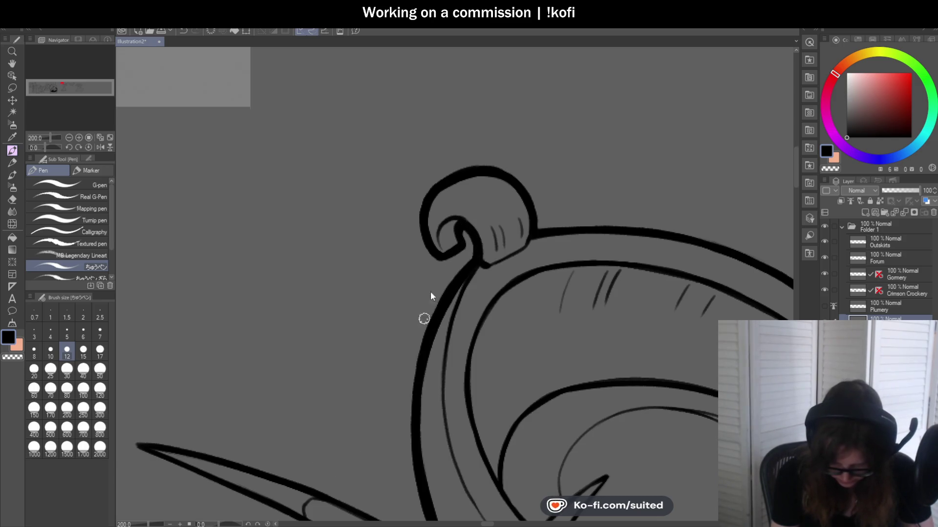
pyautogui.scroll(-1, 420, 318)
pyautogui.scroll(1, 443, 393)
pyautogui.moveTo(424, 206)
pyautogui.mouseDown()
pyautogui.moveTo(414, 307)
pyautogui.moveTo(445, 421)
pyautogui.mouseUp()
# - Rotate the view about 81 degrees, undo the bad horn stroke and redraw the horn's right edge
pyautogui.moveTo(48, 148); pyautogui.dragTo(53, 147)
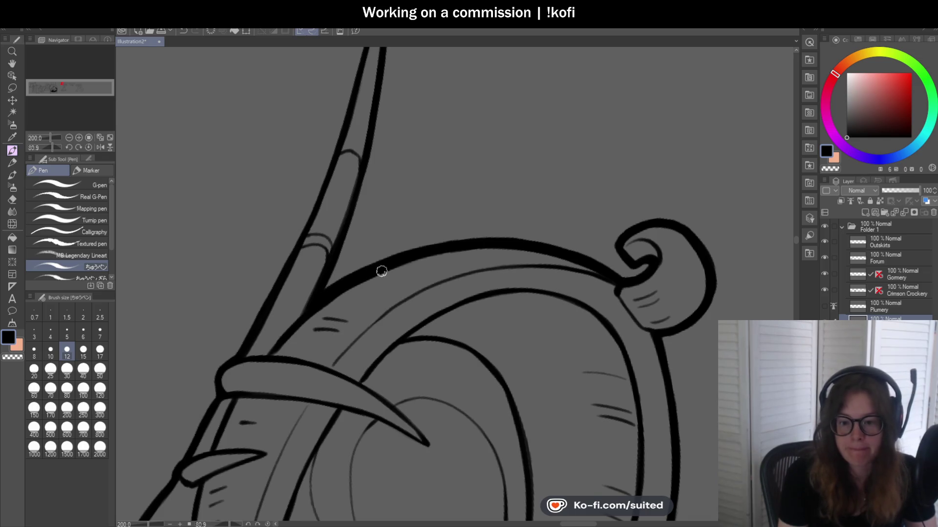
pyautogui.scroll(-2, 379, 270)
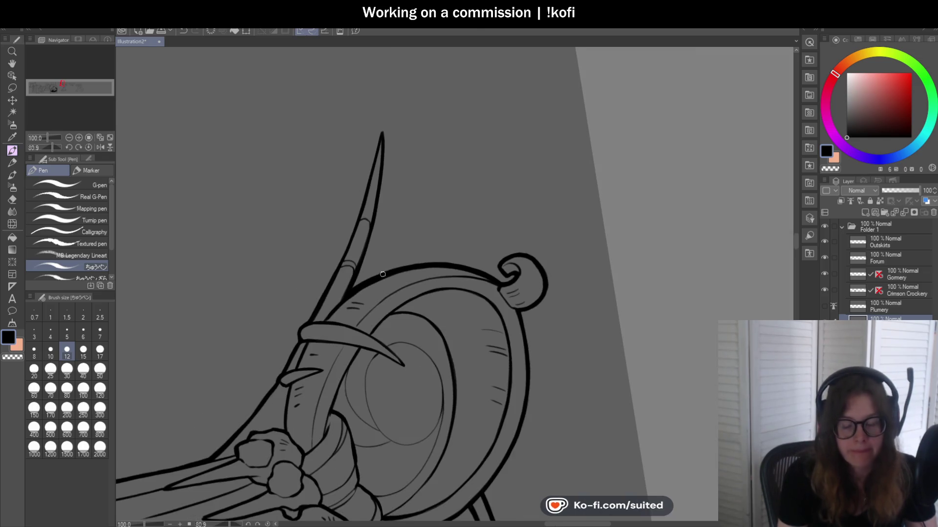
pyautogui.scroll(1, 383, 167)
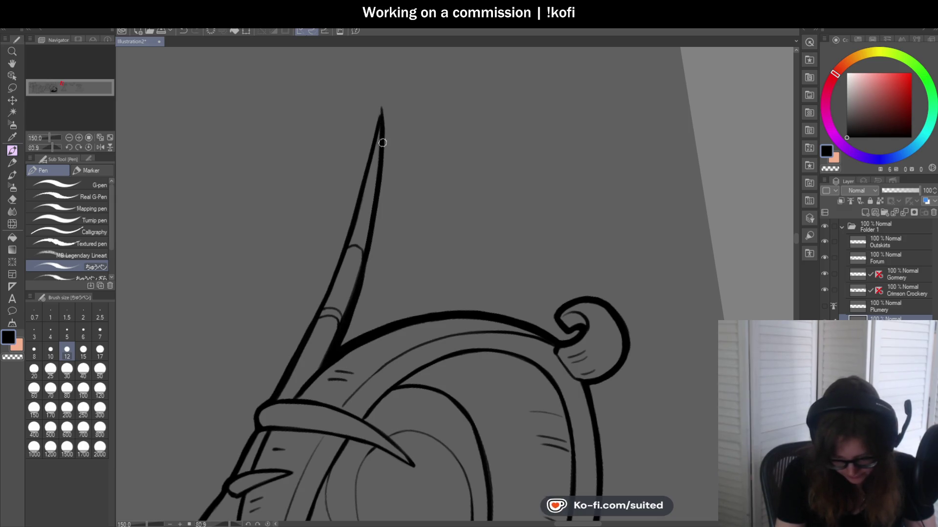
pyautogui.hotkey('ctrl', 'z')
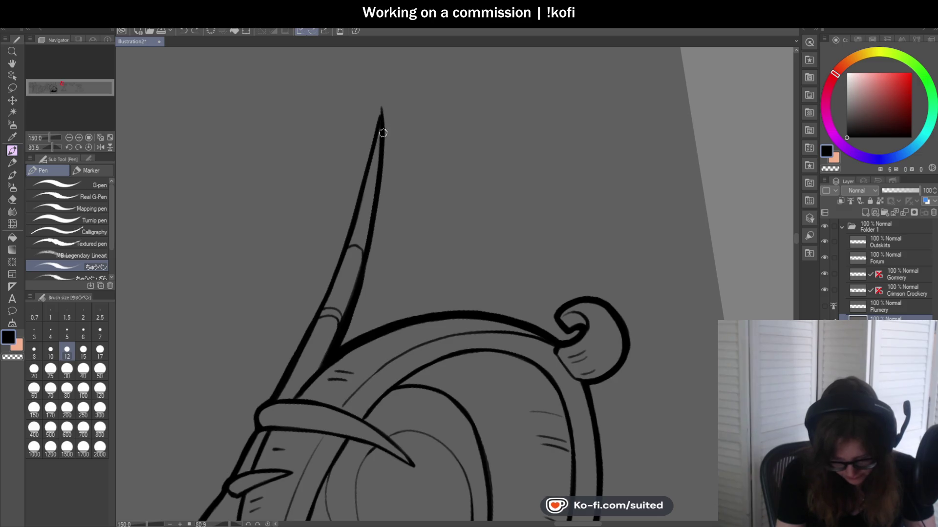
pyautogui.moveTo(379, 202); pyautogui.dragTo(369, 282)
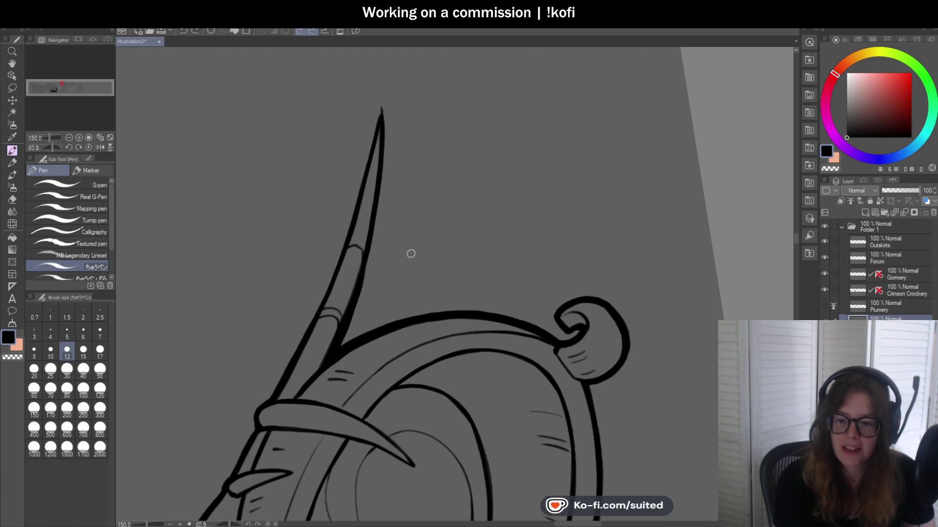
# - With the canvas mirrored and rotated, thicken the spike's left and right edges down its length
pyautogui.click(100, 147)
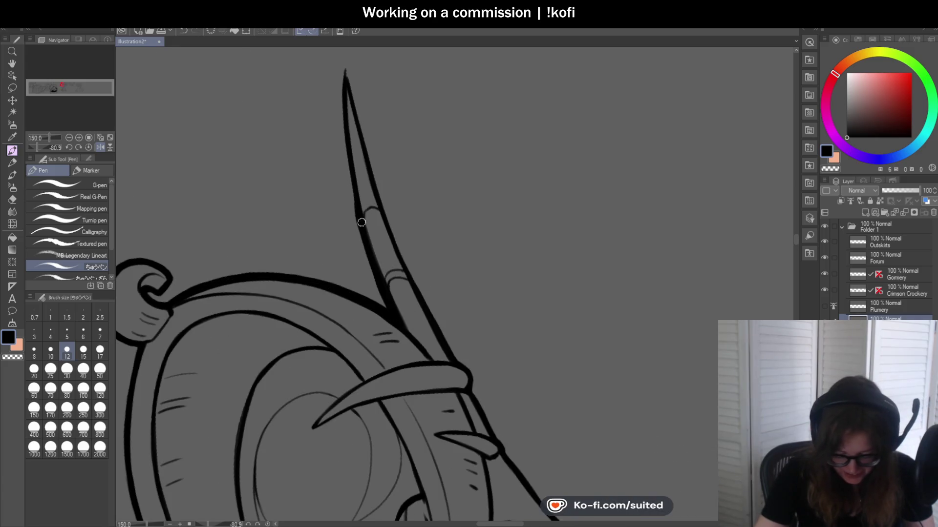
pyautogui.moveTo(357, 212)
pyautogui.mouseDown()
pyautogui.moveTo(341, 153)
pyautogui.moveTo(345, 62)
pyautogui.mouseUp()
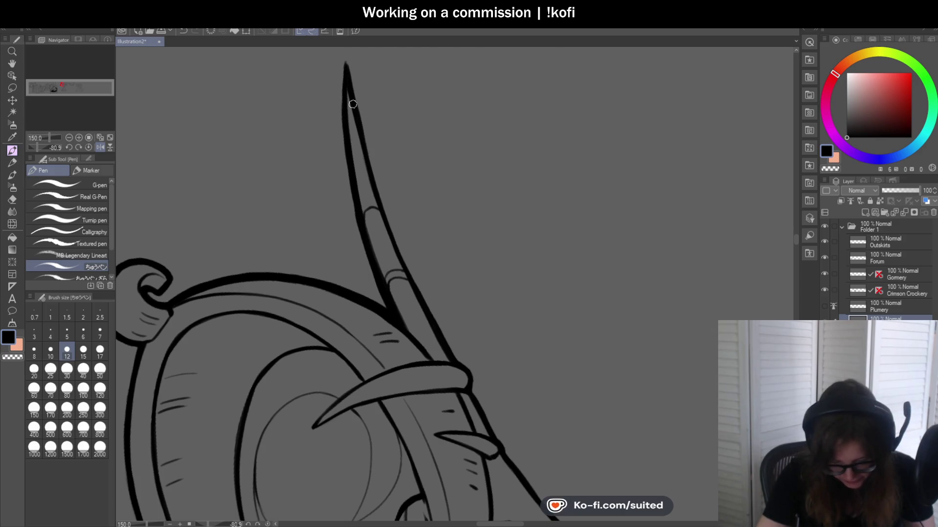
pyautogui.moveTo(48, 148); pyautogui.dragTo(216, 179)
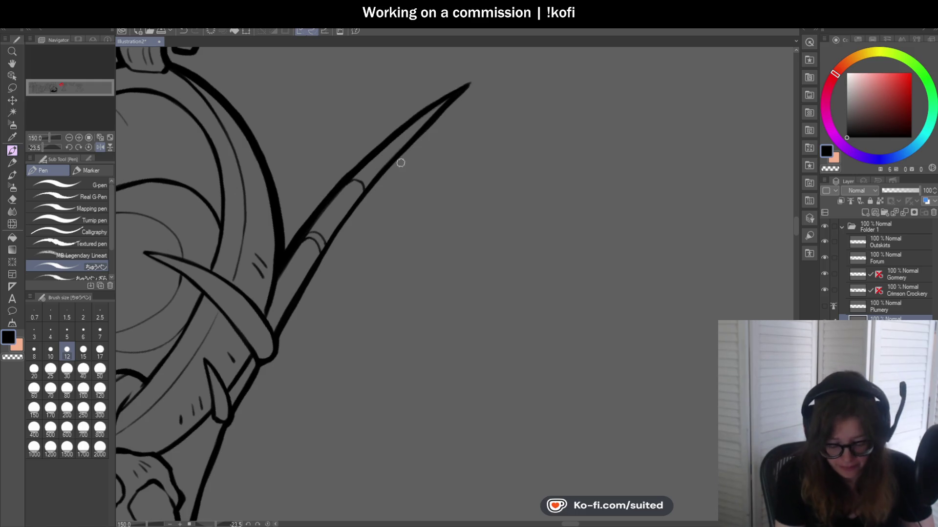
pyautogui.moveTo(431, 121); pyautogui.dragTo(309, 268)
pyautogui.moveTo(366, 184); pyautogui.dragTo(310, 279)
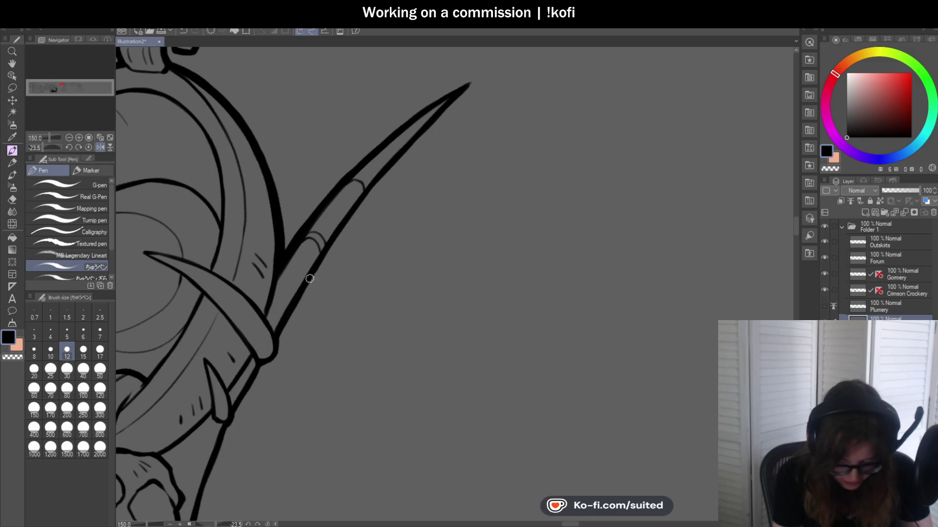
pyautogui.moveTo(333, 234); pyautogui.dragTo(284, 327)
pyautogui.scroll(-5, 397, 203)
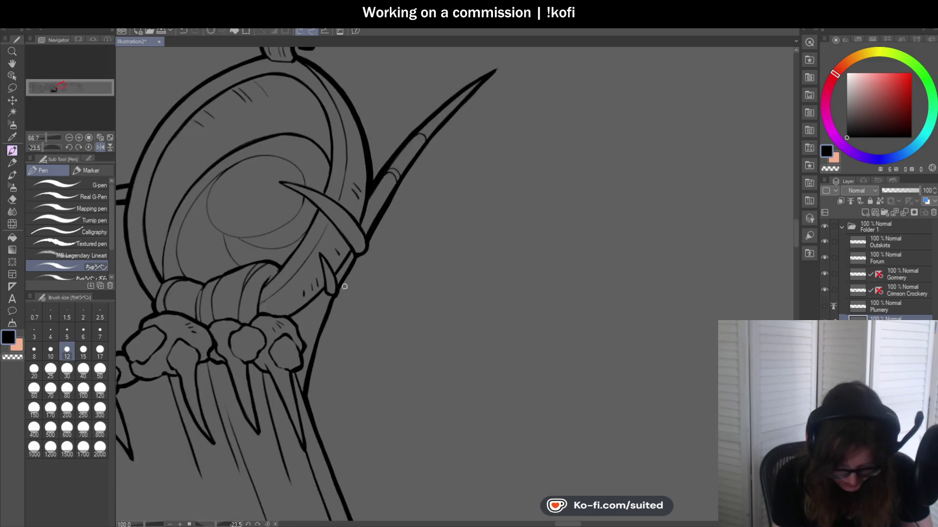
pyautogui.scroll(6, 381, 208)
pyautogui.moveTo(355, 262)
pyautogui.mouseDown()
pyautogui.moveTo(321, 315)
pyautogui.moveTo(409, 146)
pyautogui.moveTo(382, 196)
pyautogui.mouseUp()
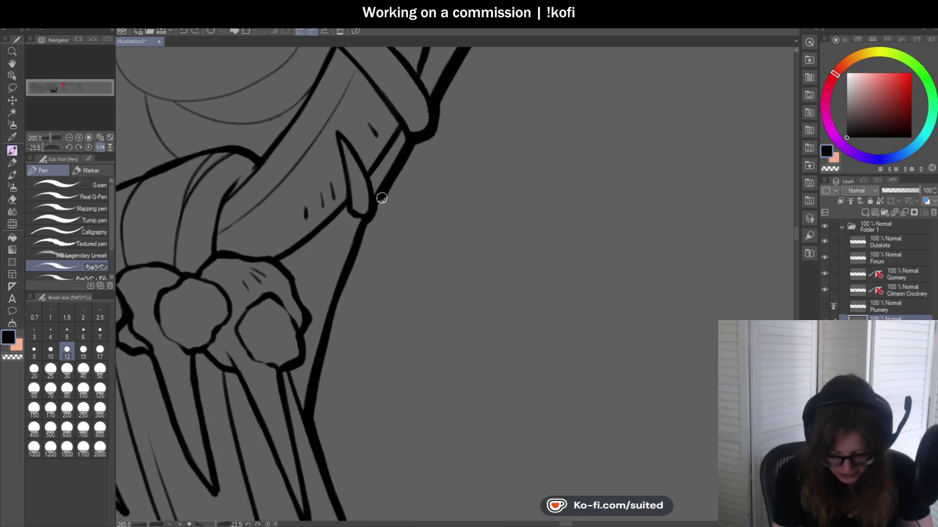
pyautogui.moveTo(365, 226)
pyautogui.mouseDown()
pyautogui.moveTo(330, 314)
pyautogui.moveTo(310, 418)
pyautogui.mouseUp()
pyautogui.scroll(-4, 432, 233)
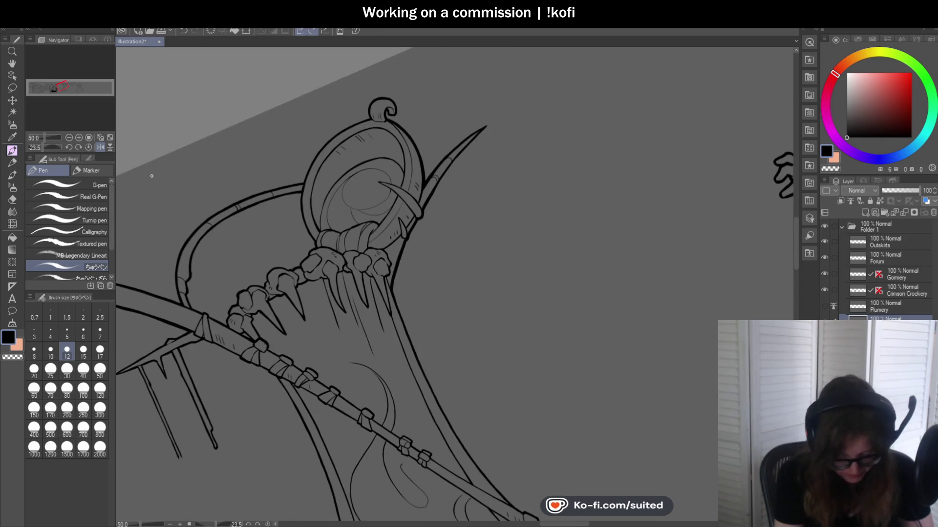
# - Return the view upright and thicken the outer line beside the cup and near the curl
pyautogui.click(91, 147)
pyautogui.scroll(-2, 502, 221)
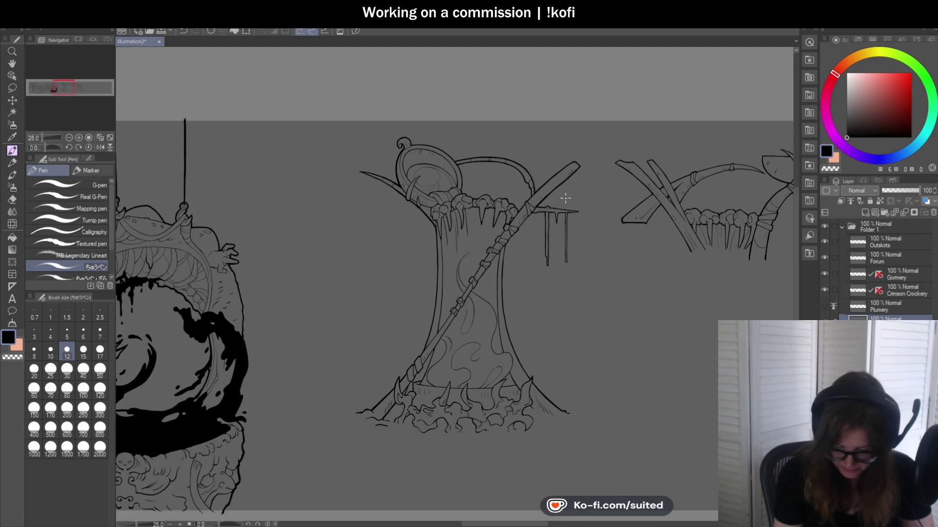
pyautogui.scroll(1, 549, 195)
pyautogui.scroll(2, 380, 103)
pyautogui.scroll(2, 440, 132)
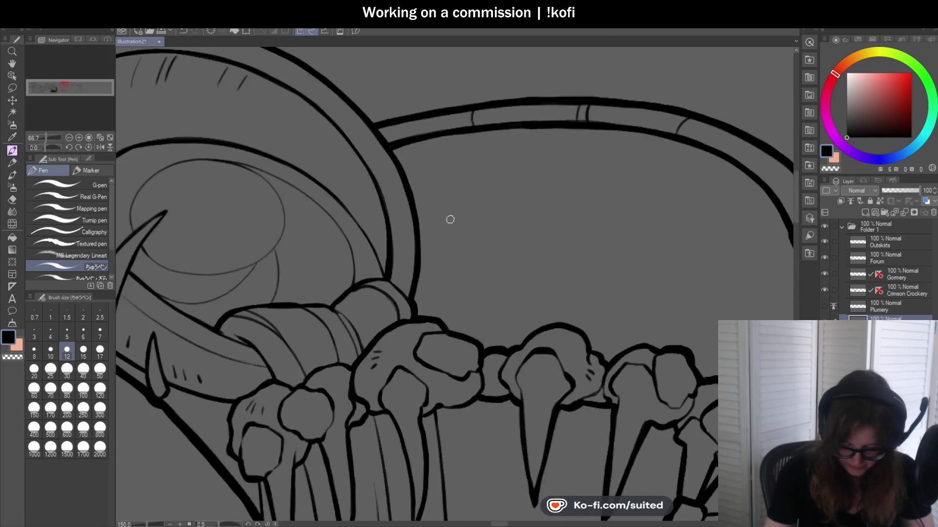
pyautogui.scroll(1, 452, 224)
pyautogui.moveTo(381, 141); pyautogui.dragTo(401, 332)
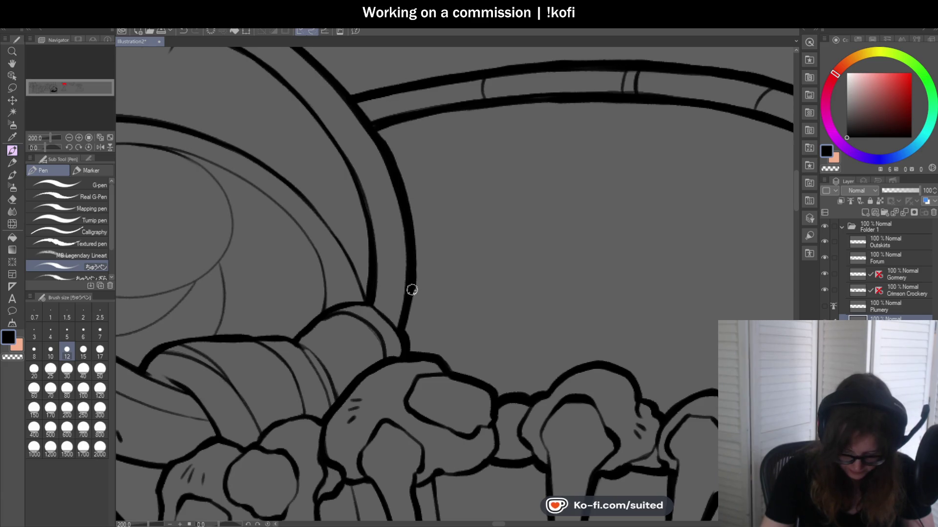
pyautogui.scroll(-2, 376, 137)
pyautogui.scroll(-3, 342, 147)
pyautogui.scroll(5, 279, 159)
pyautogui.scroll(1, 280, 160)
pyautogui.moveTo(266, 132); pyautogui.dragTo(293, 190)
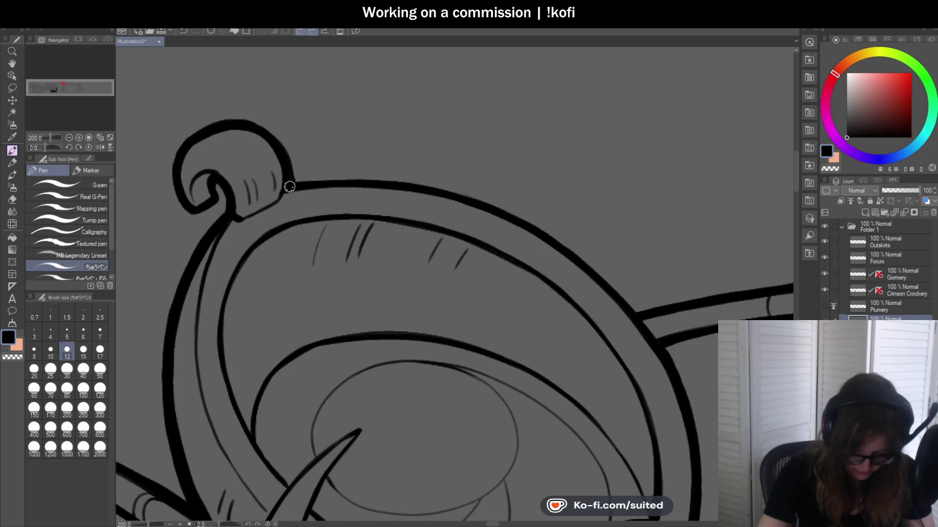
# - Rotate around the cup and redraw its outer rim with a heavier line, undoing uneven strokes
pyautogui.moveTo(53, 147); pyautogui.dragTo(37, 148)
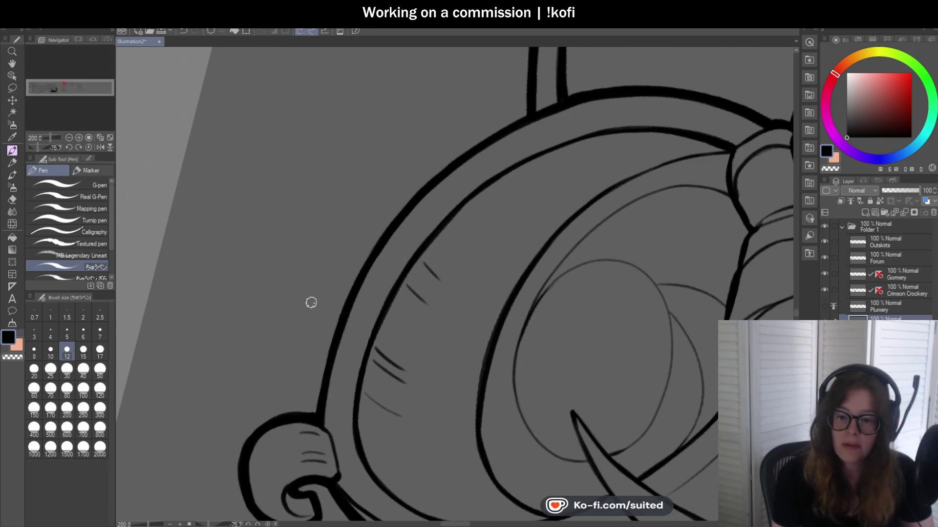
pyautogui.scroll(-3, 309, 303)
pyautogui.scroll(1, 318, 289)
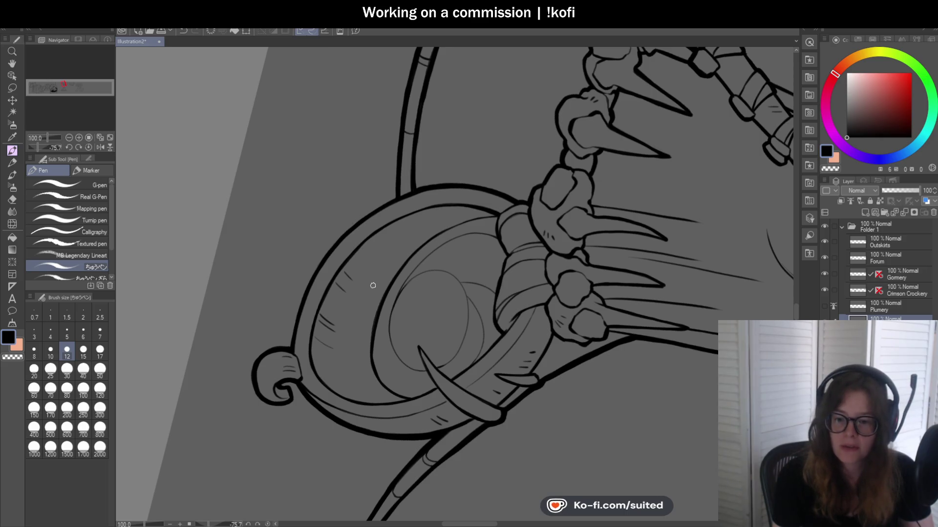
pyautogui.scroll(1, 385, 210)
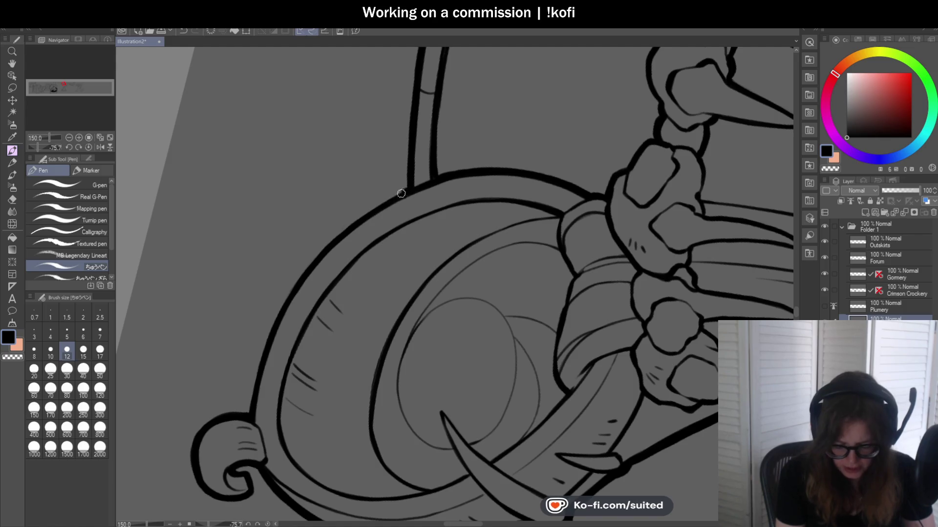
pyautogui.moveTo(409, 188); pyautogui.dragTo(296, 285)
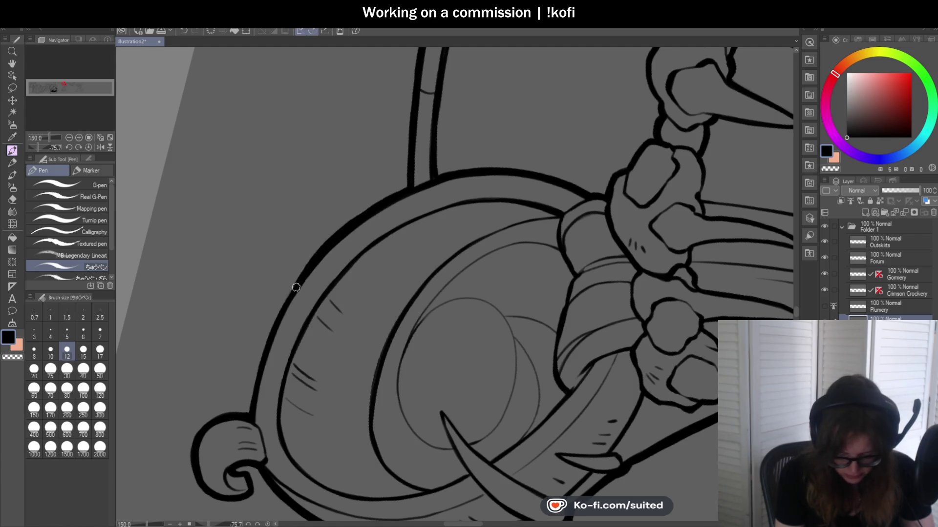
pyautogui.hotkey('ctrl', 'z')
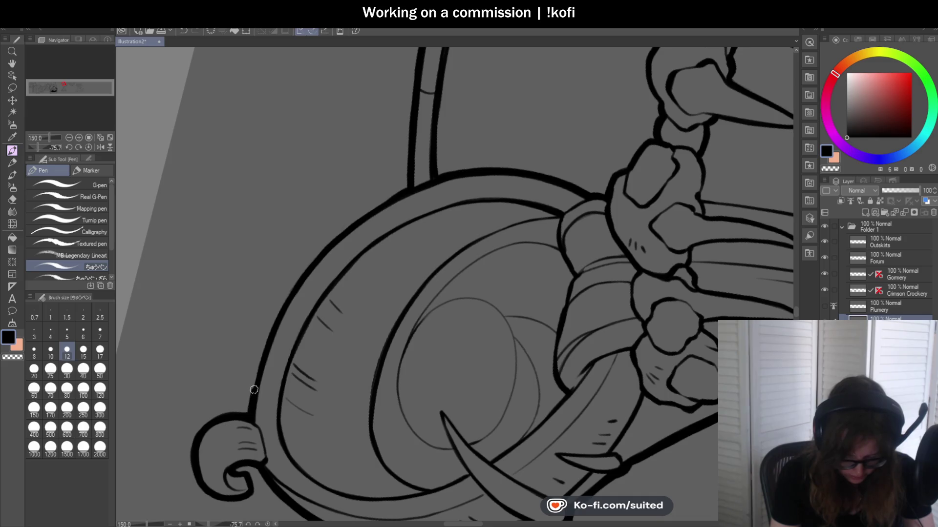
pyautogui.moveTo(269, 337); pyautogui.dragTo(396, 193)
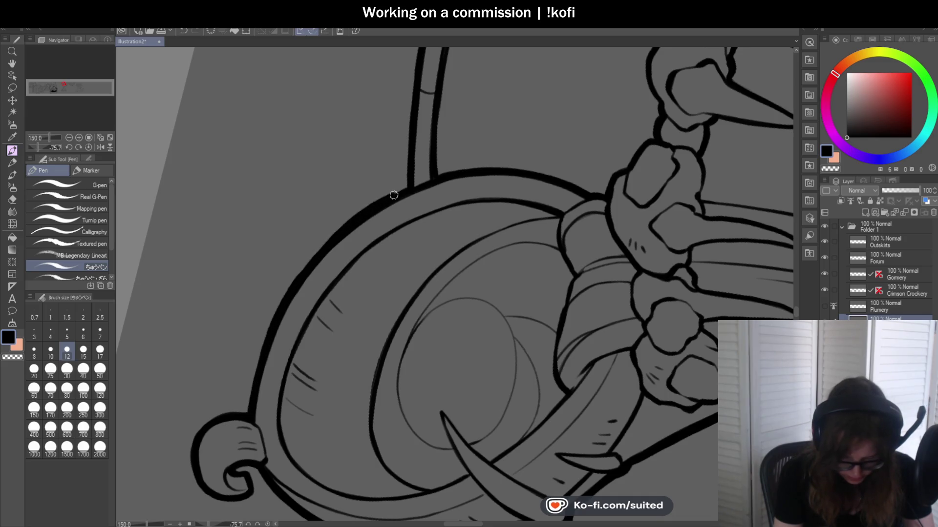
pyautogui.hotkey('ctrl', 'z')
pyautogui.moveTo(251, 407)
pyautogui.mouseDown()
pyautogui.moveTo(272, 326)
pyautogui.moveTo(306, 262)
pyautogui.moveTo(356, 215)
pyautogui.mouseUp()
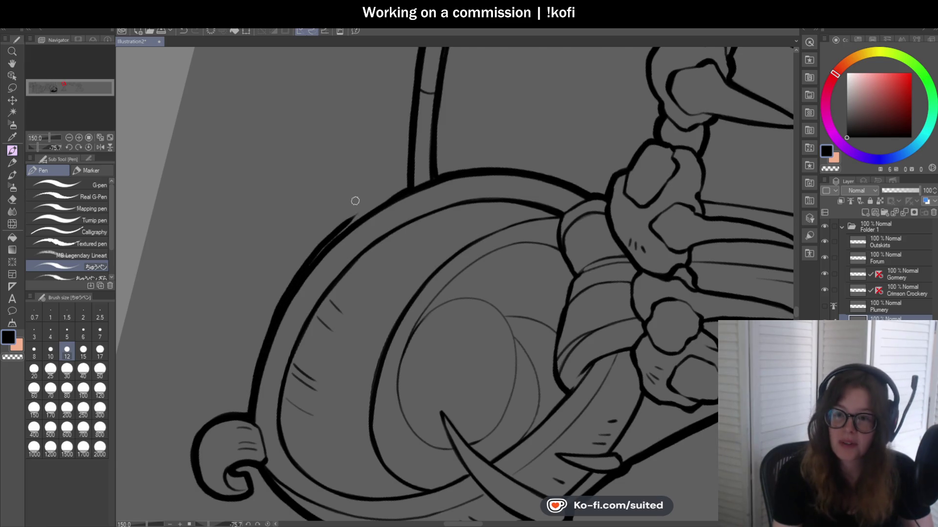
pyautogui.hotkey('ctrl', 'z')
pyautogui.moveTo(255, 390); pyautogui.dragTo(282, 309)
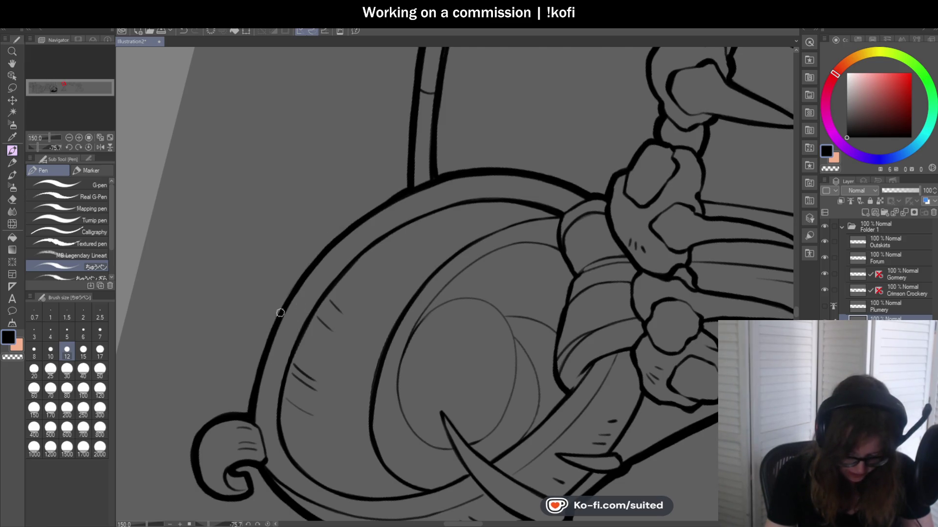
pyautogui.moveTo(330, 243); pyautogui.dragTo(398, 193)
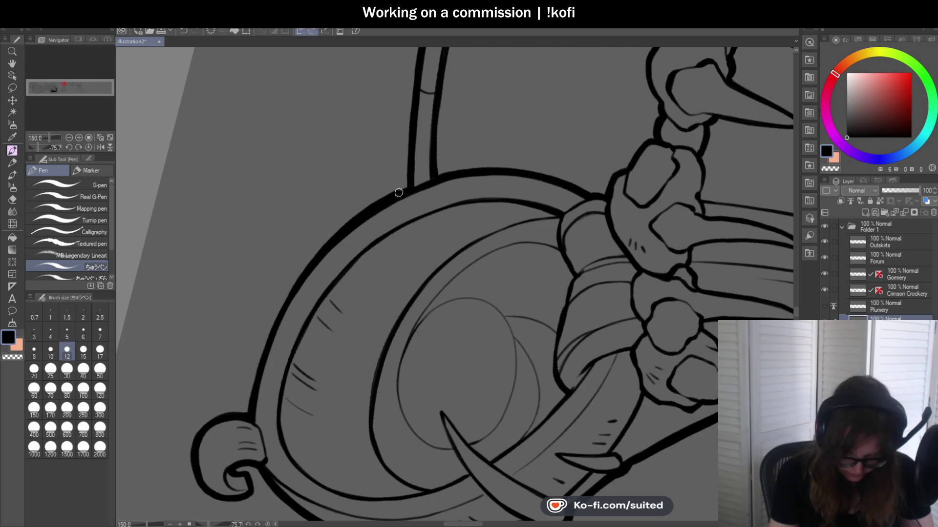
pyautogui.scroll(-4, 309, 252)
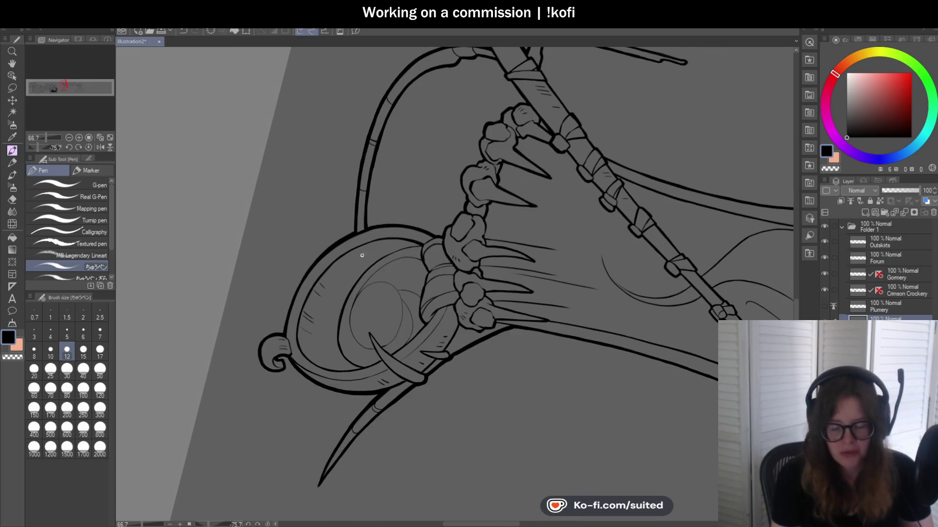
# - Straighten, then tilt the view along the staff and retrace the upper trunk's left outline boldly
pyautogui.click(88, 147)
pyautogui.click(69, 137)
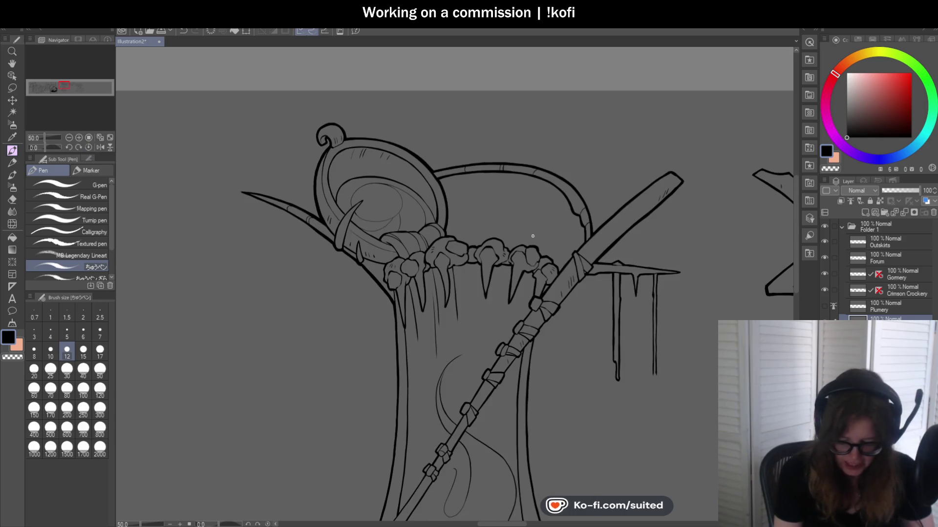
pyautogui.scroll(1, 547, 254)
pyautogui.scroll(1, 529, 230)
pyautogui.scroll(-1, 496, 209)
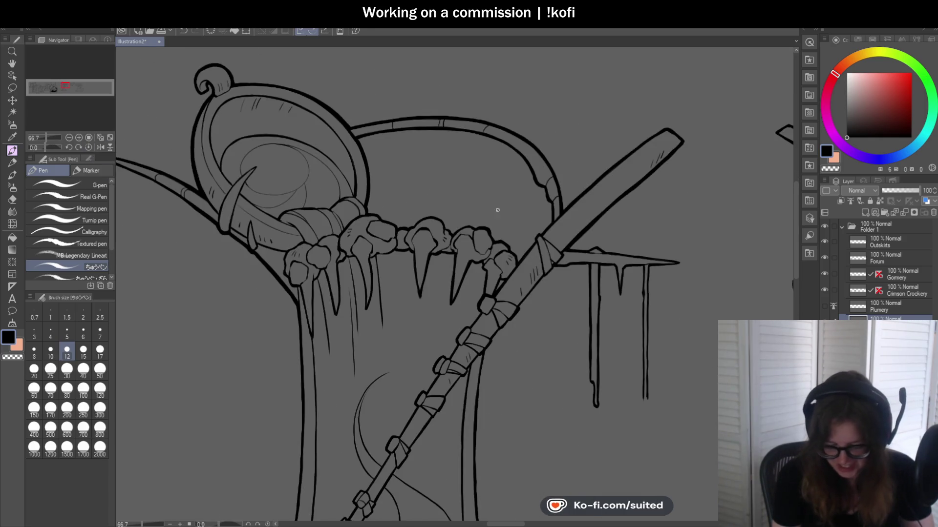
pyautogui.scroll(2, 359, 128)
pyautogui.scroll(2, 328, 125)
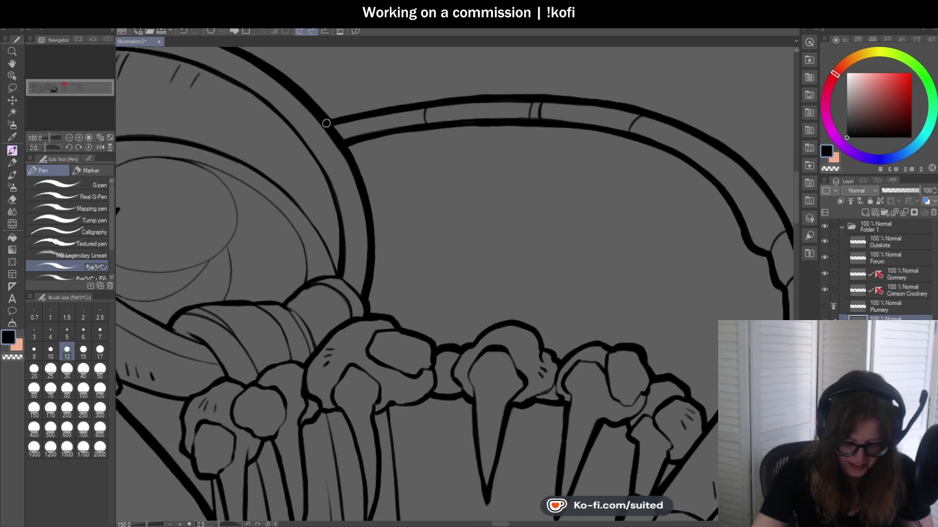
pyautogui.scroll(-3, 361, 123)
pyautogui.scroll(-1, 502, 212)
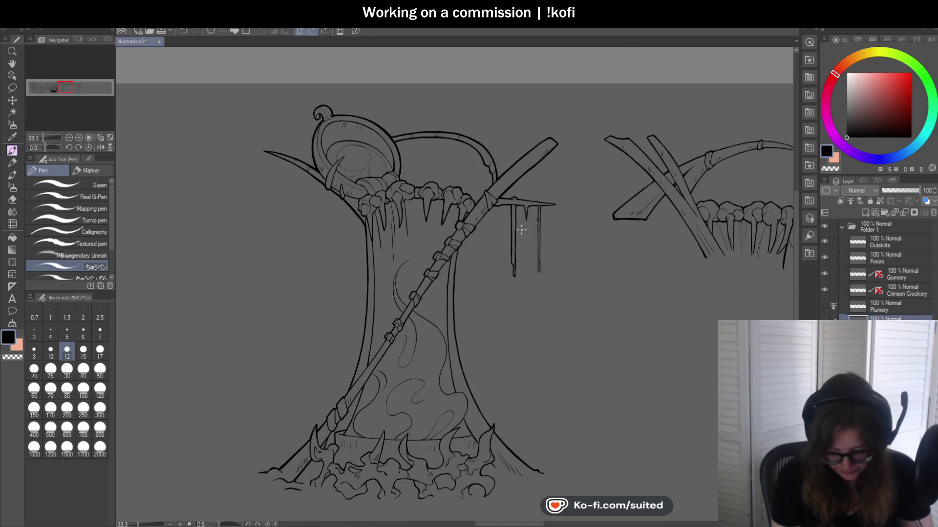
pyautogui.scroll(-1, 521, 230)
pyautogui.scroll(3, 383, 201)
pyautogui.scroll(1, 375, 126)
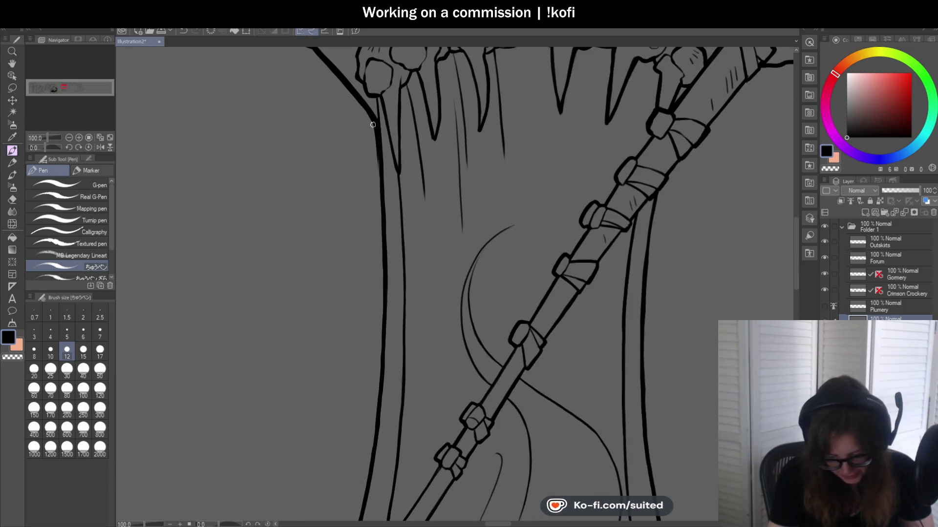
pyautogui.scroll(-2, 379, 227)
pyautogui.scroll(2, 397, 247)
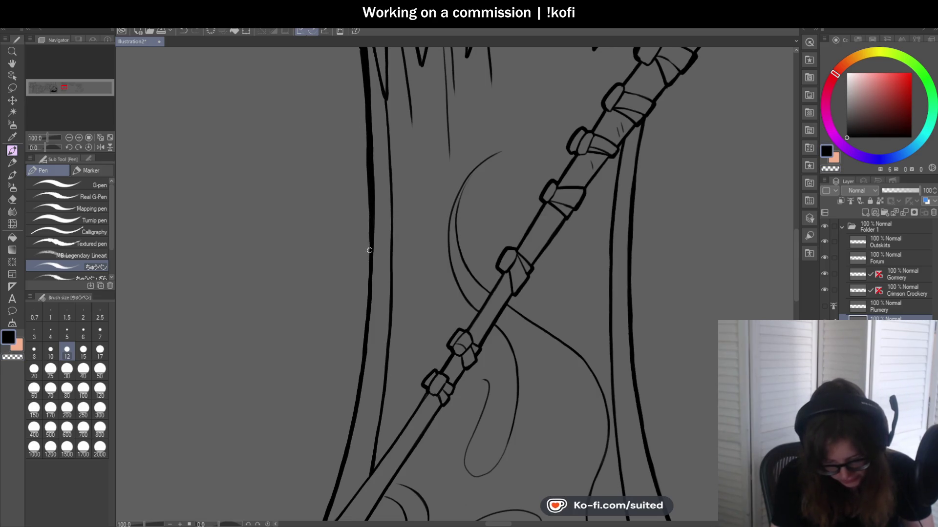
pyautogui.moveTo(45, 148); pyautogui.dragTo(45, 145)
pyautogui.scroll(-2, 260, 83)
pyautogui.scroll(2, 372, 127)
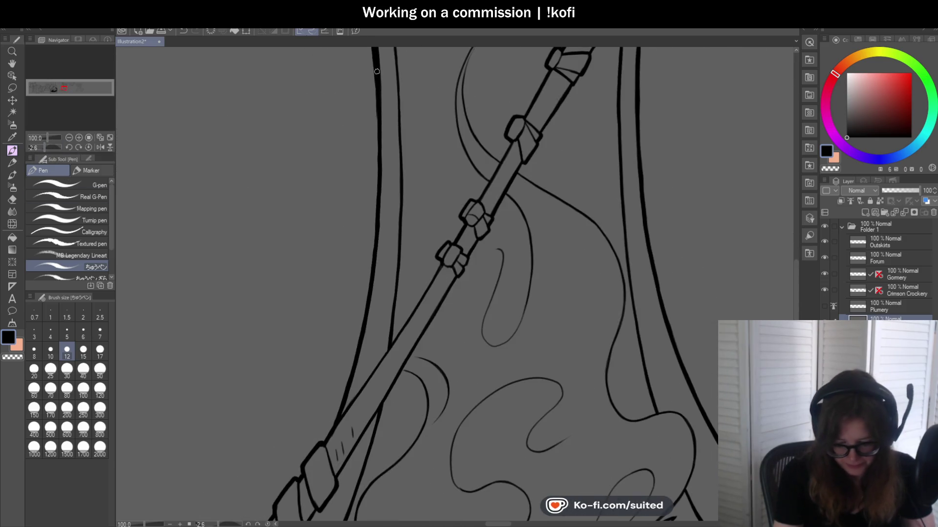
pyautogui.moveTo(376, 93); pyautogui.dragTo(379, 156)
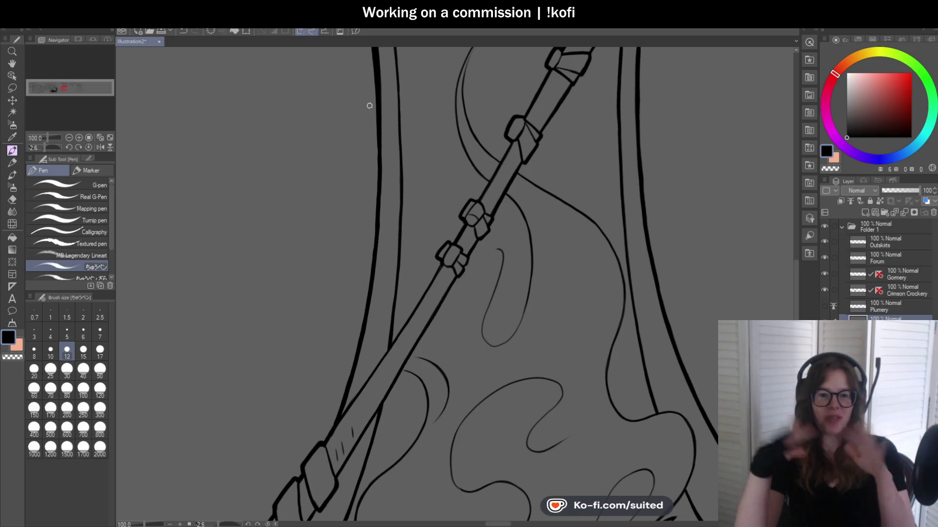
pyautogui.moveTo(49, 149); pyautogui.dragTo(44, 148)
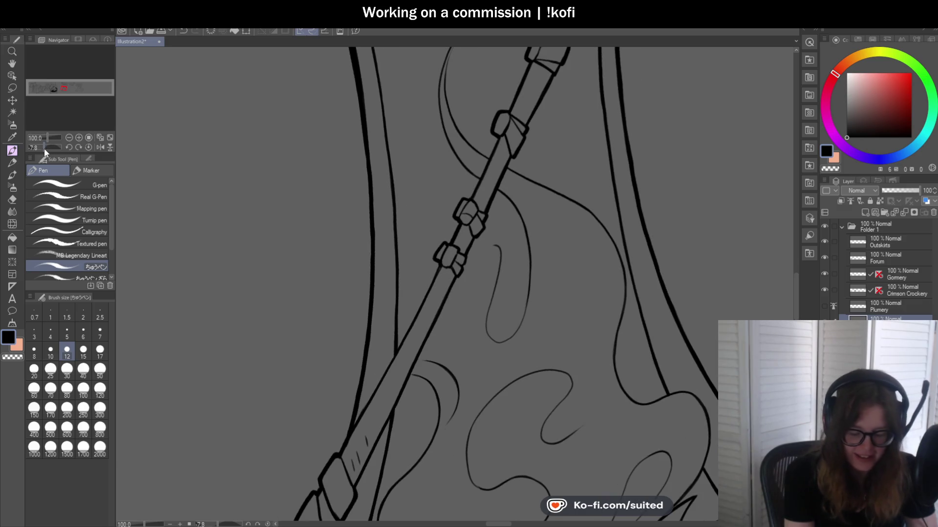
pyautogui.moveTo(355, 79); pyautogui.dragTo(358, 97)
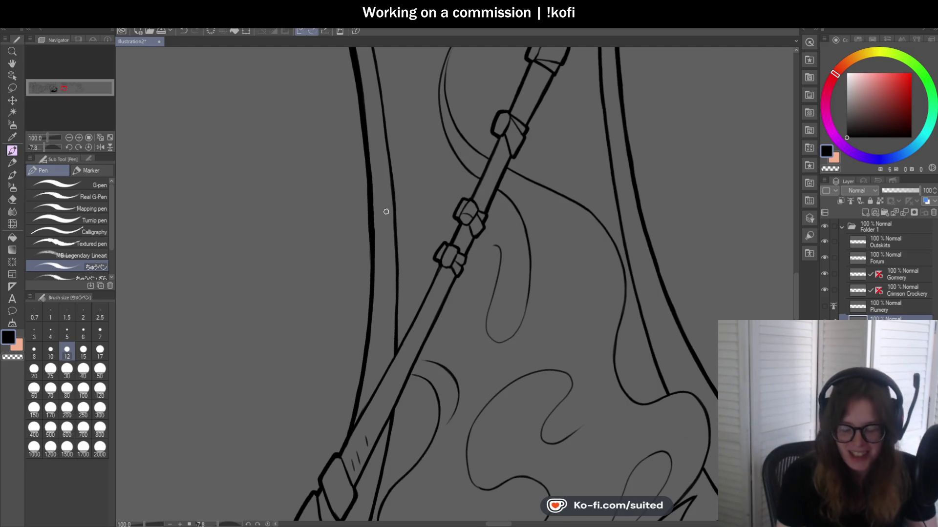
# - Extend the heavier line down the trunk's lower left outline
pyautogui.scroll(-1, 382, 198)
pyautogui.scroll(1, 382, 199)
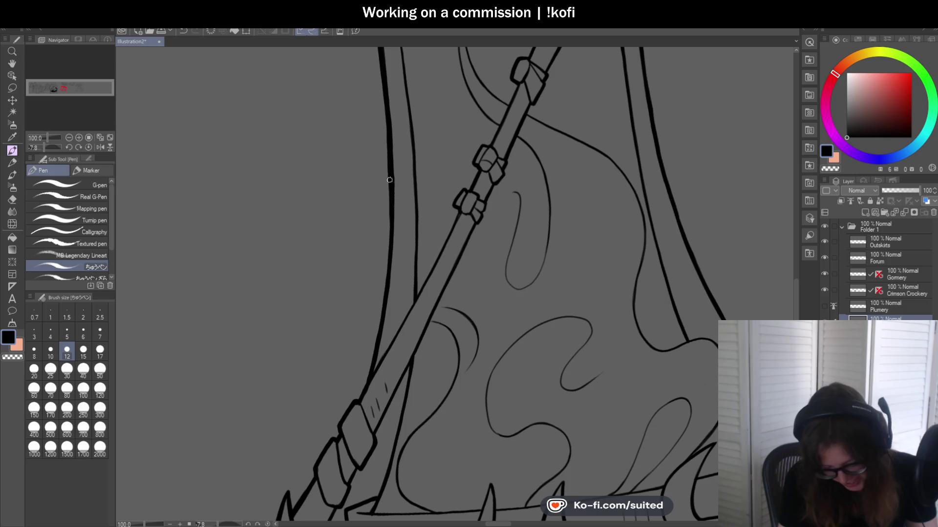
pyautogui.scroll(-1, 395, 213)
pyautogui.scroll(2, 391, 210)
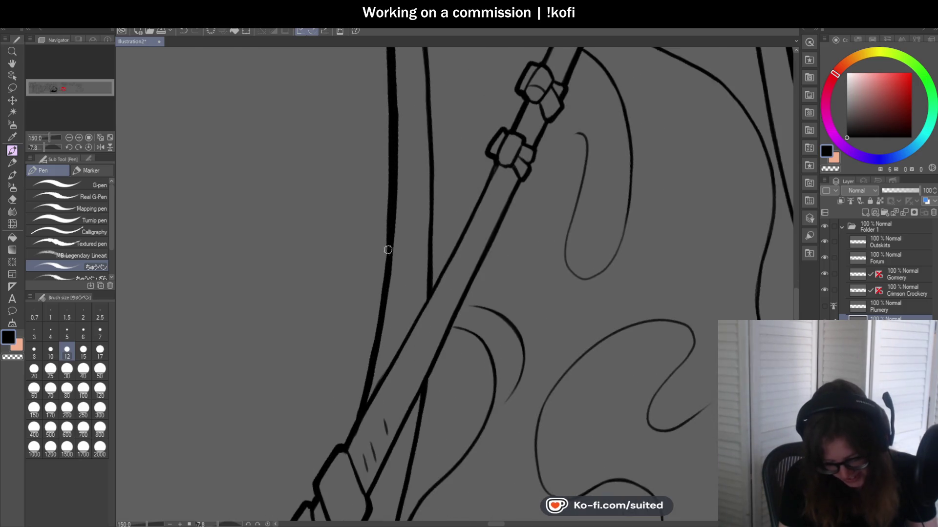
pyautogui.moveTo(388, 256); pyautogui.dragTo(377, 314)
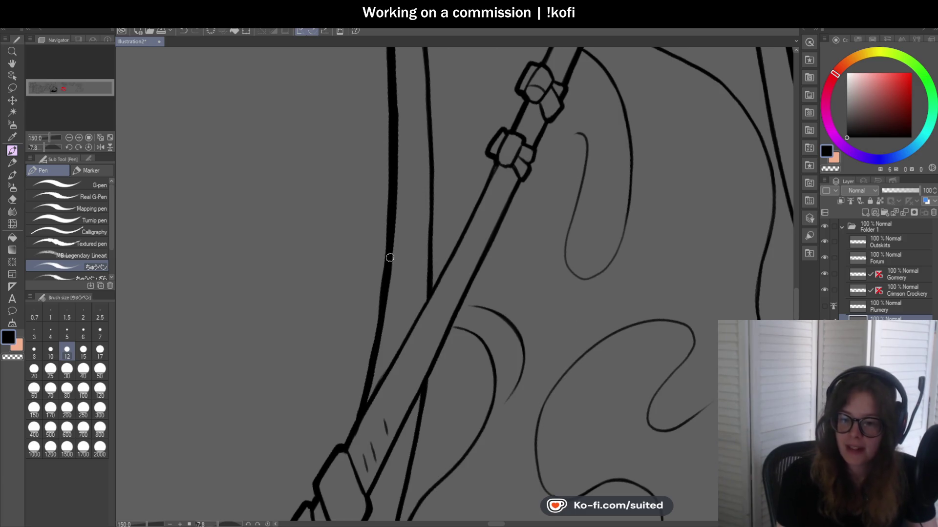
# - Zoom out to the lower drawing and thicken the staff's left edge
pyautogui.scroll(-1, 388, 266)
pyautogui.scroll(-1, 353, 157)
pyautogui.press('-')
pyautogui.scroll(-1, 322, 185)
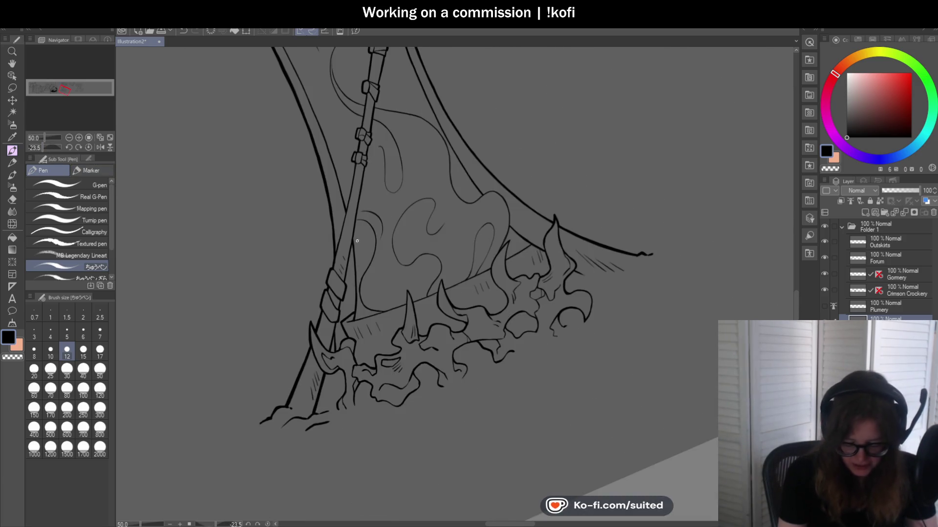
pyautogui.scroll(4, 323, 185)
pyautogui.moveTo(337, 278); pyautogui.dragTo(344, 372)
pyautogui.scroll(-1, 363, 250)
pyautogui.scroll(2, 382, 212)
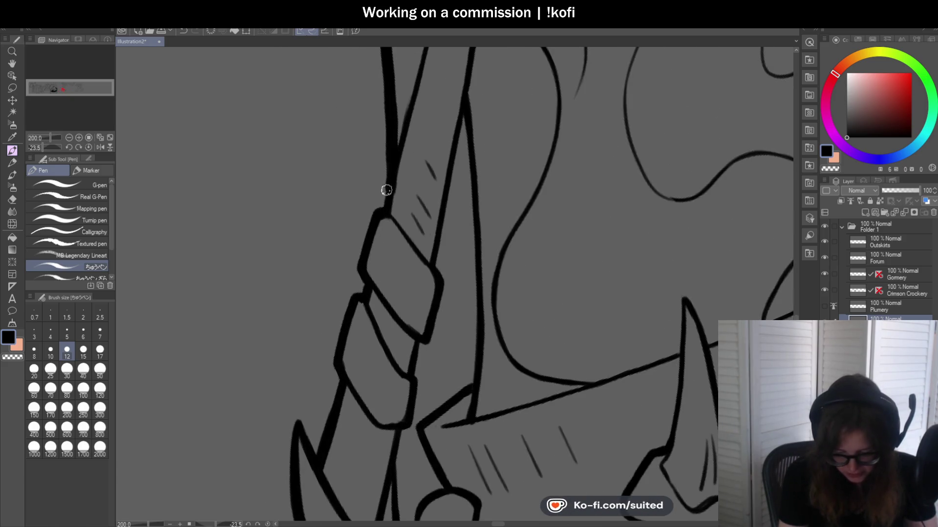
# - Continue the heavier staff-edge line downward to the base
pyautogui.moveTo(375, 209); pyautogui.dragTo(358, 256)
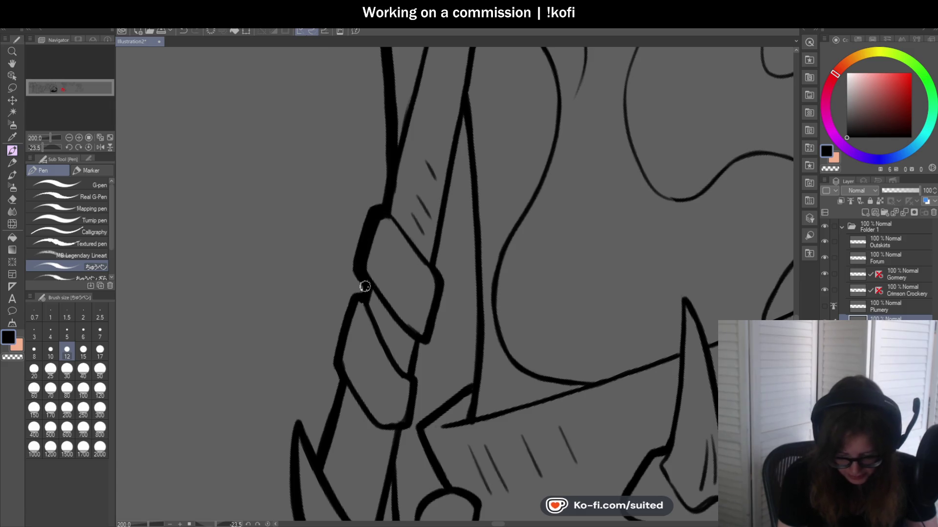
pyautogui.moveTo(351, 295); pyautogui.dragTo(335, 344)
pyautogui.scroll(-1, 338, 376)
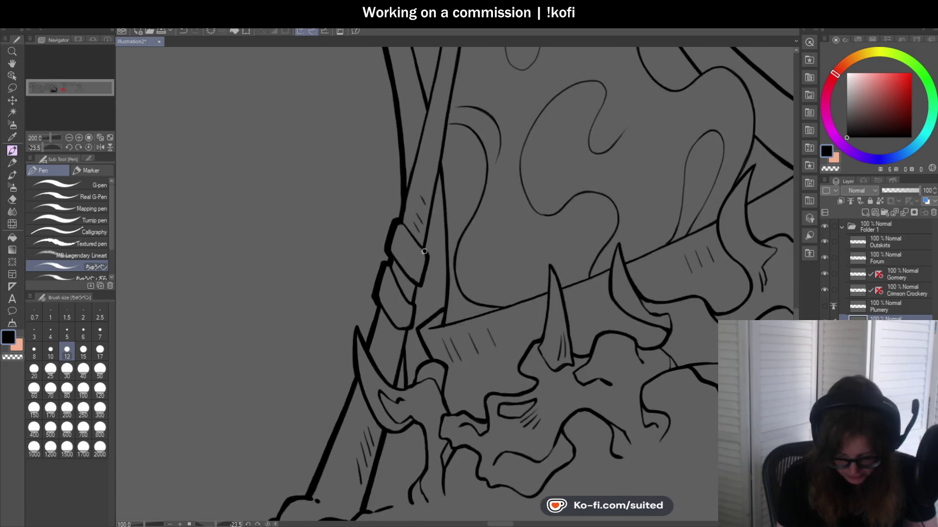
pyautogui.scroll(2, 362, 317)
pyautogui.moveTo(393, 256); pyautogui.dragTo(366, 339)
pyautogui.scroll(-2, 382, 257)
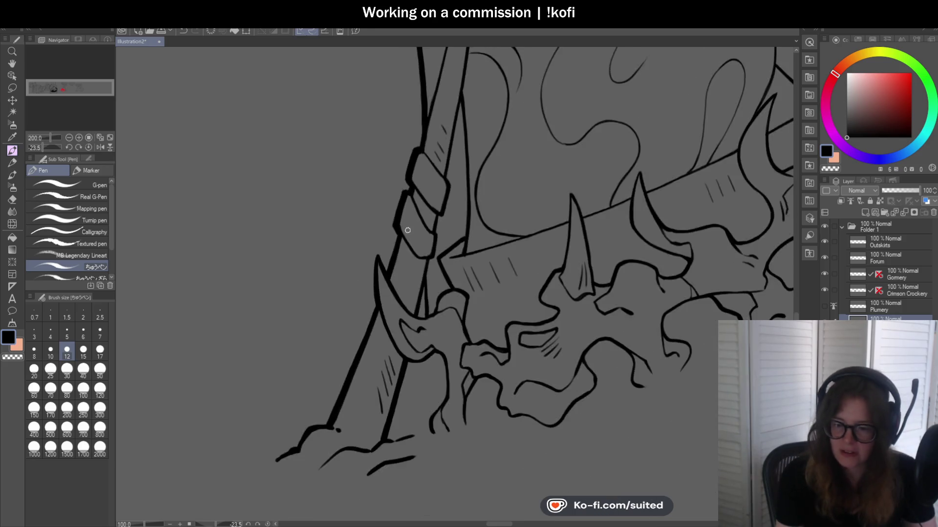
pyautogui.scroll(2, 373, 188)
# - Thicken the horn's left edge beside the bubbling base
pyautogui.moveTo(355, 168); pyautogui.dragTo(354, 271)
pyautogui.scroll(-2, 398, 124)
pyautogui.scroll(1, 375, 222)
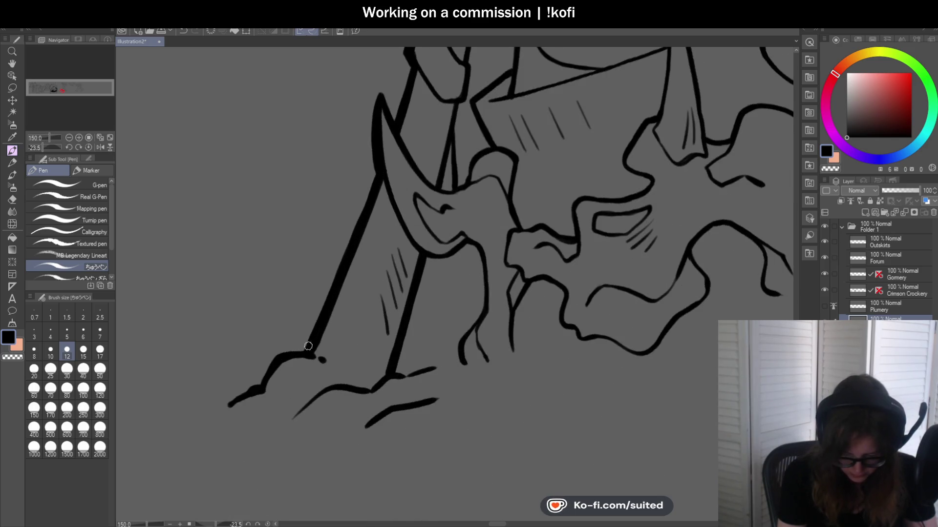
pyautogui.scroll(-3, 309, 344)
pyautogui.scroll(-4, 290, 318)
pyautogui.scroll(-3, 290, 318)
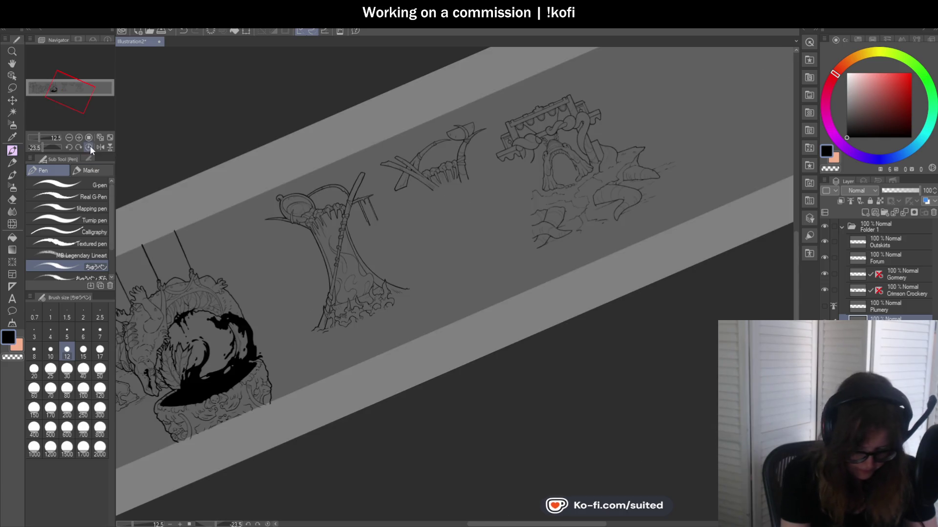
# - Level the view, flip it horizontally, then rotate and zoom in on the crossed spikes
pyautogui.click(89, 147)
pyautogui.scroll(2, 104, 151)
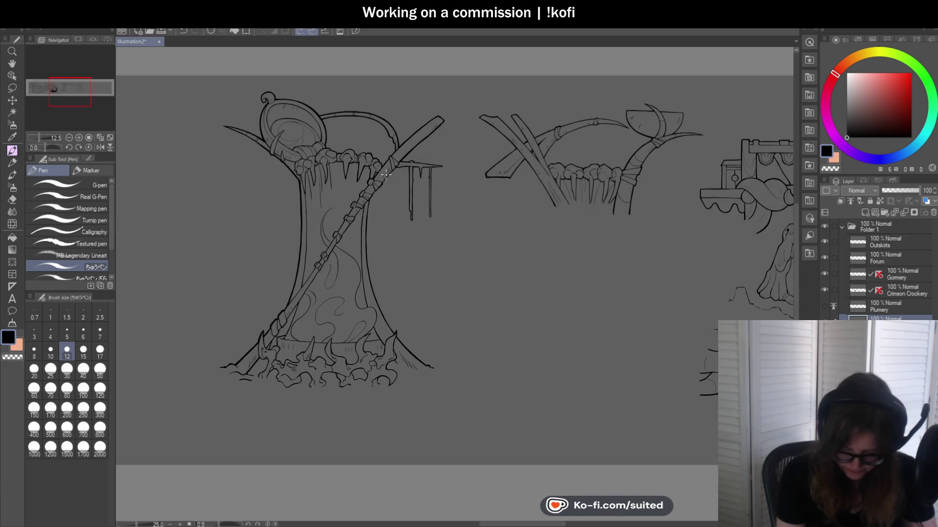
pyautogui.click(100, 147)
pyautogui.scroll(-2, 427, 190)
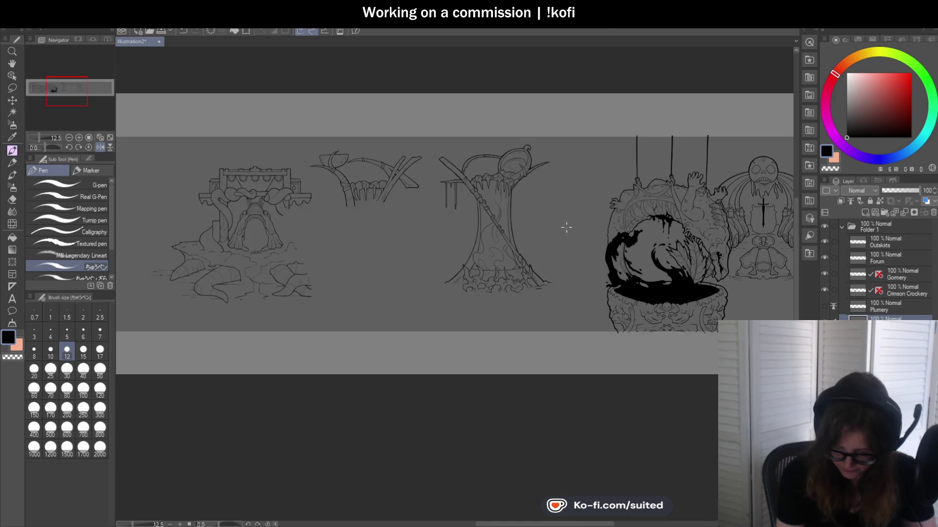
pyautogui.scroll(3, 541, 173)
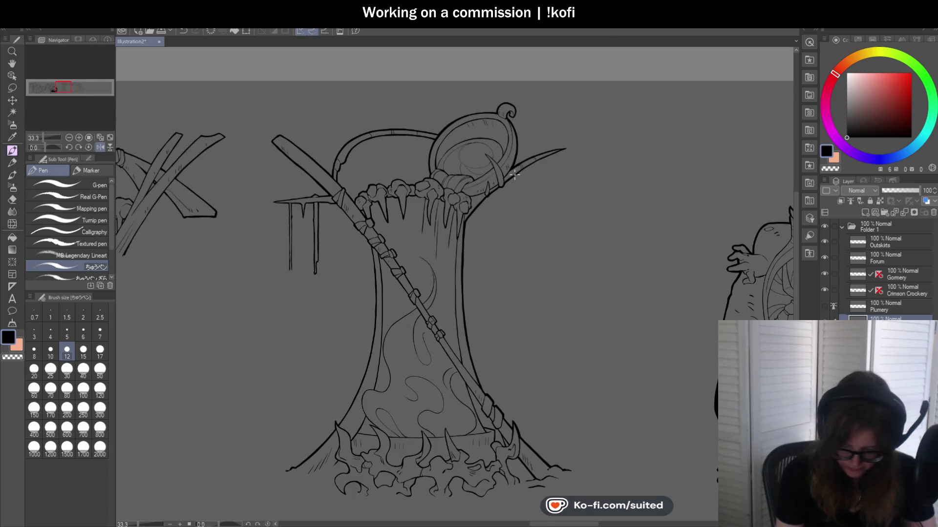
pyautogui.moveTo(43, 148); pyautogui.dragTo(40, 150)
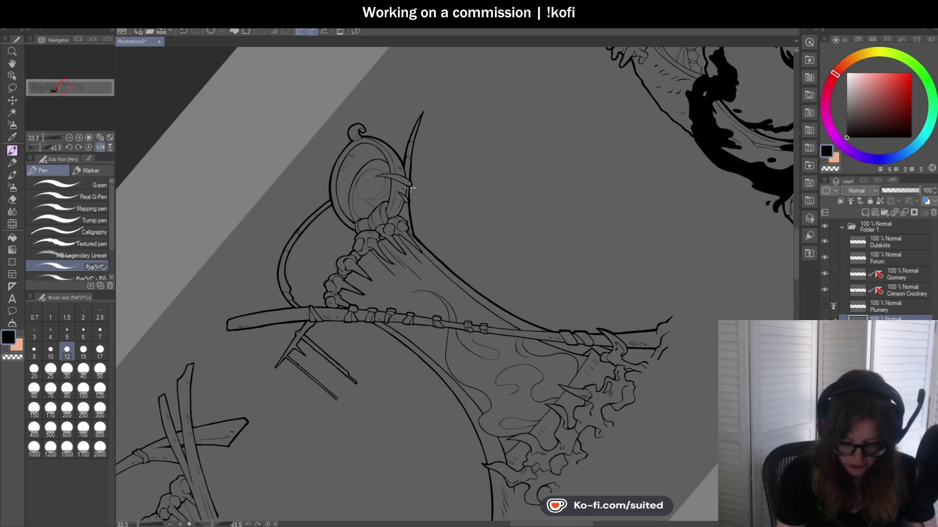
pyautogui.scroll(1, 314, 324)
pyautogui.scroll(2, 341, 244)
pyautogui.scroll(1, 369, 180)
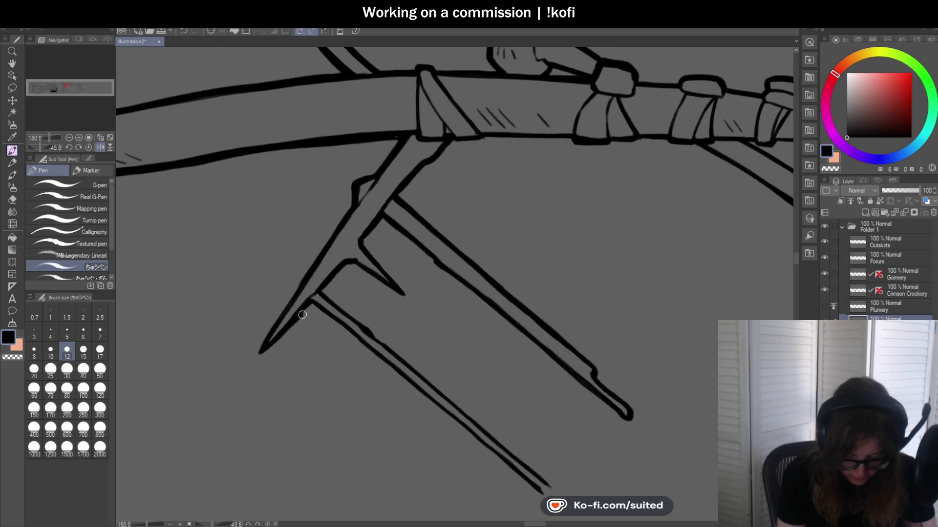
# - Reset the view to level and thicken the left icicle's outer line
pyautogui.click(89, 138)
pyautogui.click(88, 147)
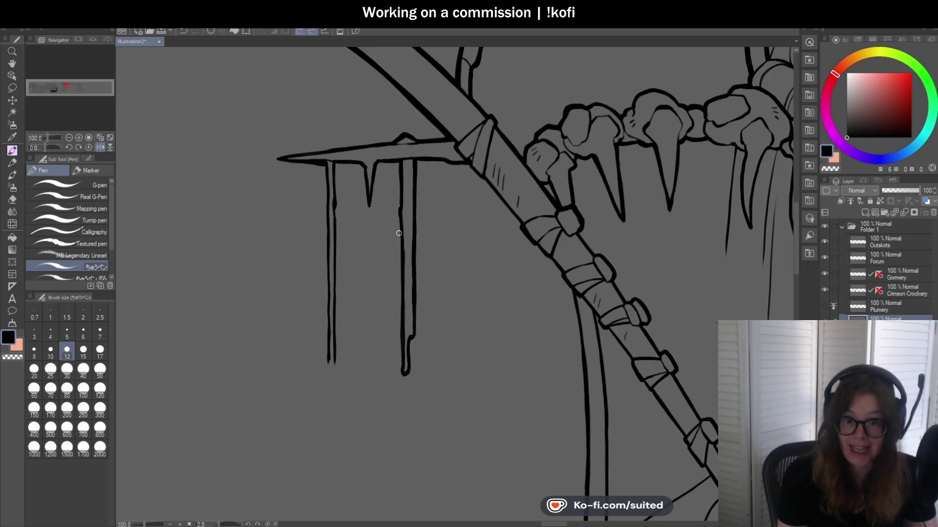
pyautogui.scroll(1, 348, 228)
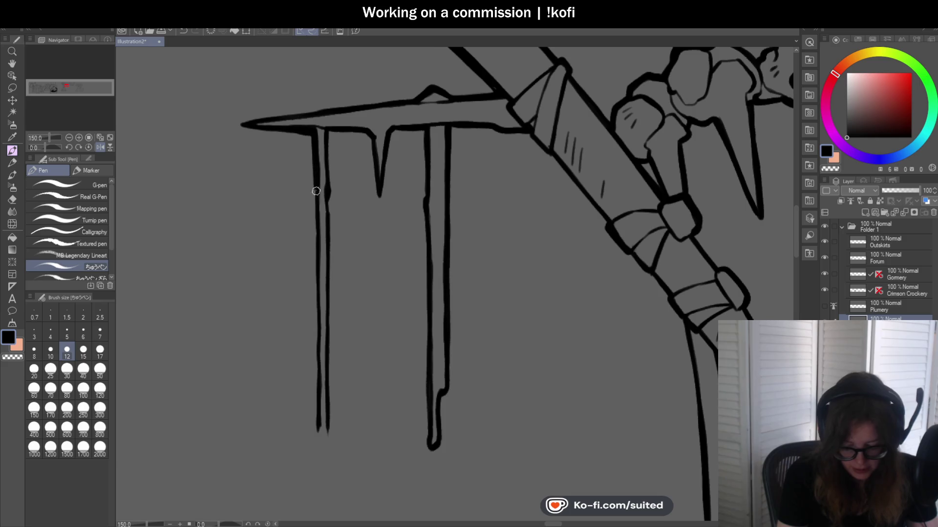
pyautogui.moveTo(314, 185); pyautogui.dragTo(317, 268)
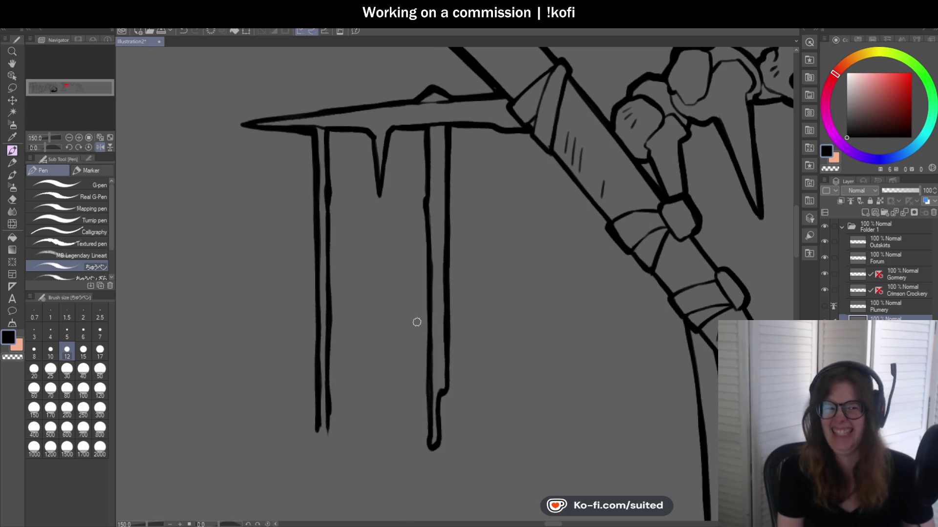
# - Toggle the drawing colour to transparent and back with C for cleaning icicle edges
pyautogui.scroll(1, 349, 134)
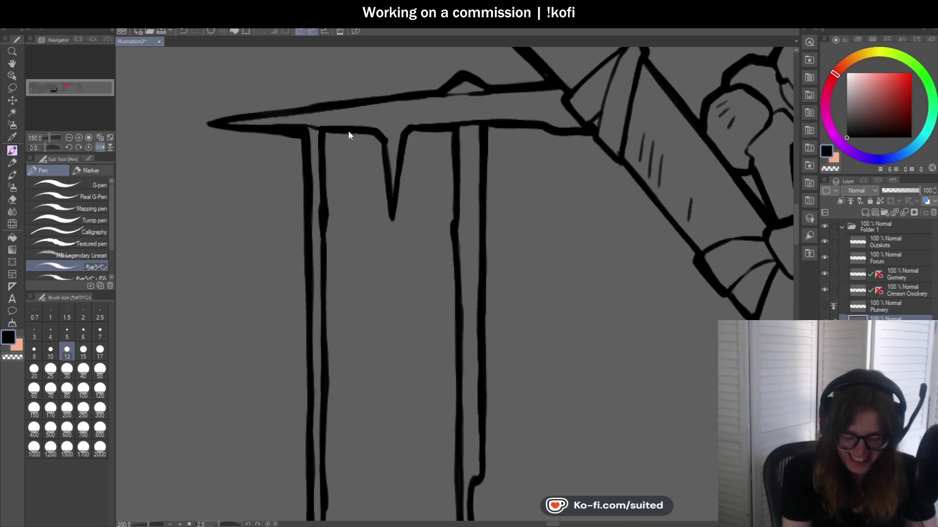
pyautogui.scroll(2, 303, 132)
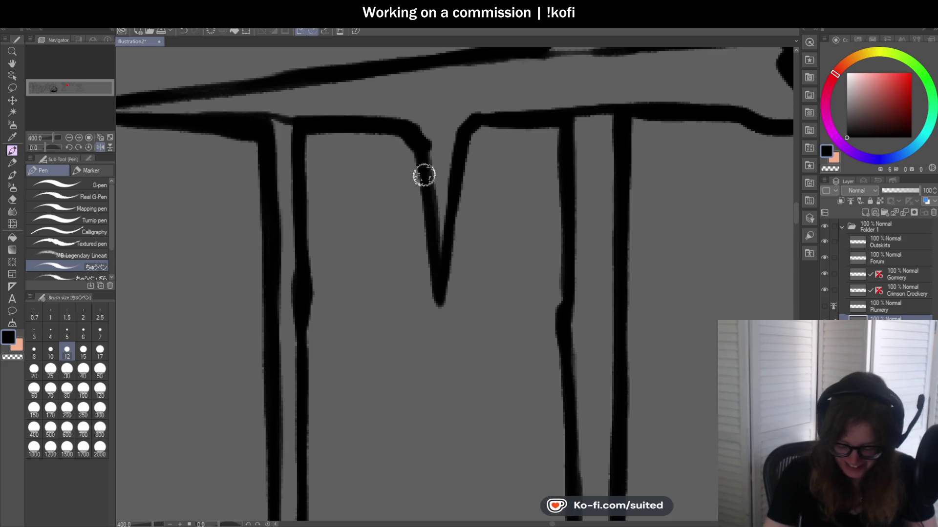
pyautogui.scroll(-3, 422, 166)
pyautogui.scroll(3, 412, 220)
pyautogui.press('c')
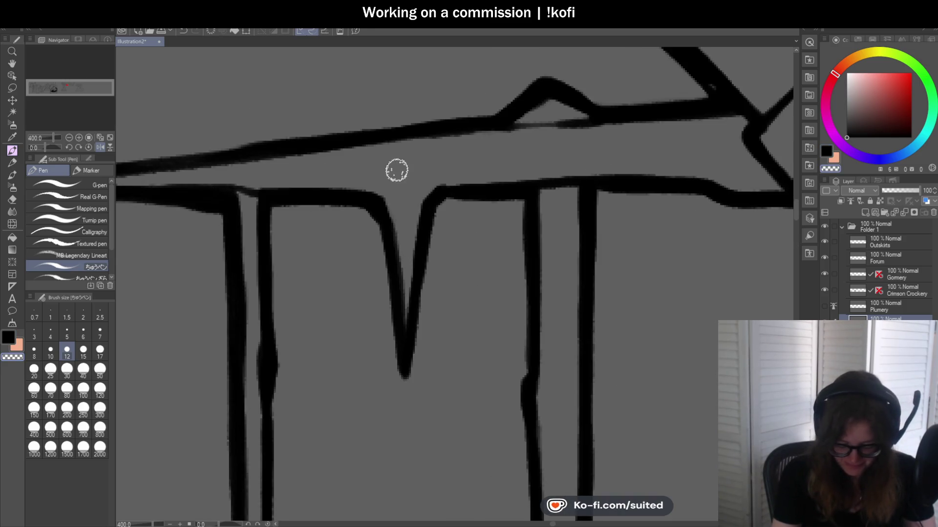
pyautogui.scroll(-3, 460, 234)
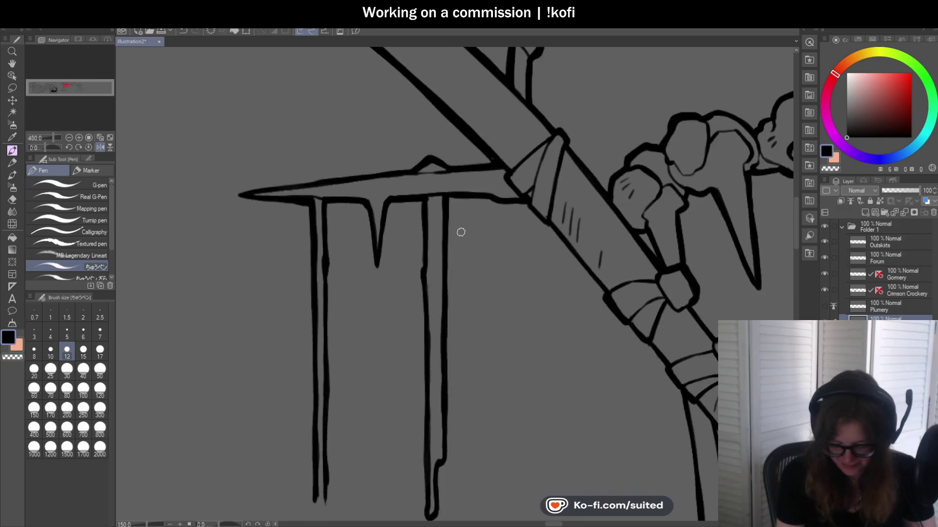
pyautogui.scroll(1, 460, 234)
pyautogui.press('c')
pyautogui.press('c')
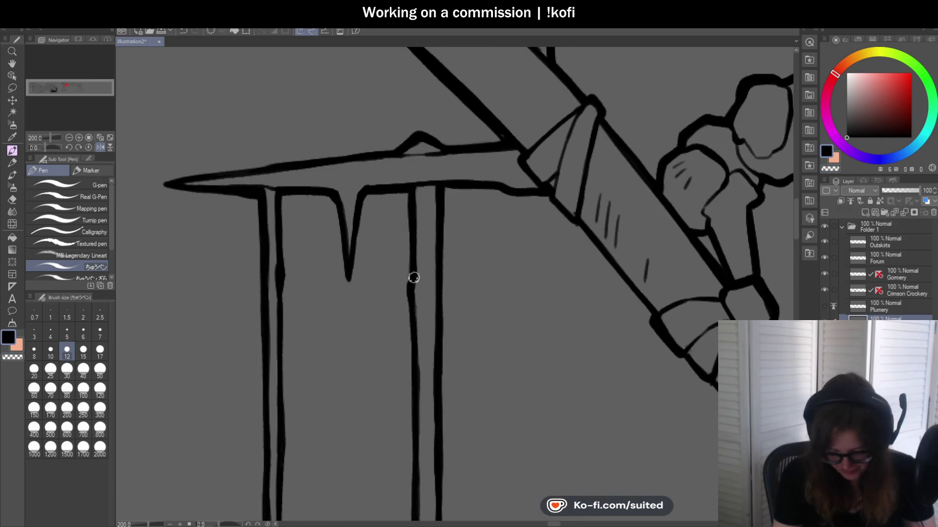